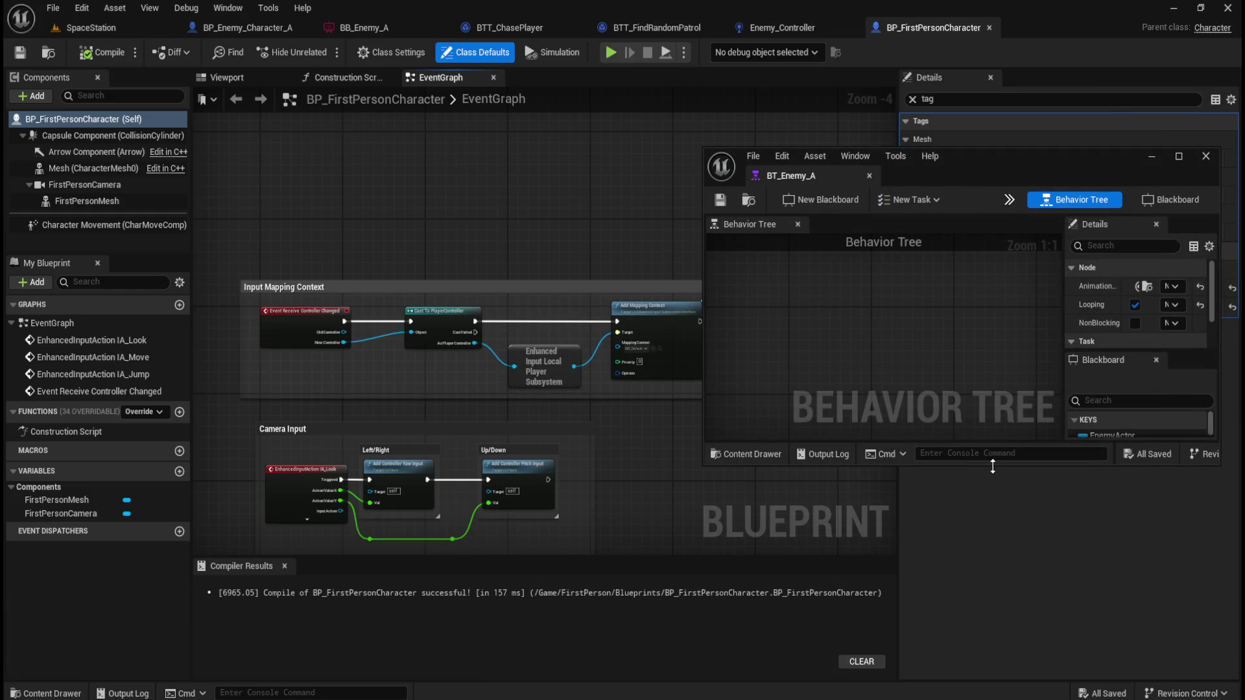
# - Enlarge the floating behavior tree window by dragging its edge down
pyautogui.moveTo(993, 466); pyautogui.dragTo(993, 667)
pyautogui.scroll(-6, 830, 434)
pyautogui.scroll(1, 849, 402)
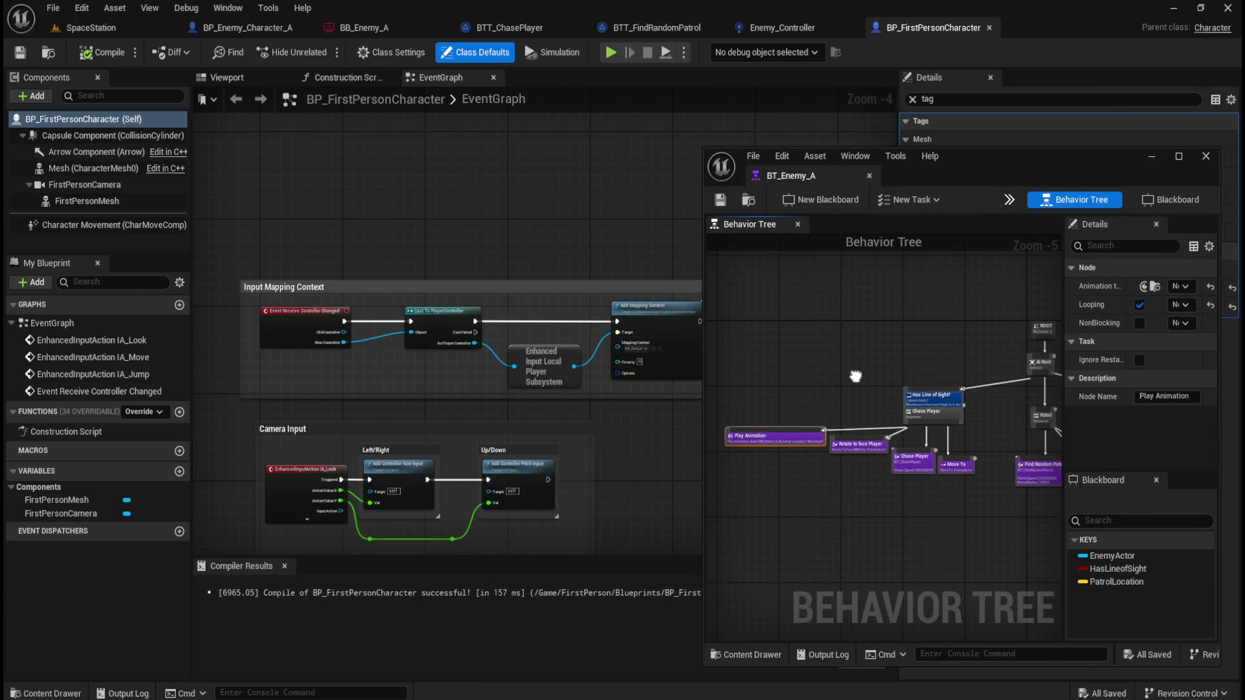
pyautogui.scroll(1, 838, 374)
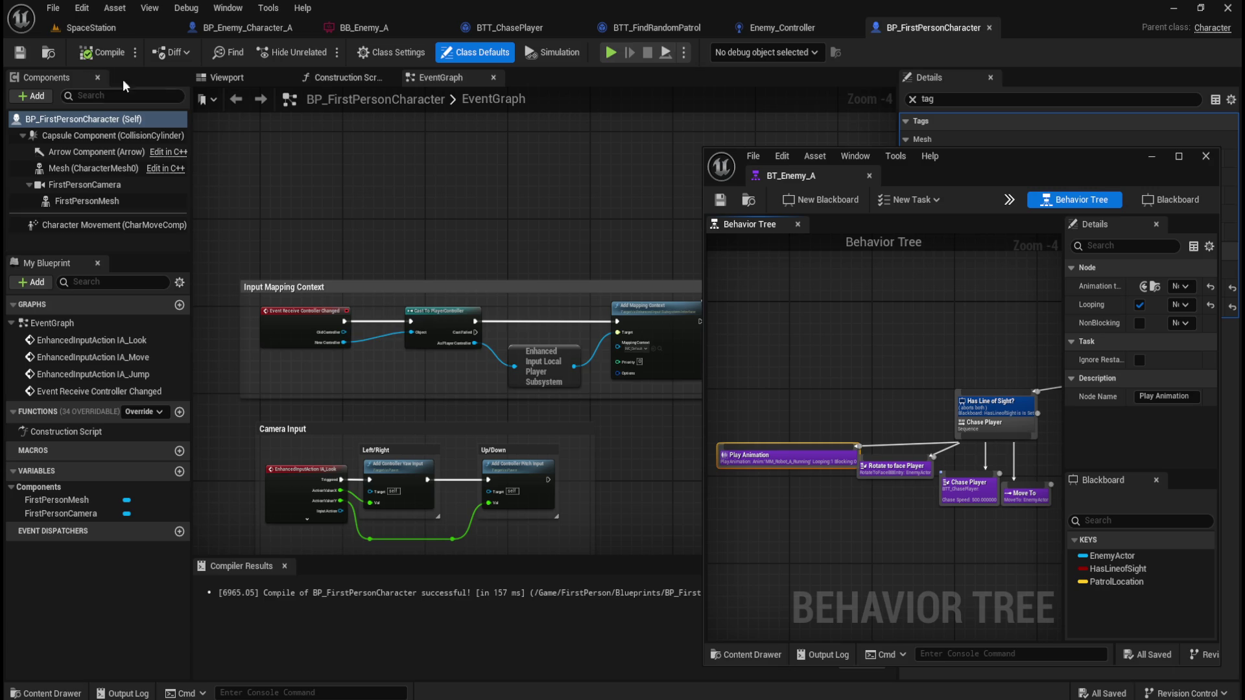
# - Play-test the SpaceStation level in the selected viewport, then stop the session
pyautogui.click(118, 28)
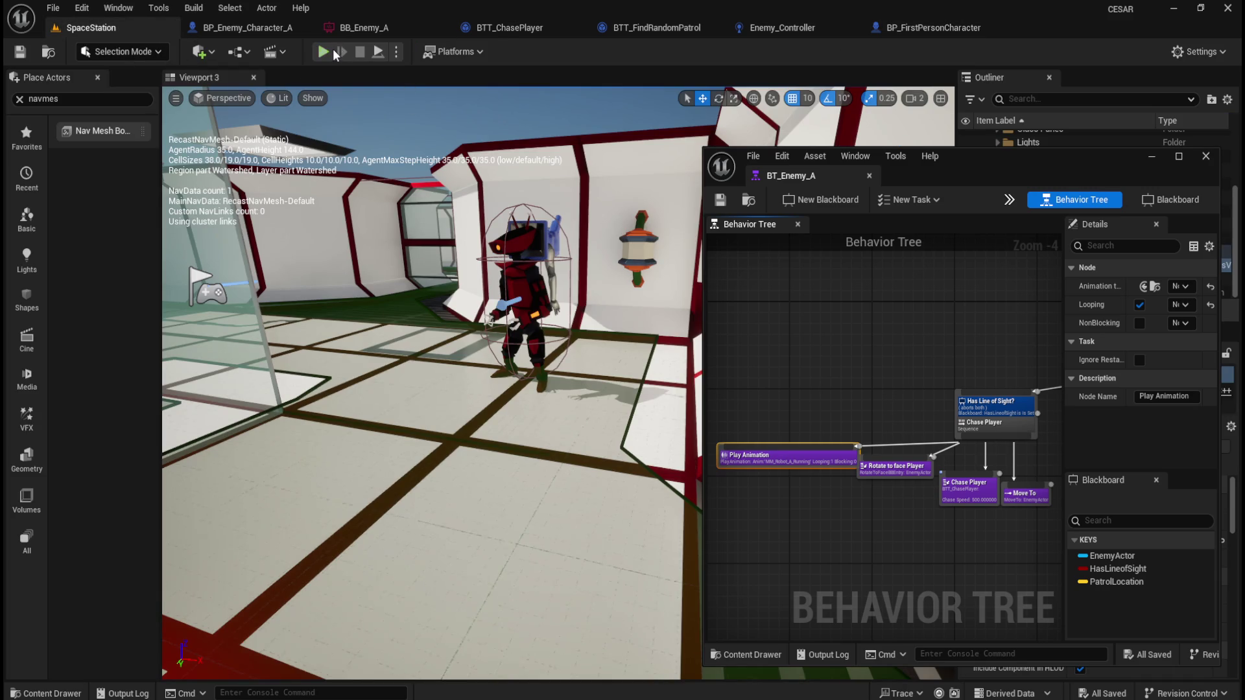
pyautogui.click(396, 52)
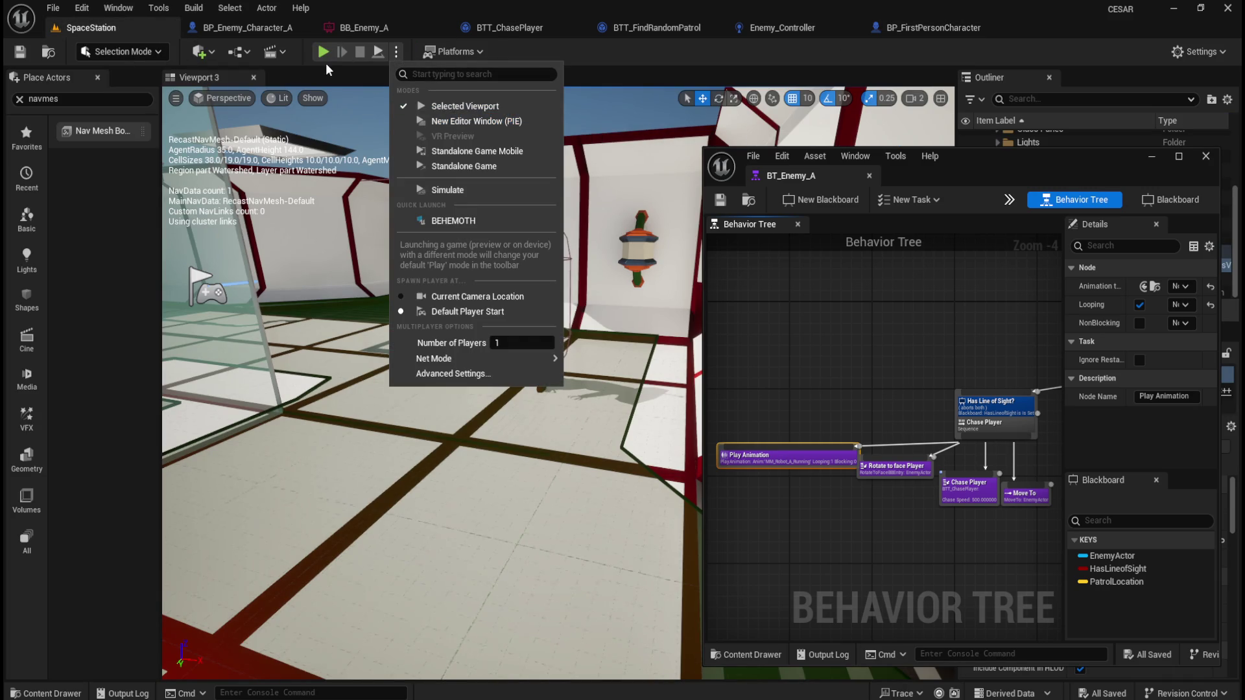
pyautogui.click(322, 55)
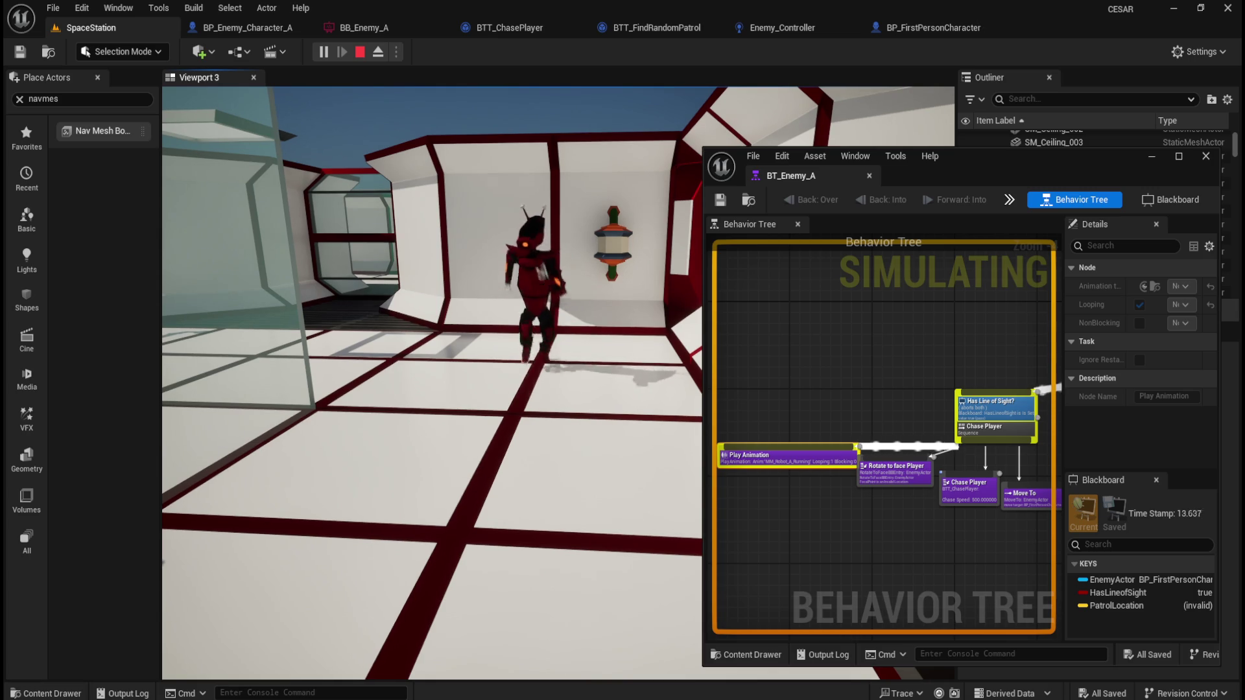
pyautogui.press('Escape')
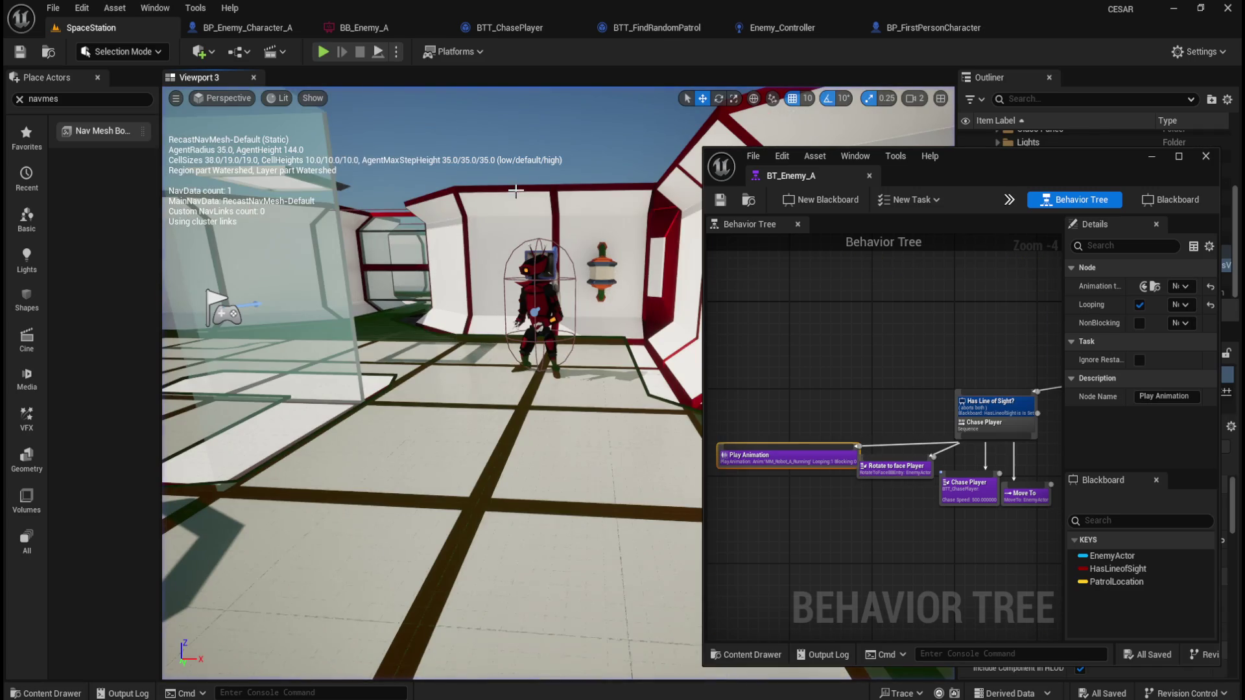
# - Maximize the BT_Enemy_A editor and frame the Chase Player branch
pyautogui.doubleClick(966, 162)
pyautogui.scroll(4, 95, 271)
pyautogui.moveTo(170, 333); pyautogui.dragTo(452, 431)
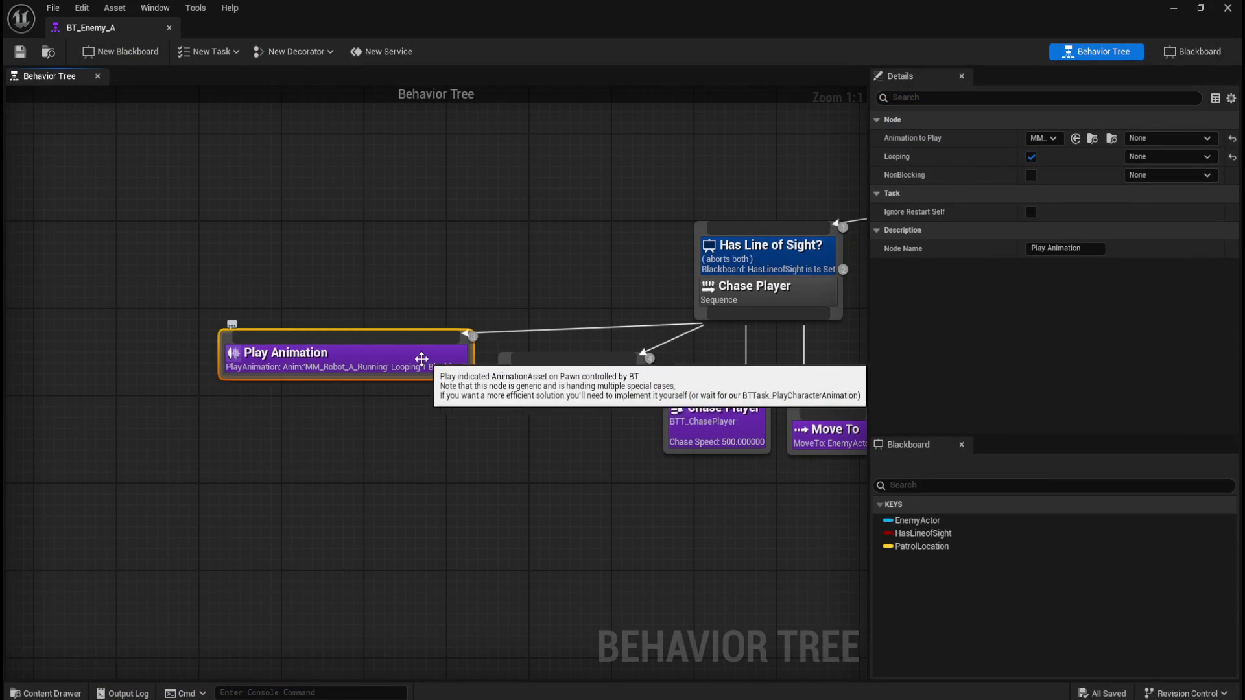
pyautogui.moveTo(360, 381); pyautogui.dragTo(354, 462)
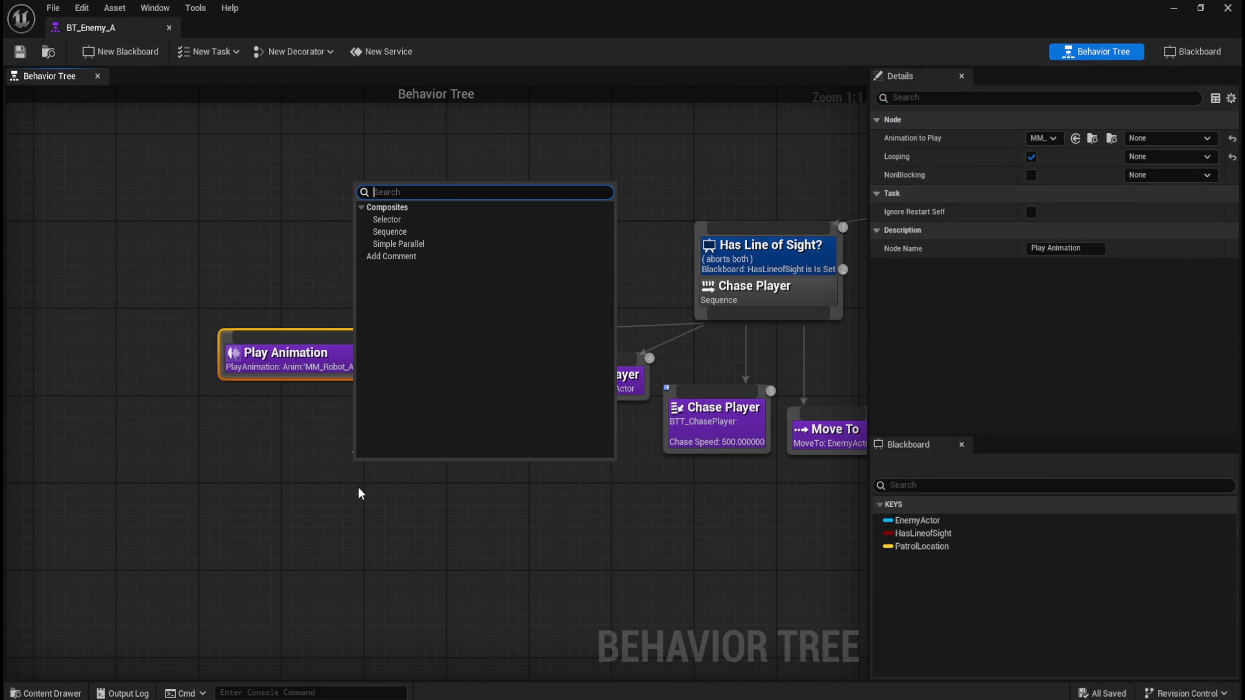
pyautogui.click(358, 488)
pyautogui.rightClick(358, 488)
pyautogui.click(330, 456)
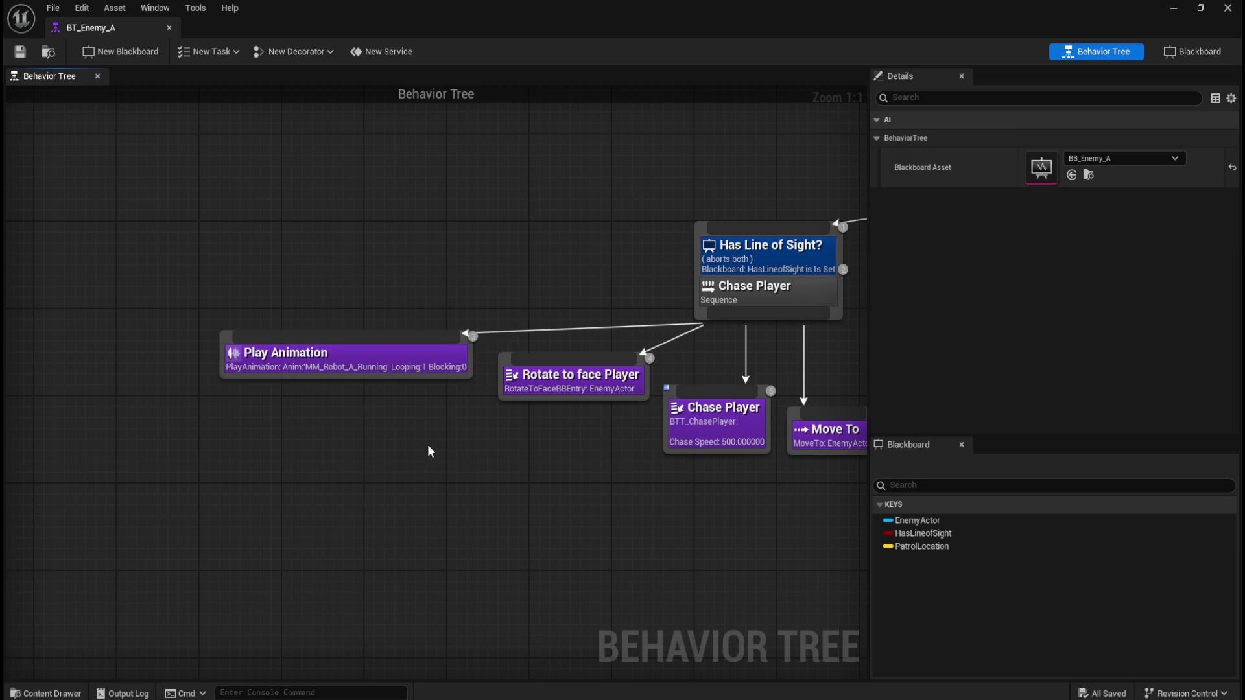
pyautogui.moveTo(428, 452); pyautogui.dragTo(299, 441)
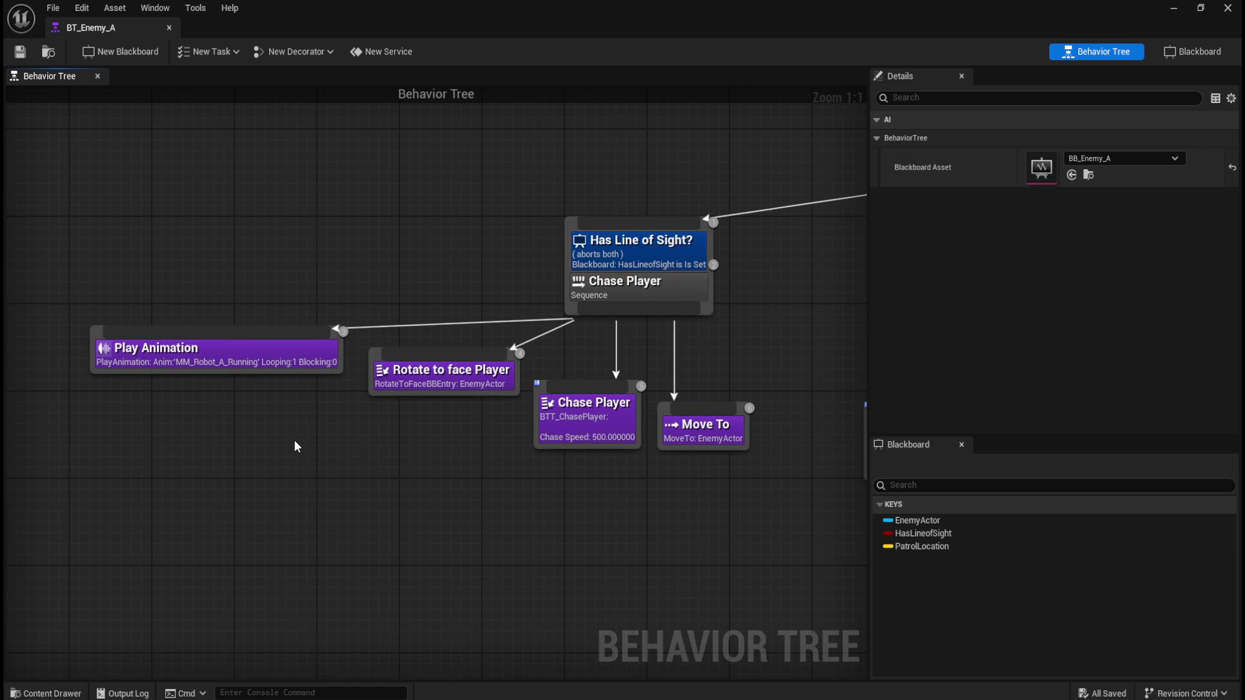
# - Reorder Chase Player so Play Animation follows Move To, then restore the floating window
pyautogui.moveTo(269, 353)
pyautogui.mouseDown()
pyautogui.moveTo(610, 375)
pyautogui.moveTo(768, 355)
pyautogui.moveTo(438, 356)
pyautogui.mouseUp()
pyautogui.moveTo(244, 211); pyautogui.dragTo(582, 516)
pyautogui.moveTo(633, 353)
pyautogui.mouseDown()
pyautogui.moveTo(458, 342)
pyautogui.moveTo(642, 367)
pyautogui.moveTo(625, 367)
pyautogui.mouseUp()
pyautogui.click(563, 453)
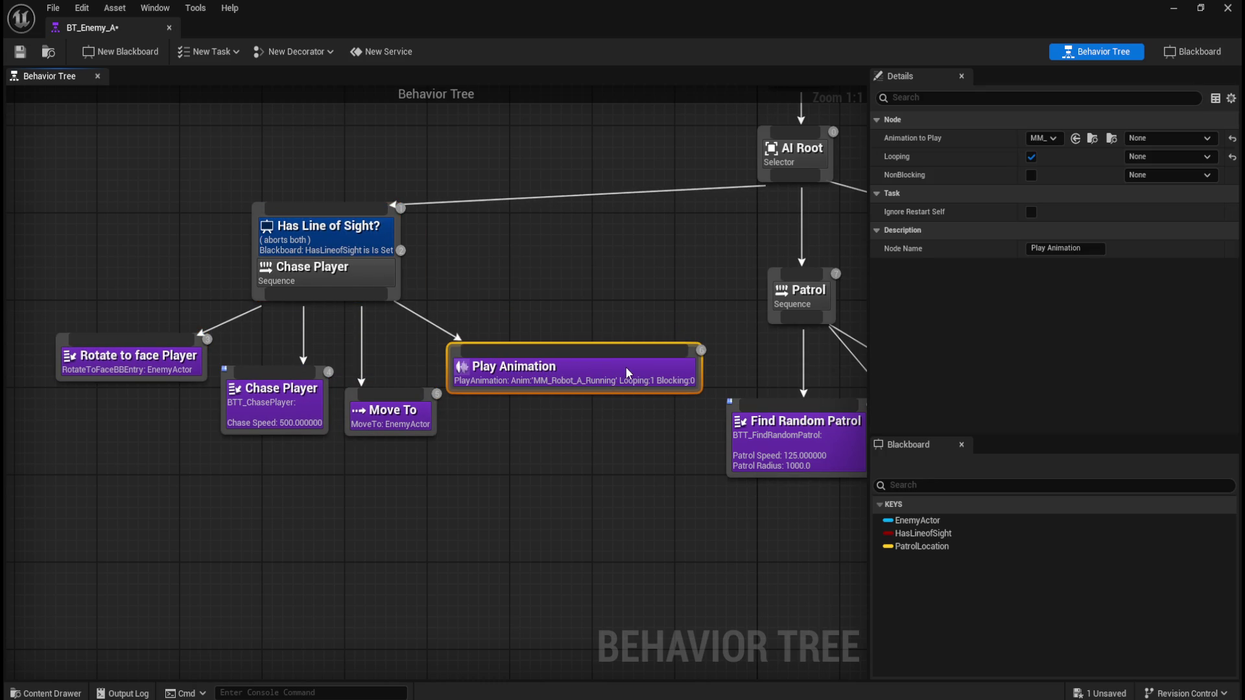
pyautogui.click(359, 169)
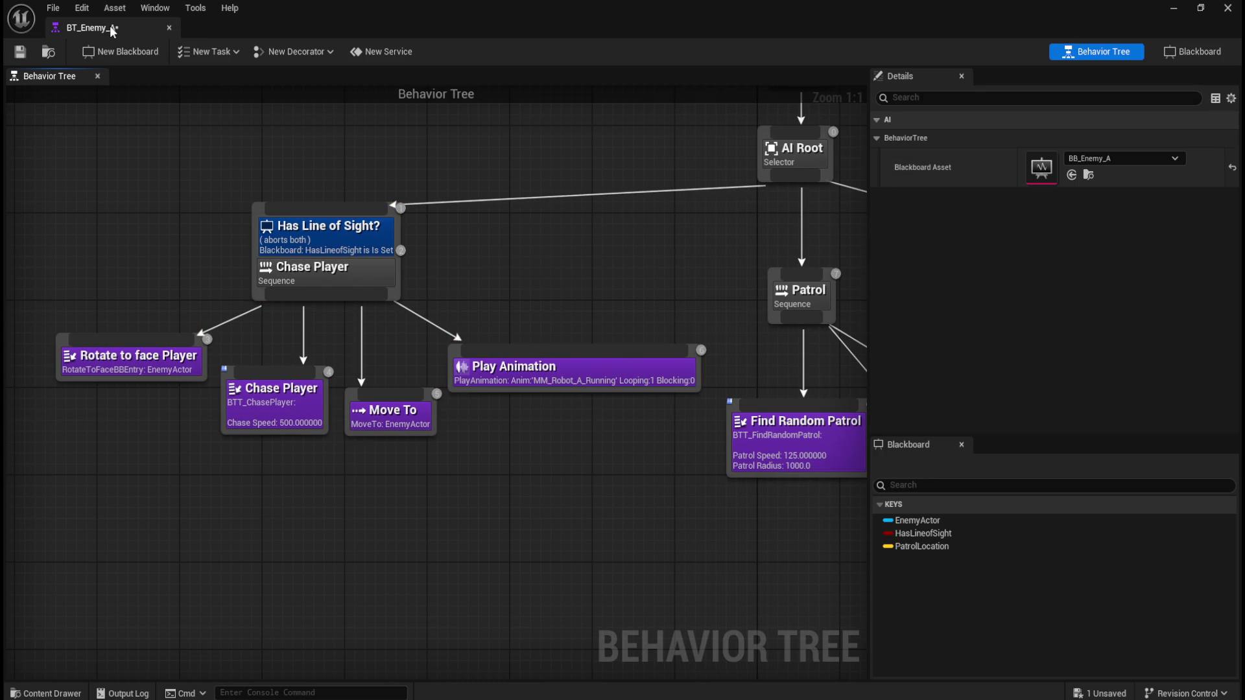
pyautogui.doubleClick(293, 11)
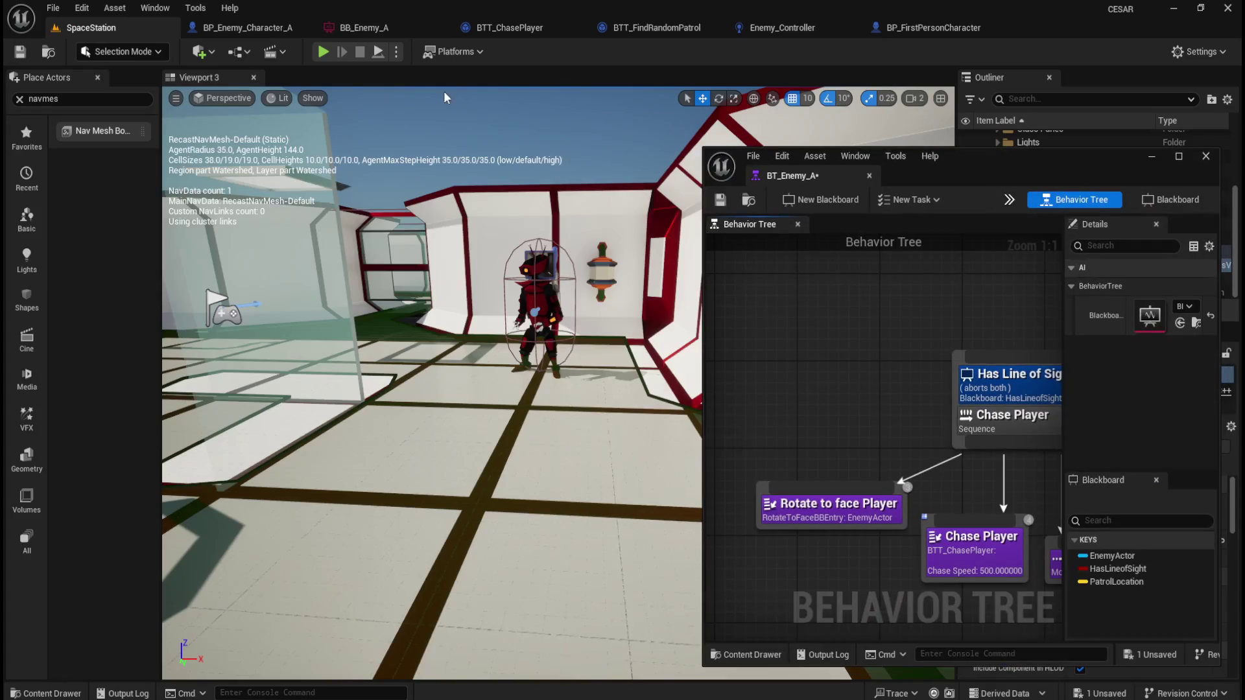
pyautogui.click(323, 51)
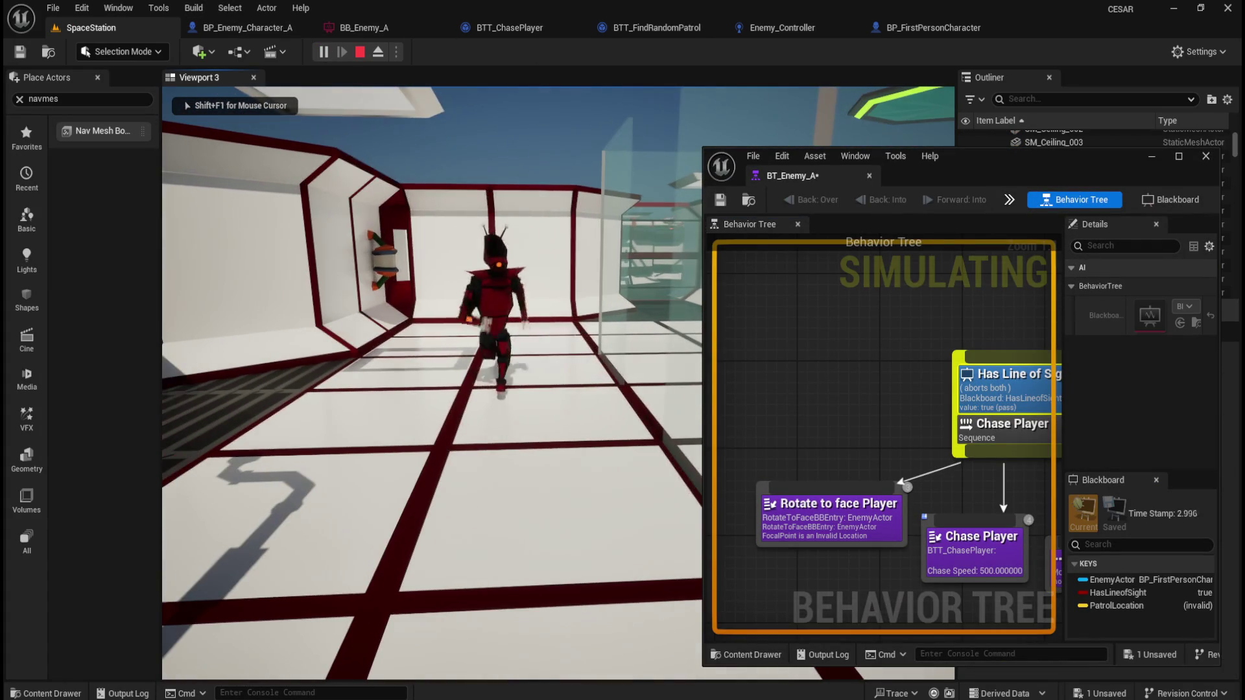
pyautogui.press('Escape')
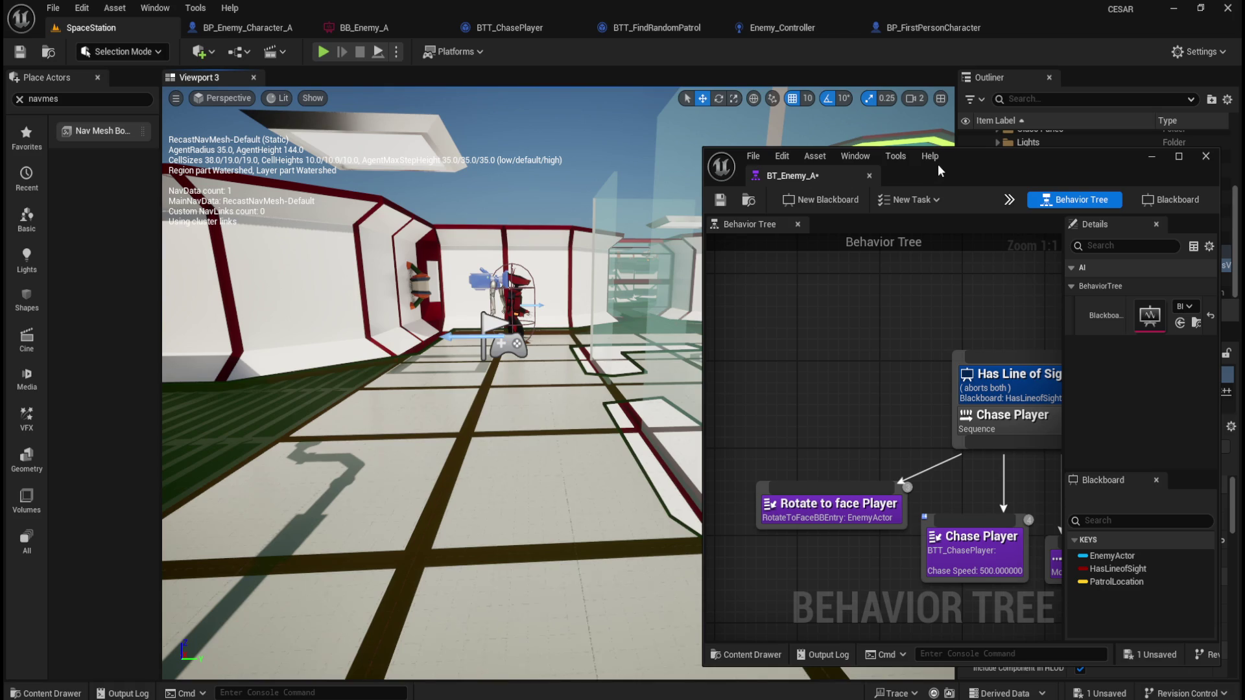
# - Tick NonBlocking on Play Animation and move it before Rotate to face Player
pyautogui.doubleClick(974, 159)
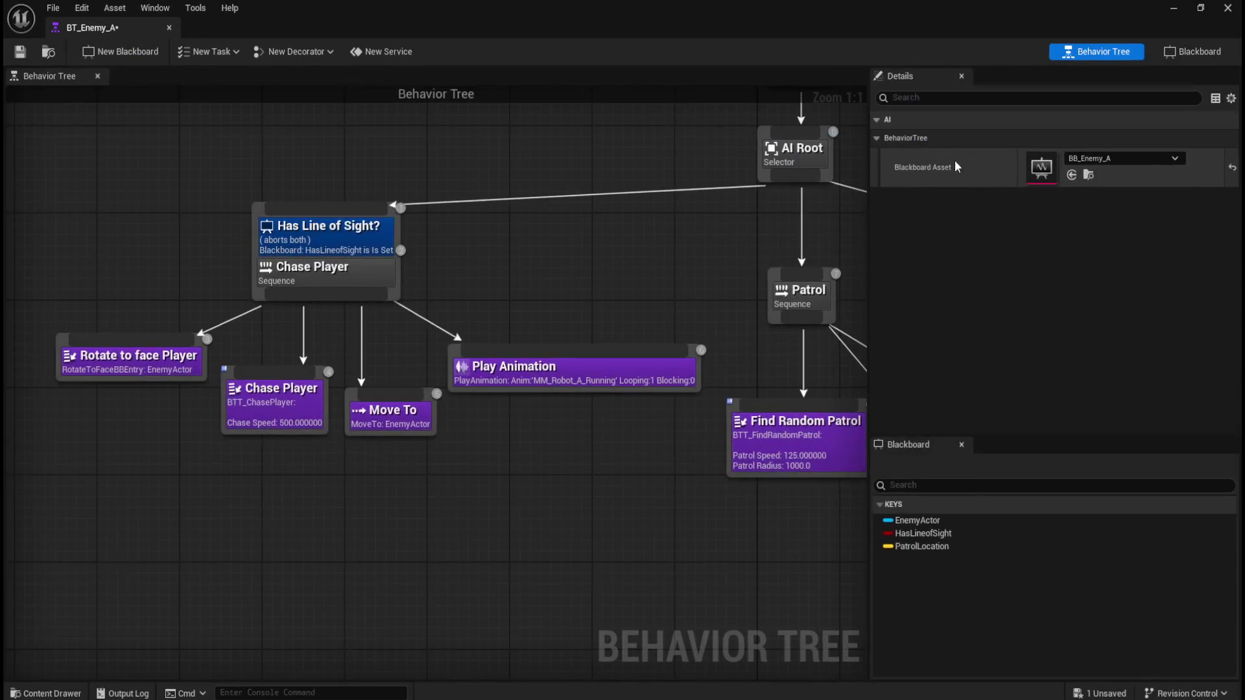
pyautogui.click(542, 376)
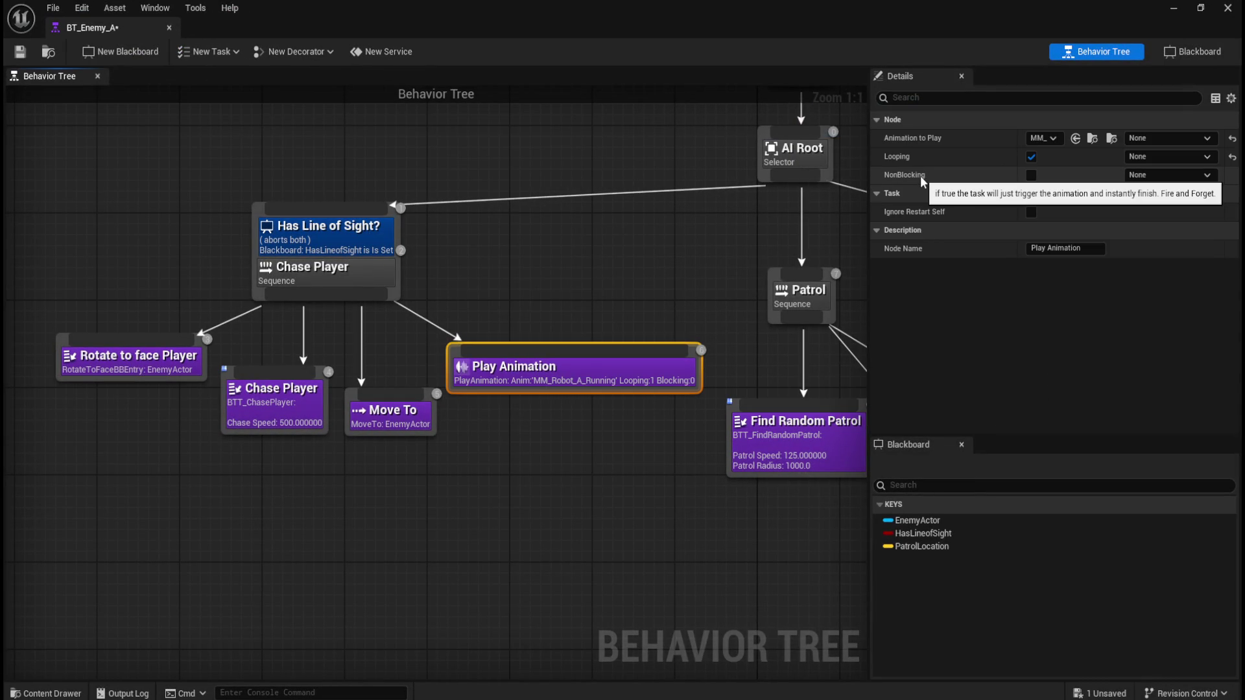
pyautogui.click(1031, 175)
pyautogui.moveTo(499, 372)
pyautogui.mouseDown()
pyautogui.moveTo(663, 394)
pyautogui.moveTo(126, 317)
pyautogui.mouseUp()
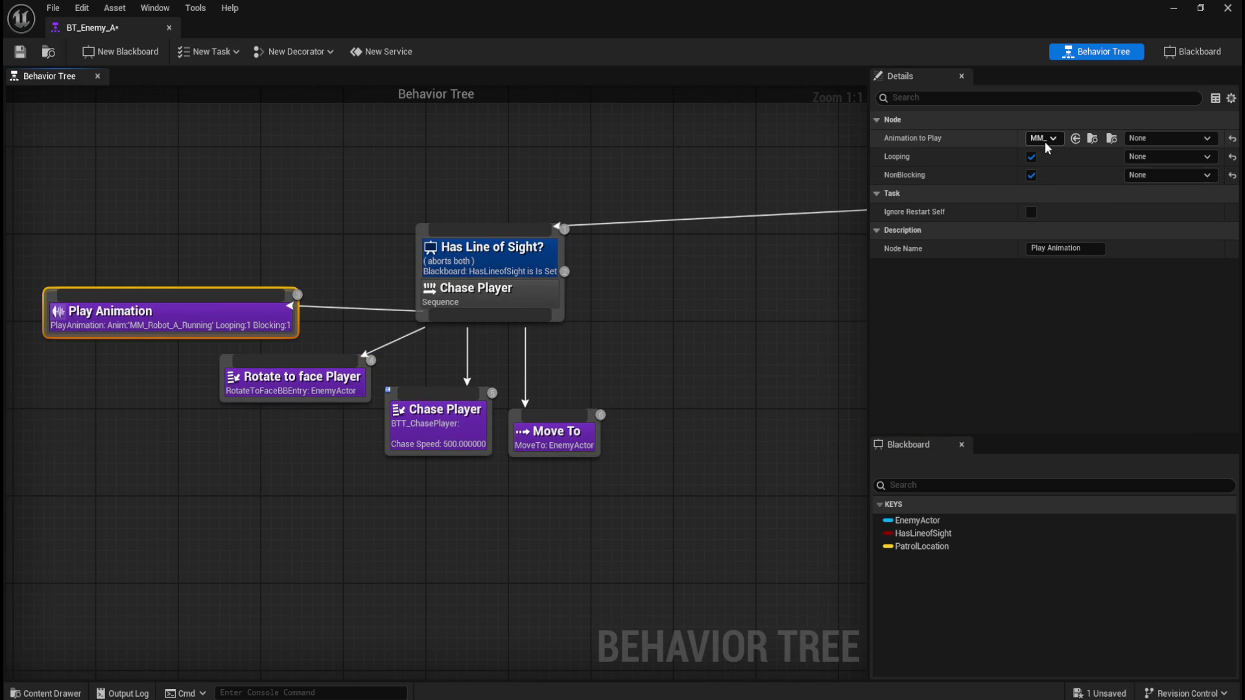
# - Check the animation, looping and non-blocking key options, leaving them all unbound
pyautogui.click(1207, 138)
pyautogui.click(1210, 161)
pyautogui.click(1210, 157)
pyautogui.click(1210, 157)
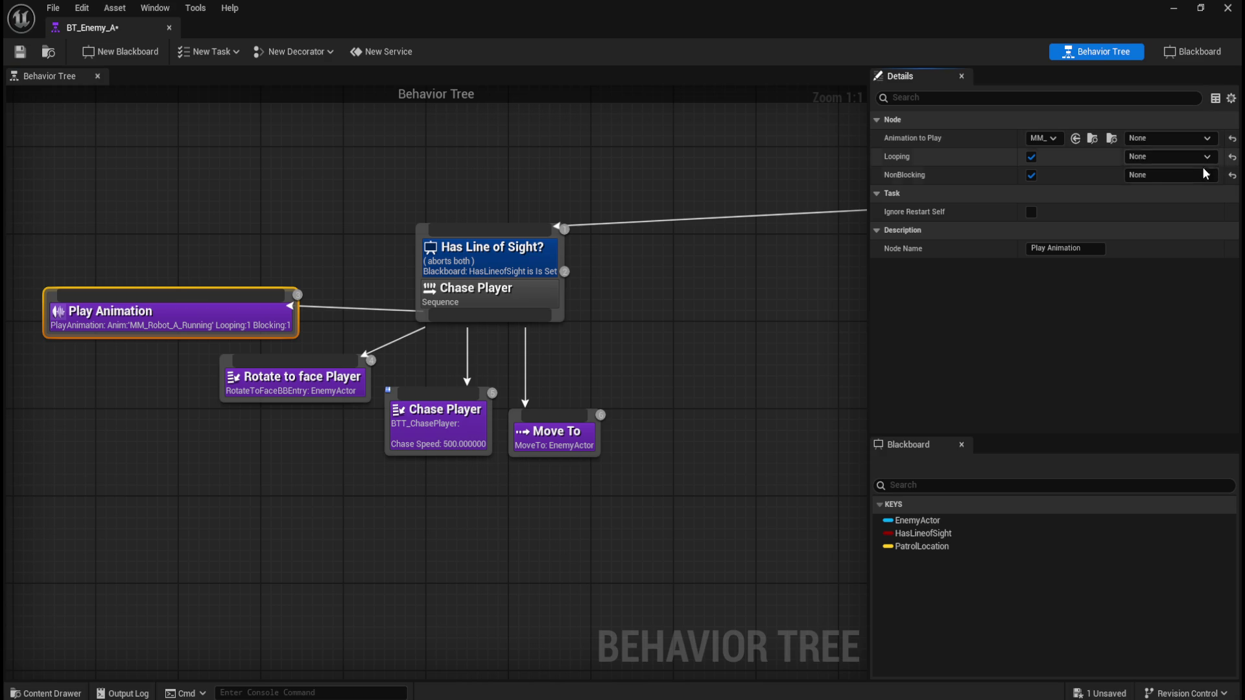
pyautogui.click(1203, 174)
pyautogui.click(1203, 173)
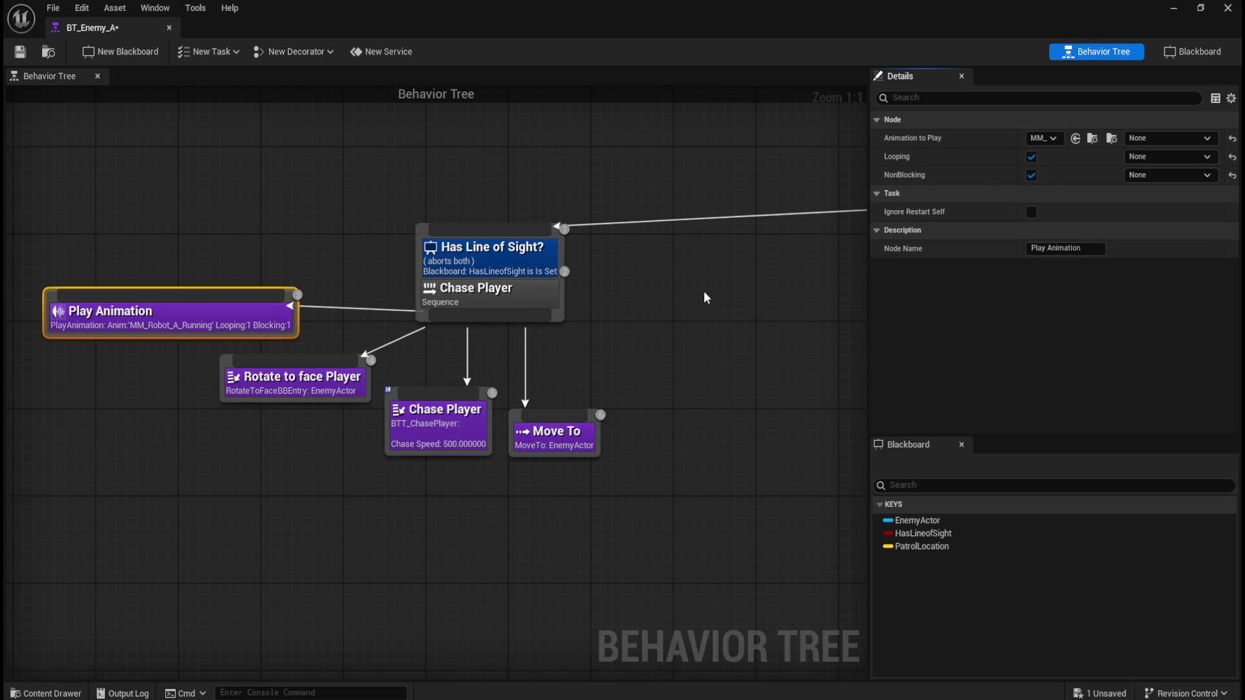
# - Restore the floating behavior tree editor and start a test play session
pyautogui.click(173, 180)
pyautogui.doubleClick(622, 4)
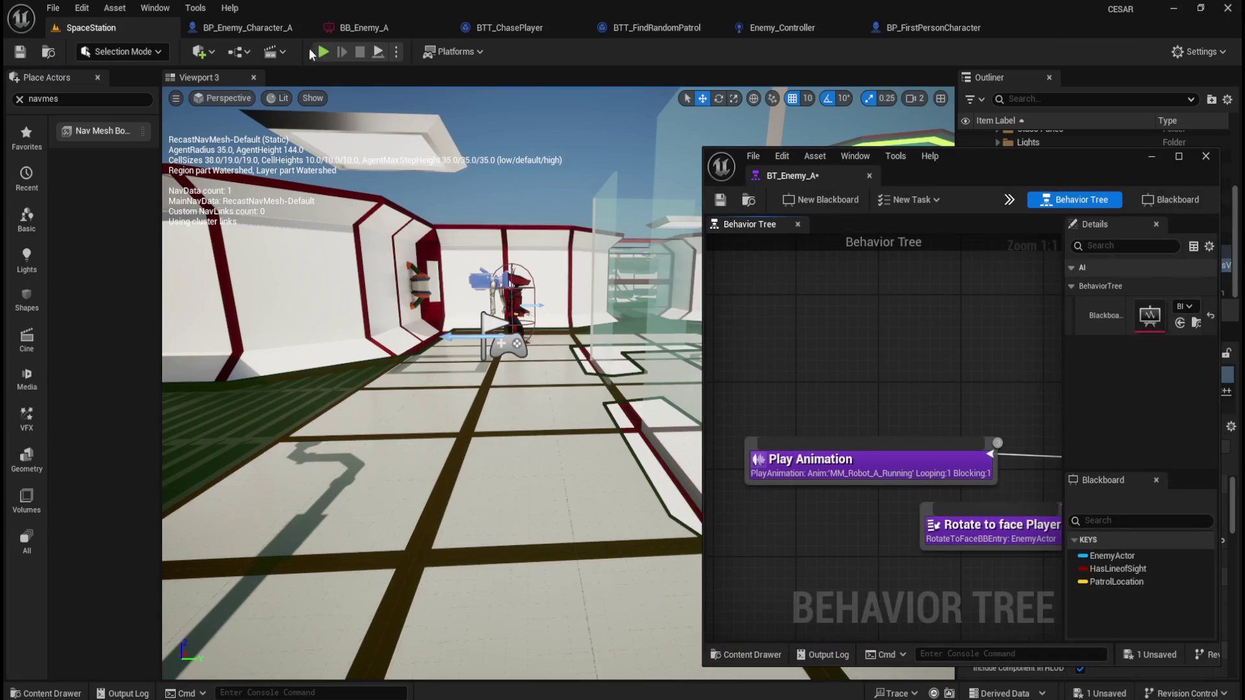
pyautogui.click(324, 52)
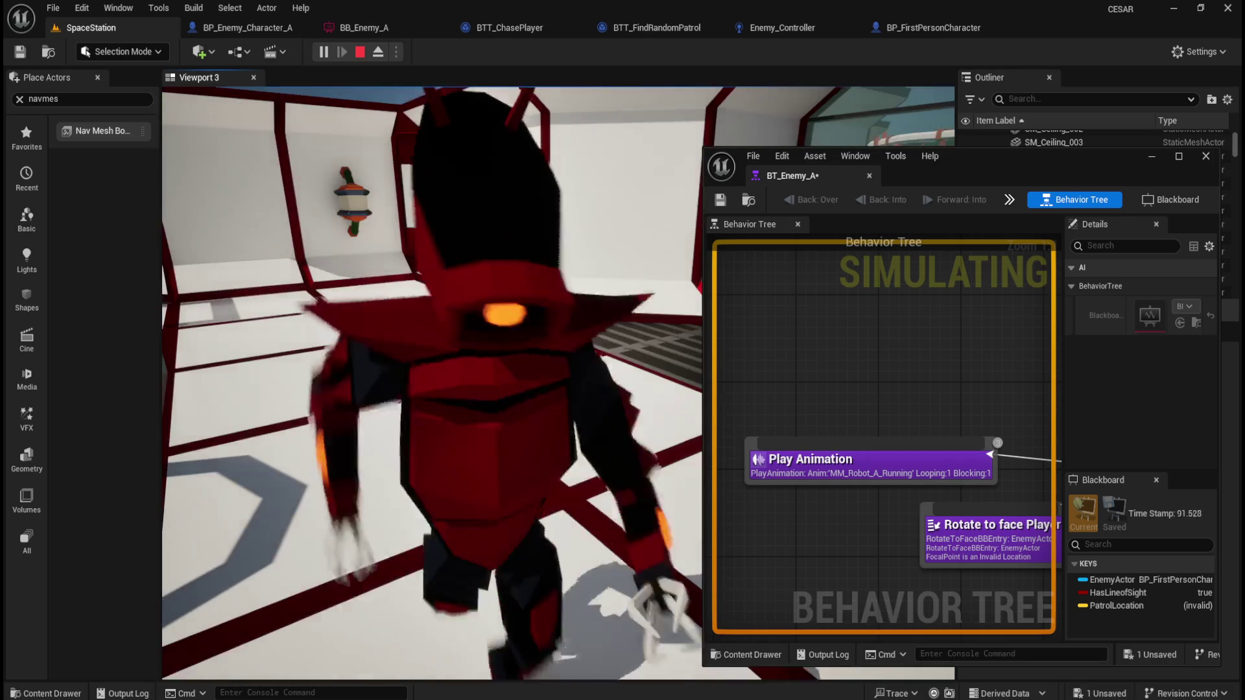
pyautogui.press('Escape')
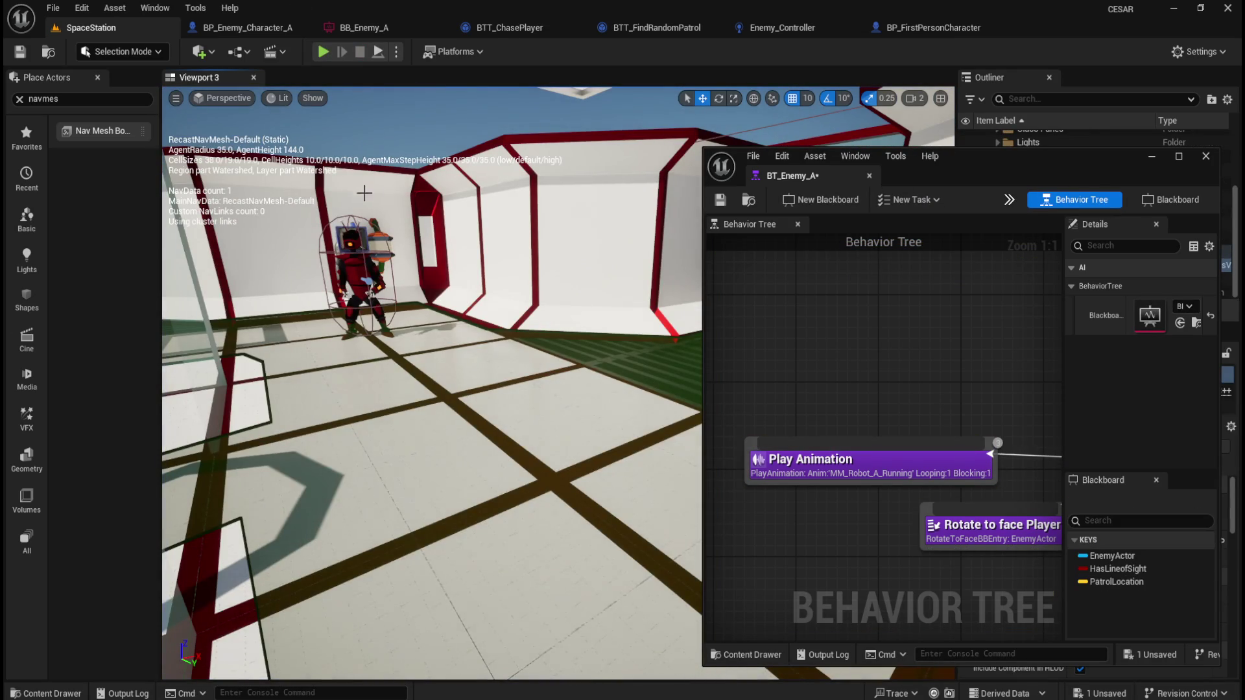
# - Set Play Animation back to blocking and run a quick Alt+P play test
pyautogui.doubleClick(1025, 159)
pyautogui.click(77, 311)
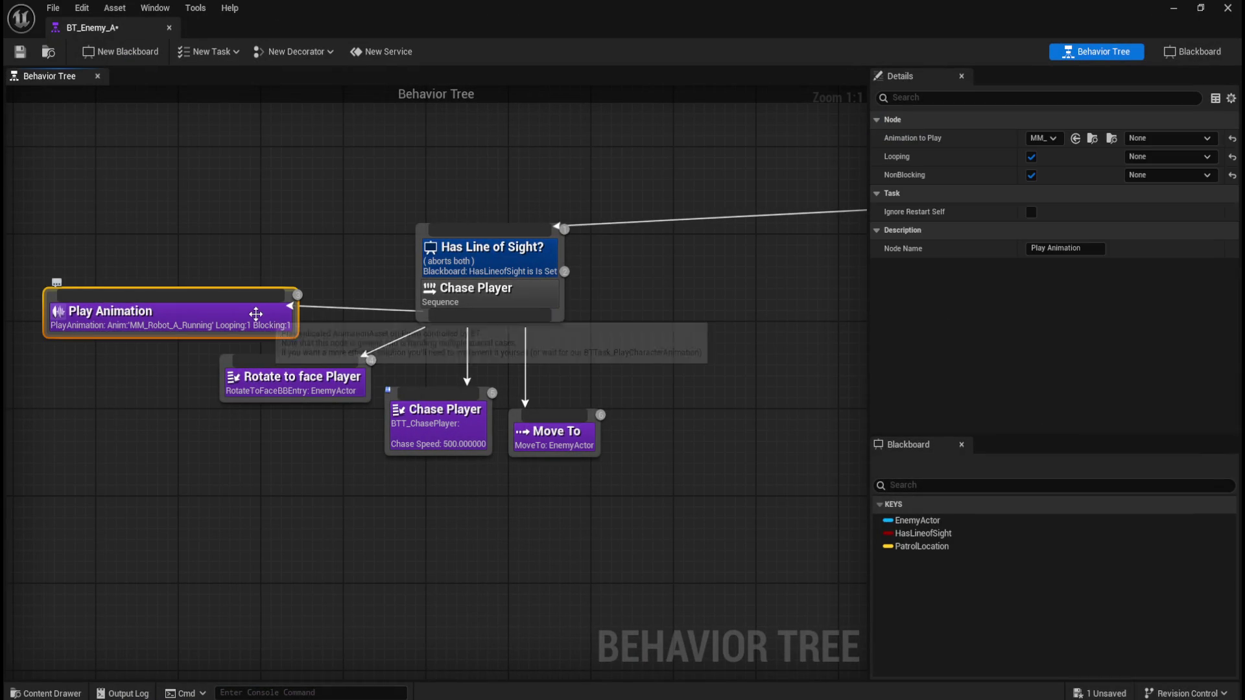
pyautogui.click(1031, 174)
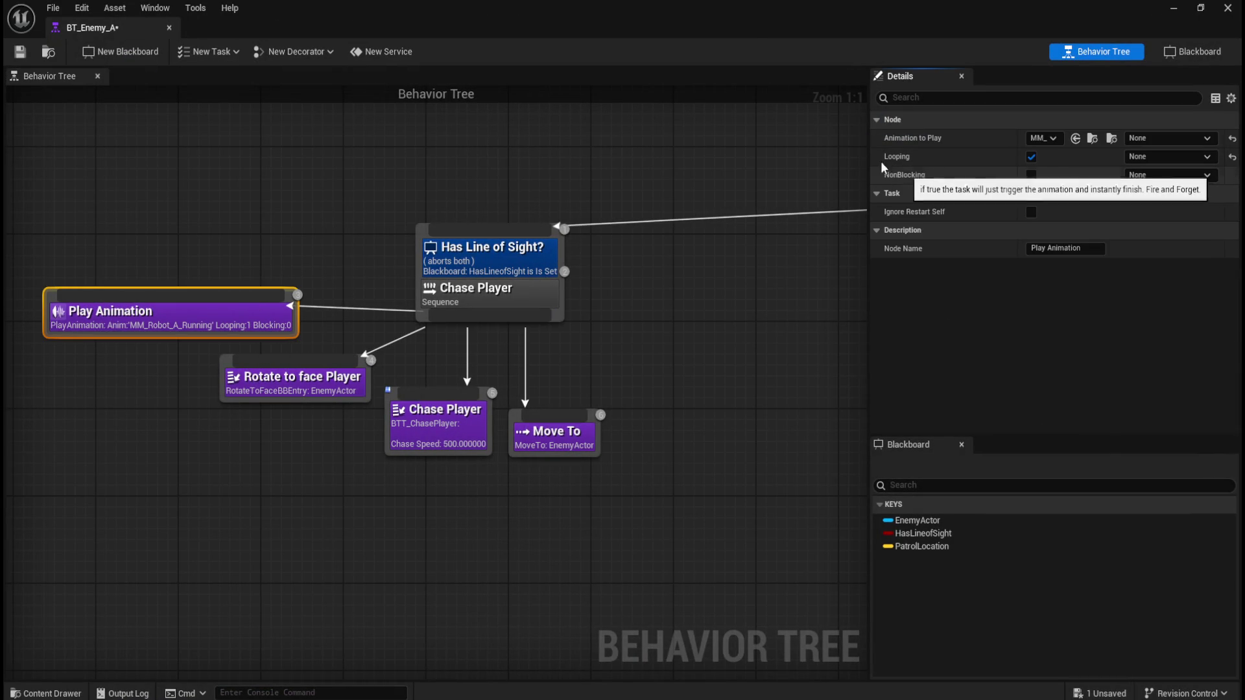
pyautogui.doubleClick(757, 20)
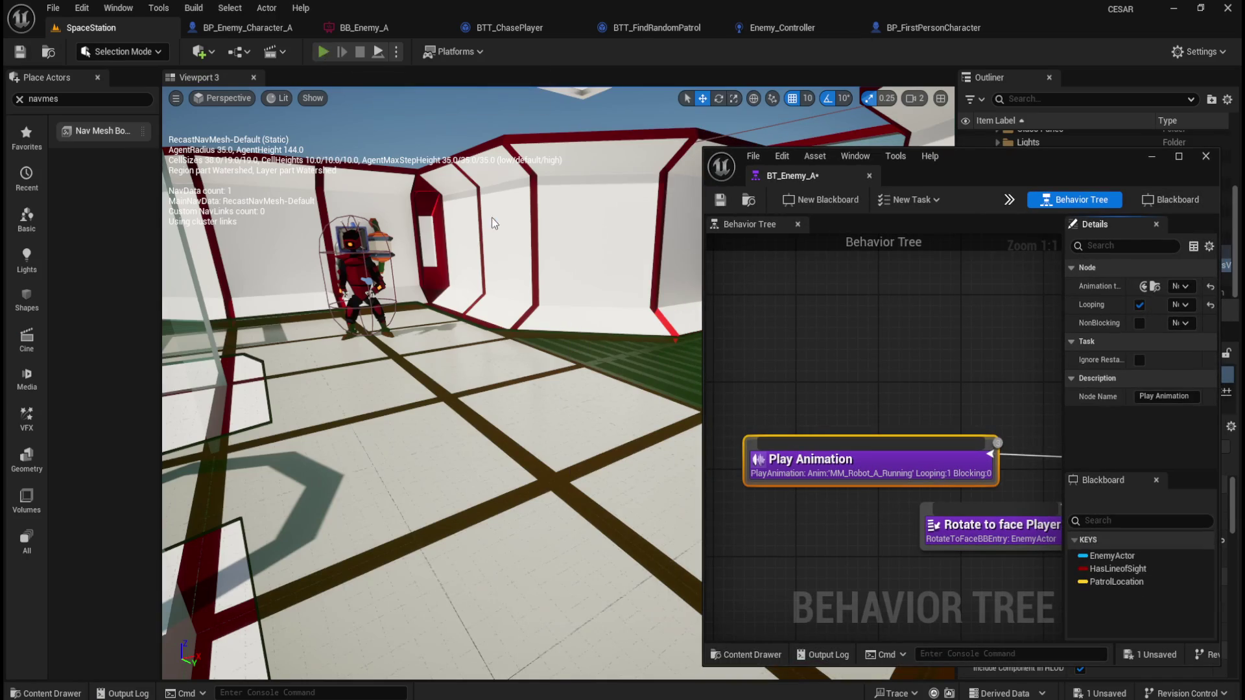
pyautogui.hotkey('alt', 'p')
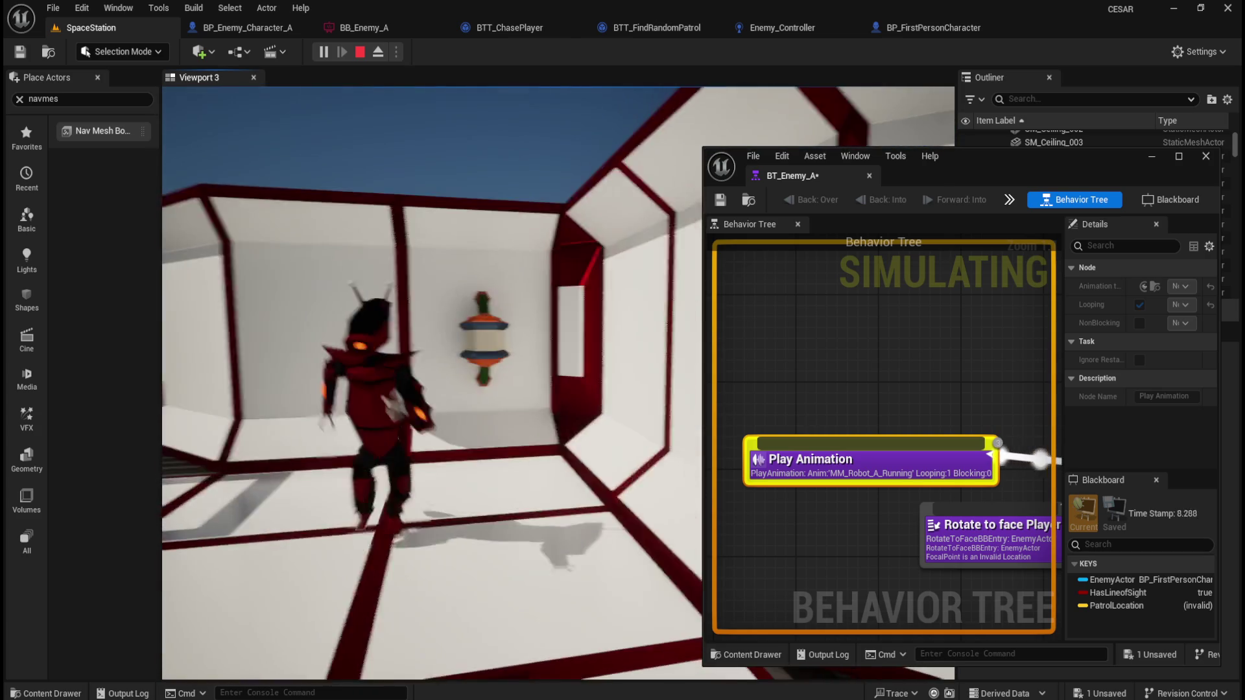
pyautogui.press('Escape')
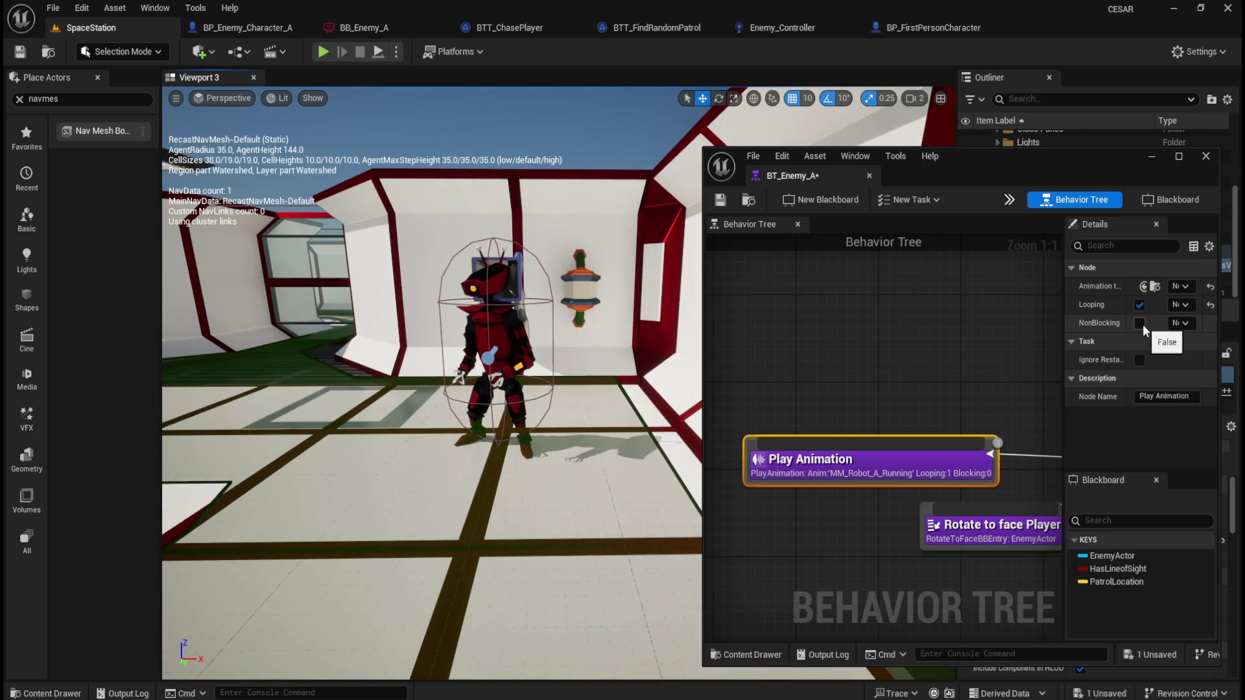
# - Make the running animation non-blocking, save with Ctrl+S, play-test, and dock the editor
pyautogui.moveTo(1112, 329)
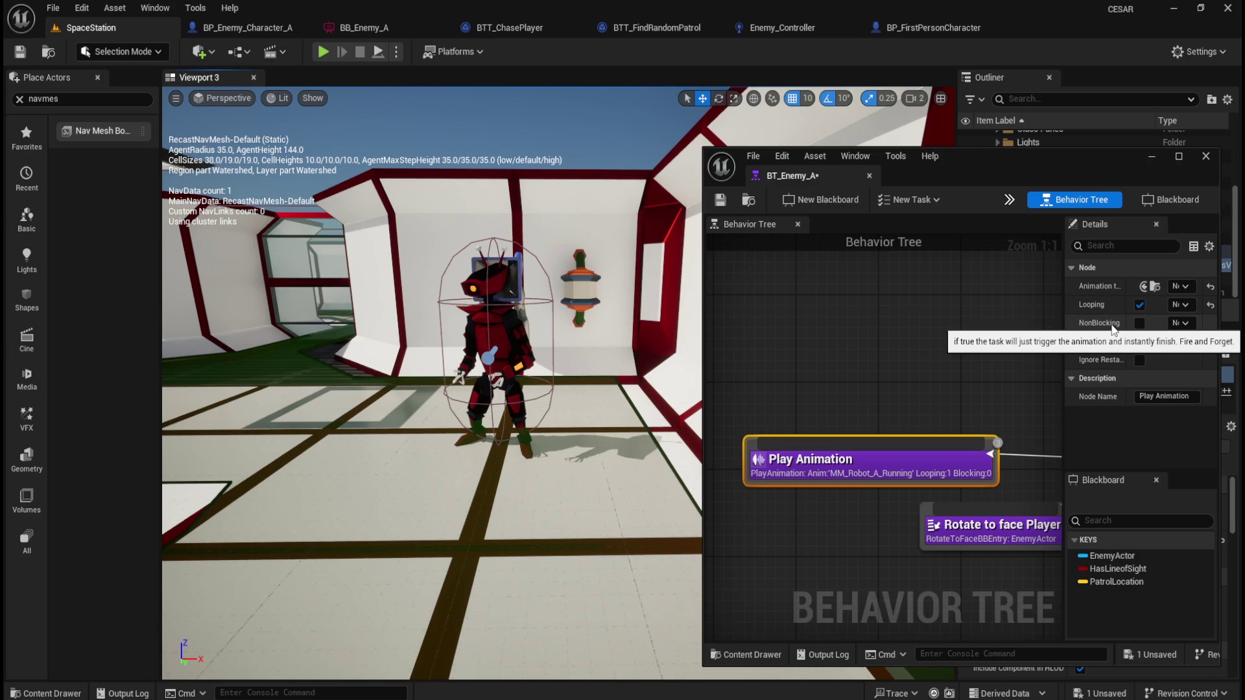
pyautogui.click(1139, 323)
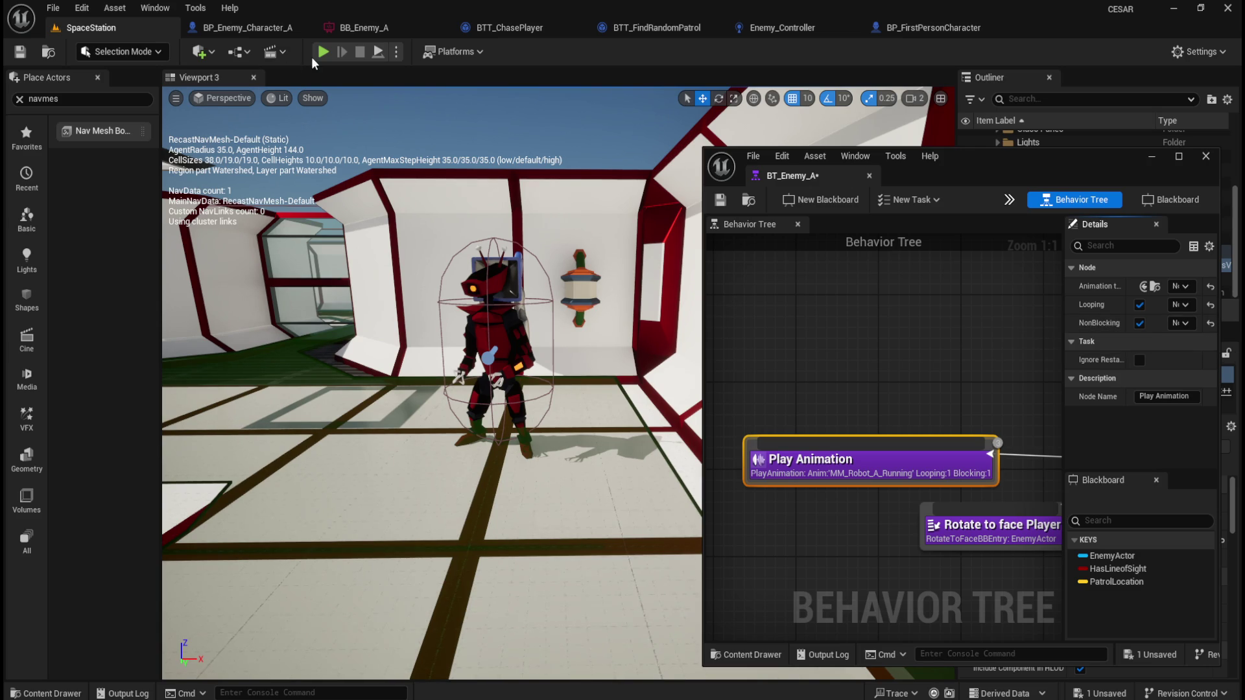
pyautogui.hotkey('ctrl', 's')
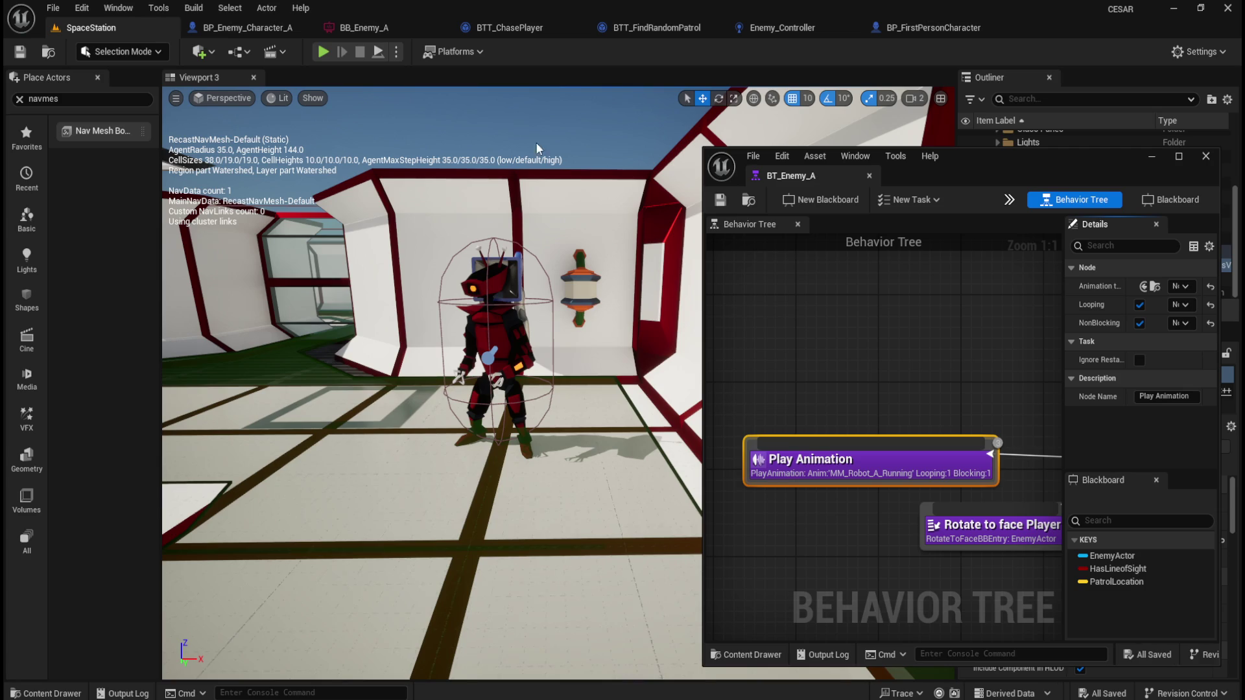
pyautogui.click(324, 52)
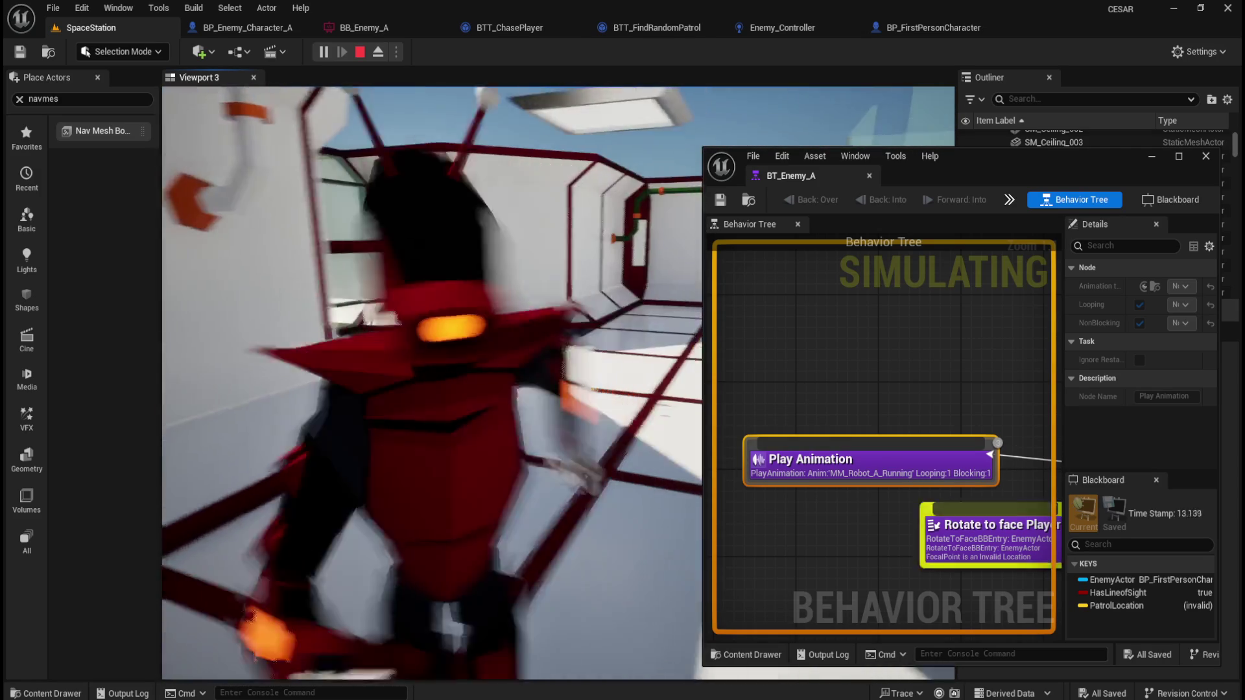
pyautogui.press('Escape')
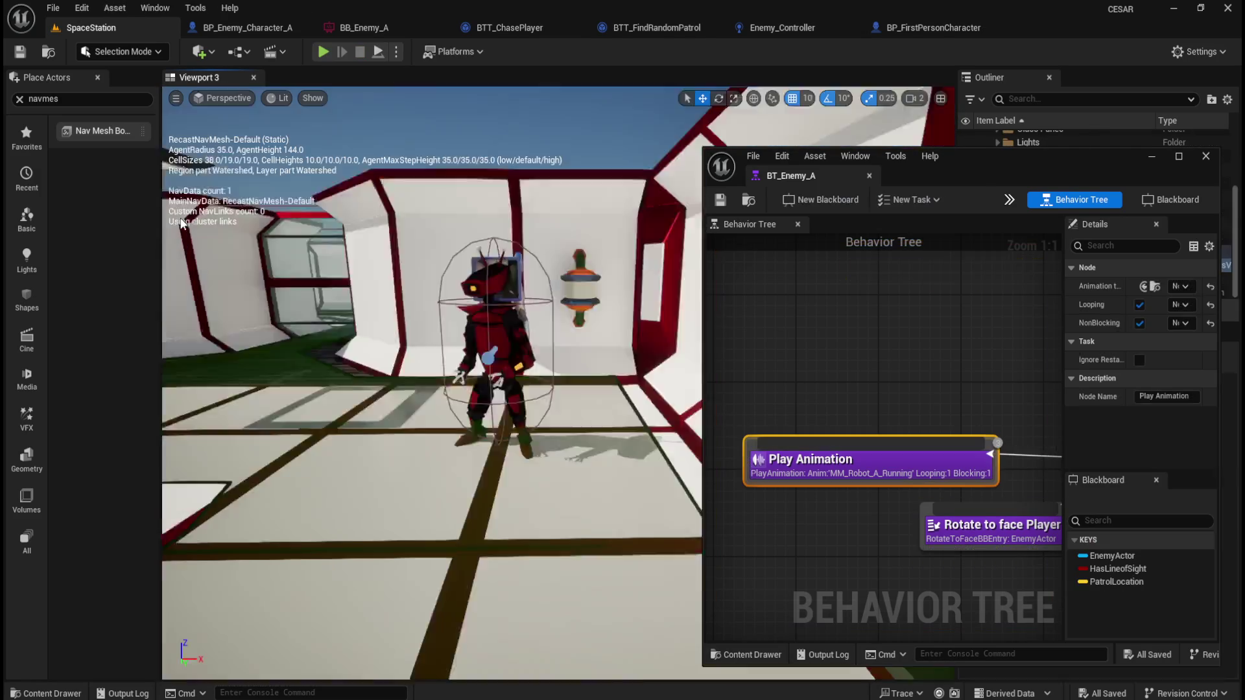
pyautogui.moveTo(800, 171); pyautogui.dragTo(645, 33)
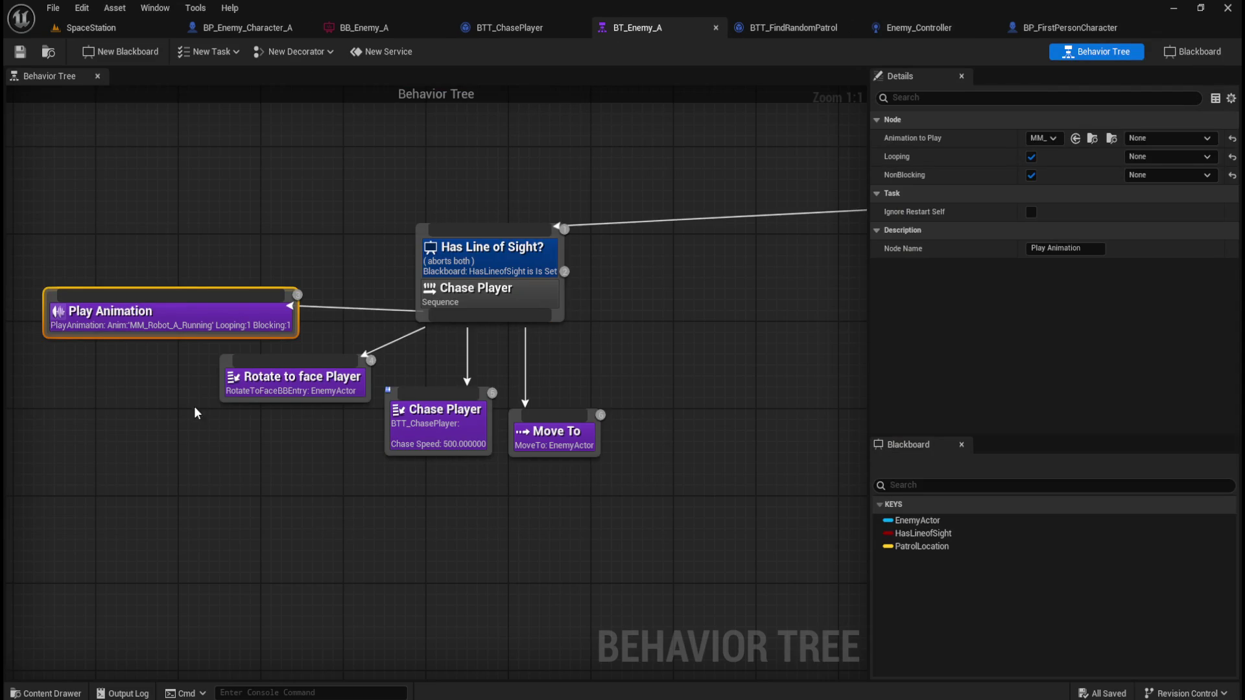
# - Select the four chase branch tasks and move them down and to the right
pyautogui.moveTo(142, 458)
pyautogui.mouseDown()
pyautogui.moveTo(181, 411)
pyautogui.moveTo(313, 354)
pyautogui.mouseUp()
pyautogui.moveTo(676, 383); pyautogui.dragTo(449, 474)
pyautogui.moveTo(327, 382); pyautogui.dragTo(481, 447)
pyautogui.click(679, 339)
# - Frame the AI Root and patrol branch, and align its Wait task with Move To
pyautogui.scroll(-2, 435, 316)
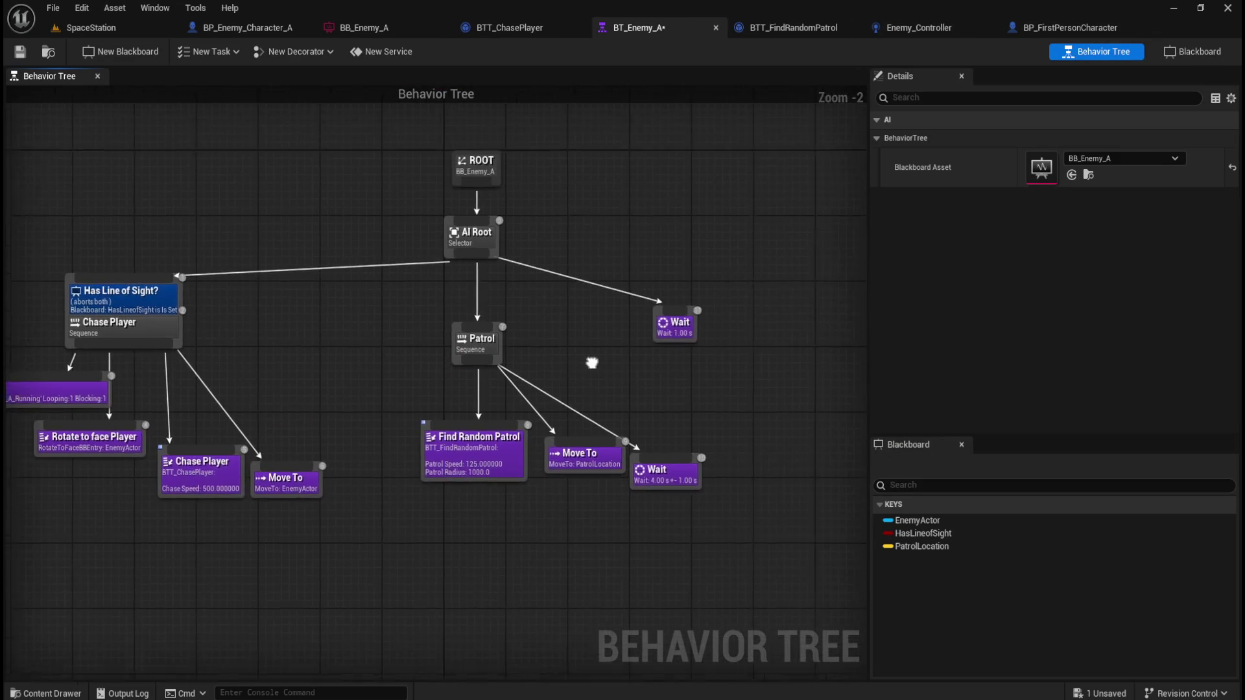
pyautogui.scroll(2, 588, 411)
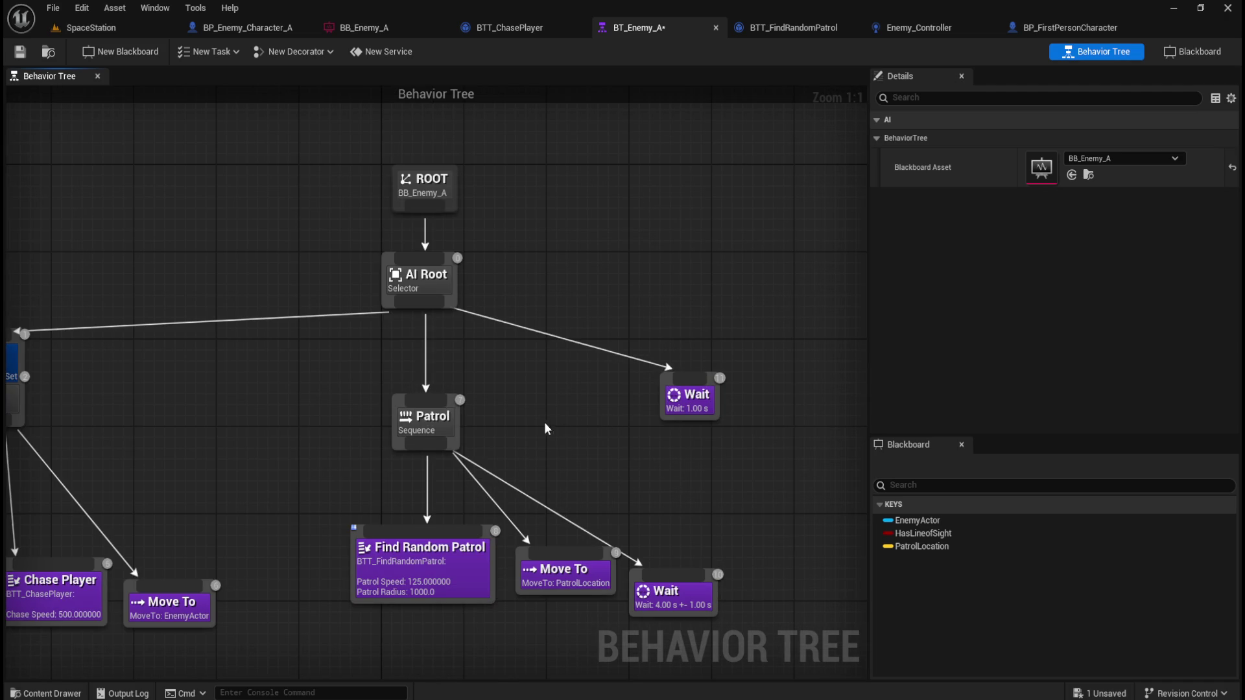
pyautogui.moveTo(455, 307); pyautogui.dragTo(526, 280)
pyautogui.click(488, 253)
pyautogui.click(352, 379)
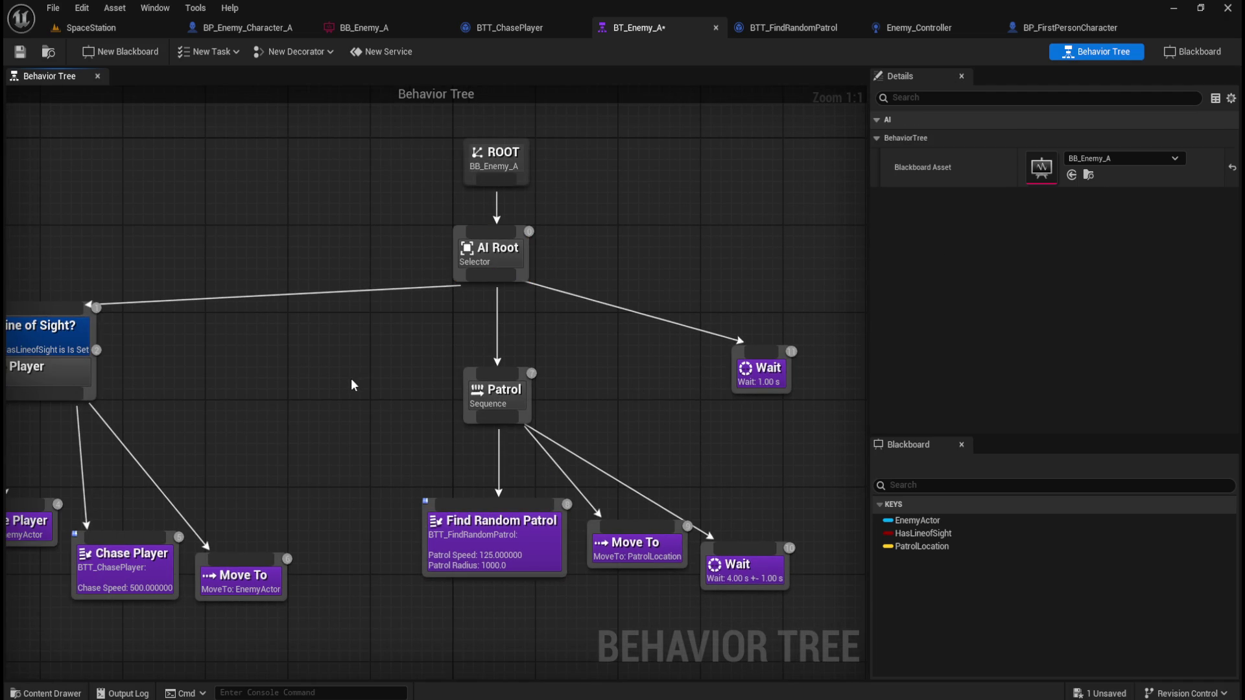
pyautogui.moveTo(353, 379)
pyautogui.mouseDown()
pyautogui.moveTo(338, 316)
pyautogui.moveTo(680, 546)
pyautogui.mouseUp()
pyautogui.click(680, 546)
pyautogui.click(726, 476)
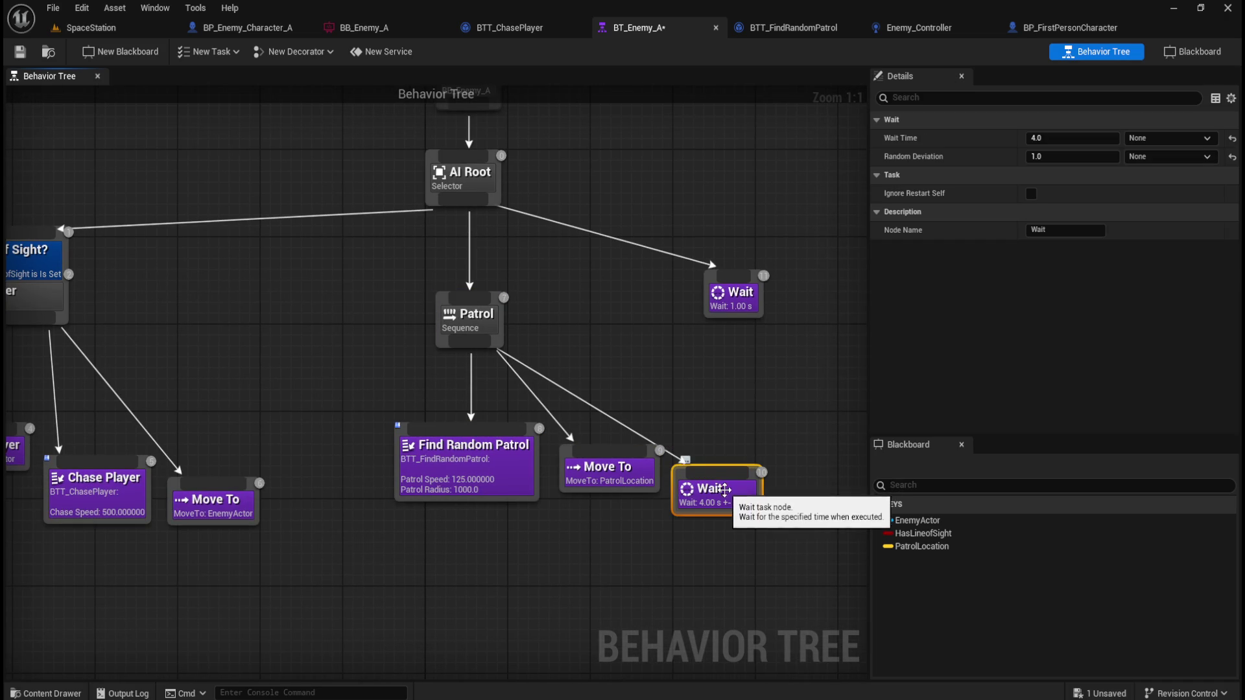
pyautogui.moveTo(727, 475); pyautogui.dragTo(731, 469)
pyautogui.click(593, 525)
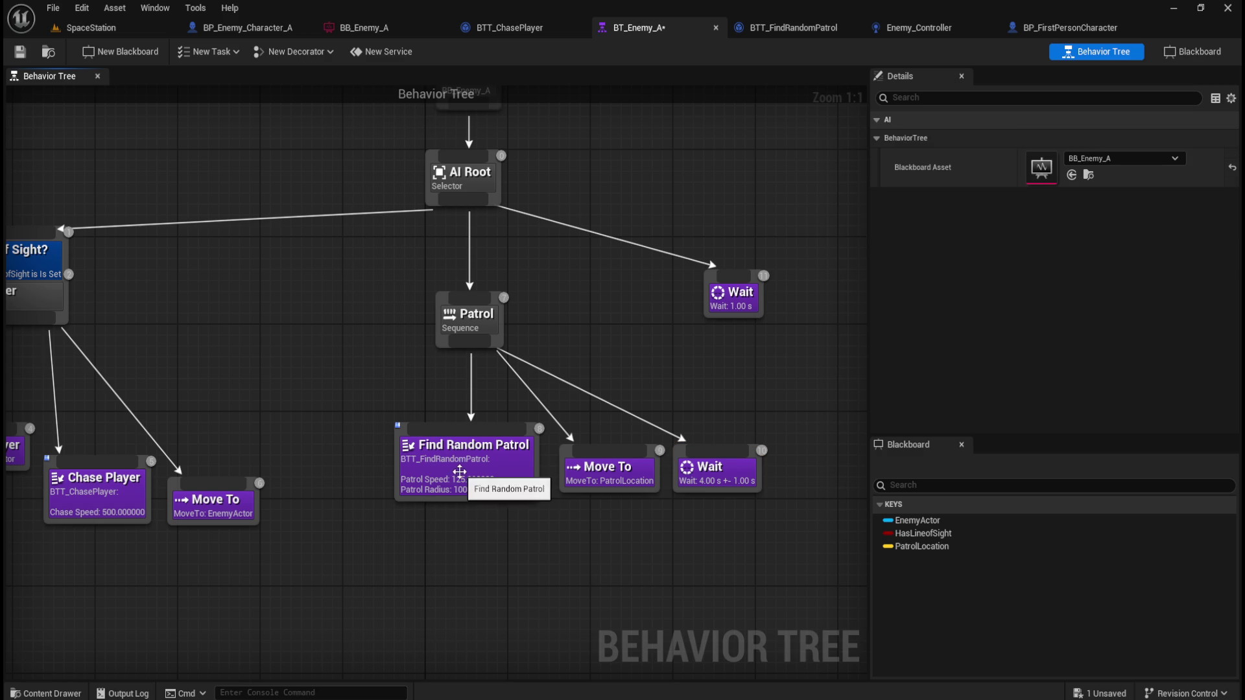
# - Check Find Random Patrol's speed and radius, then open the BTT_FindRandomPatrol blueprint
pyautogui.click(477, 485)
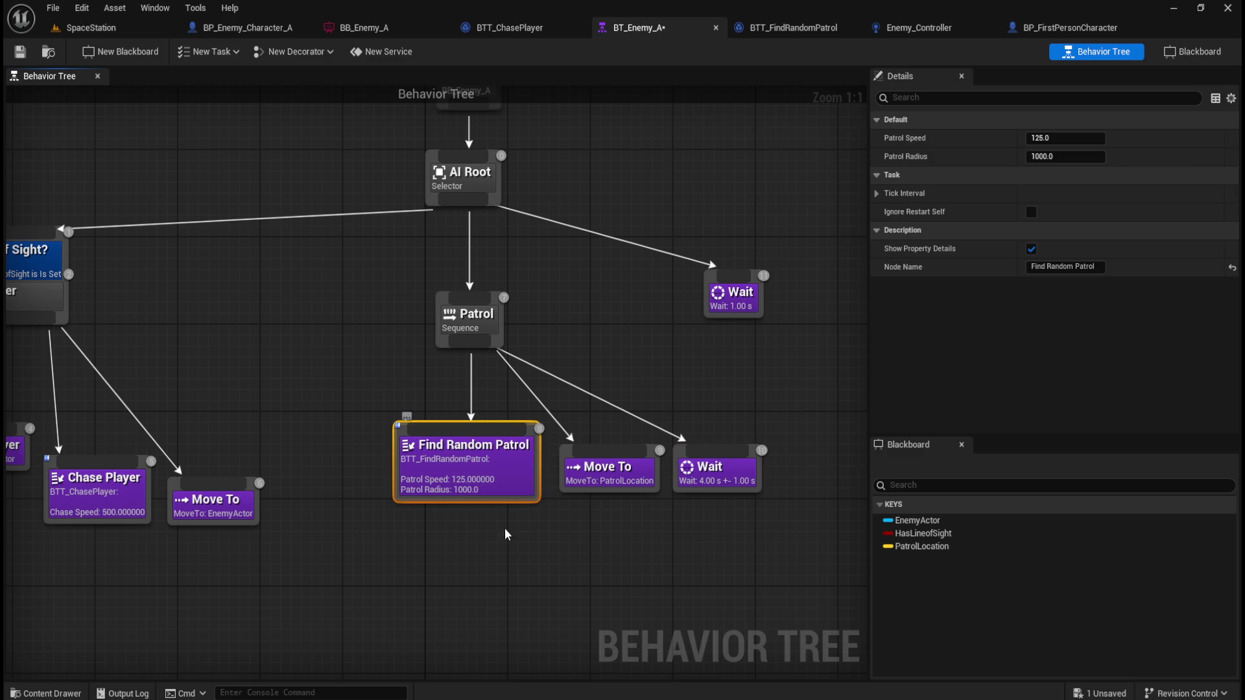
pyautogui.click(342, 334)
pyautogui.click(807, 29)
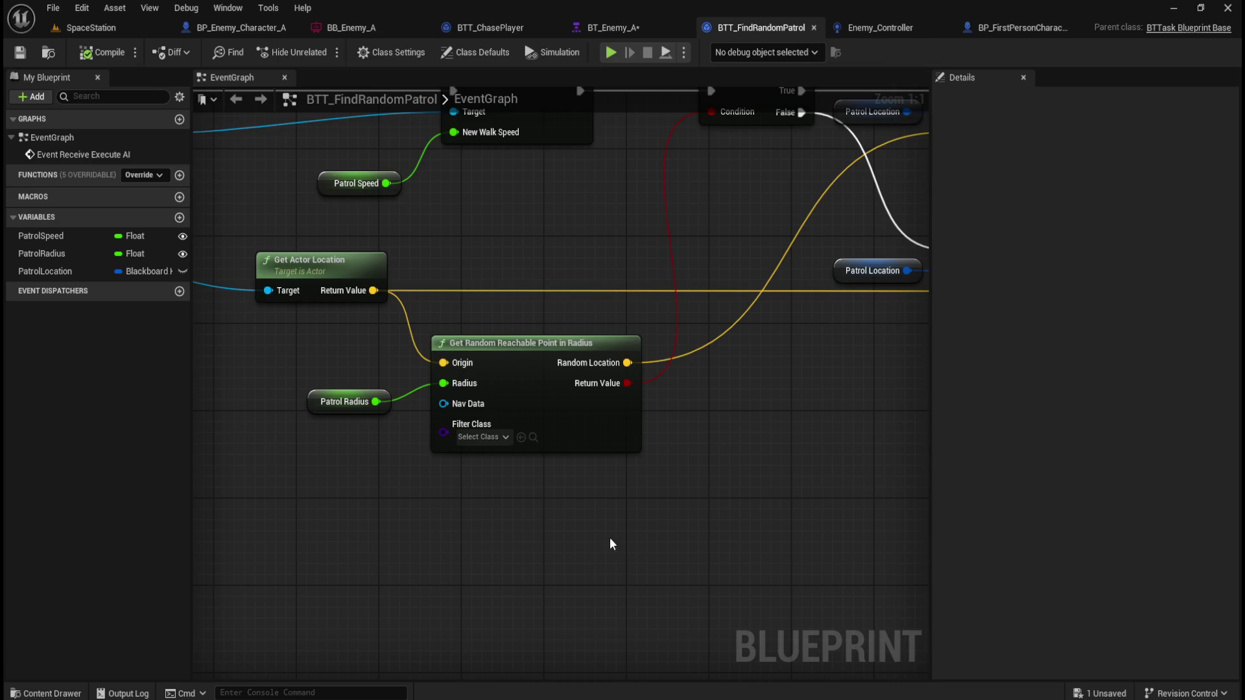
# - Fit the BTT_FindRandomPatrol event graph in view and frame the Branch node
pyautogui.press('Home')
pyautogui.scroll(4, 259, 327)
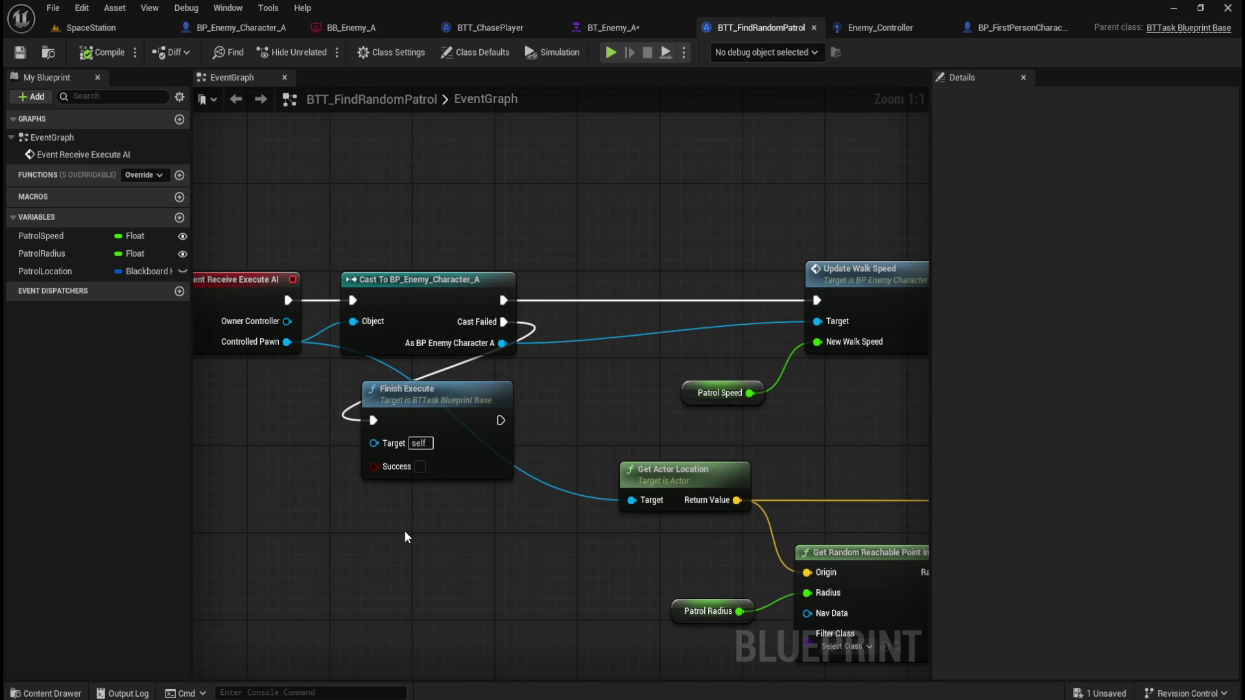
pyautogui.moveTo(563, 558); pyautogui.dragTo(230, 527)
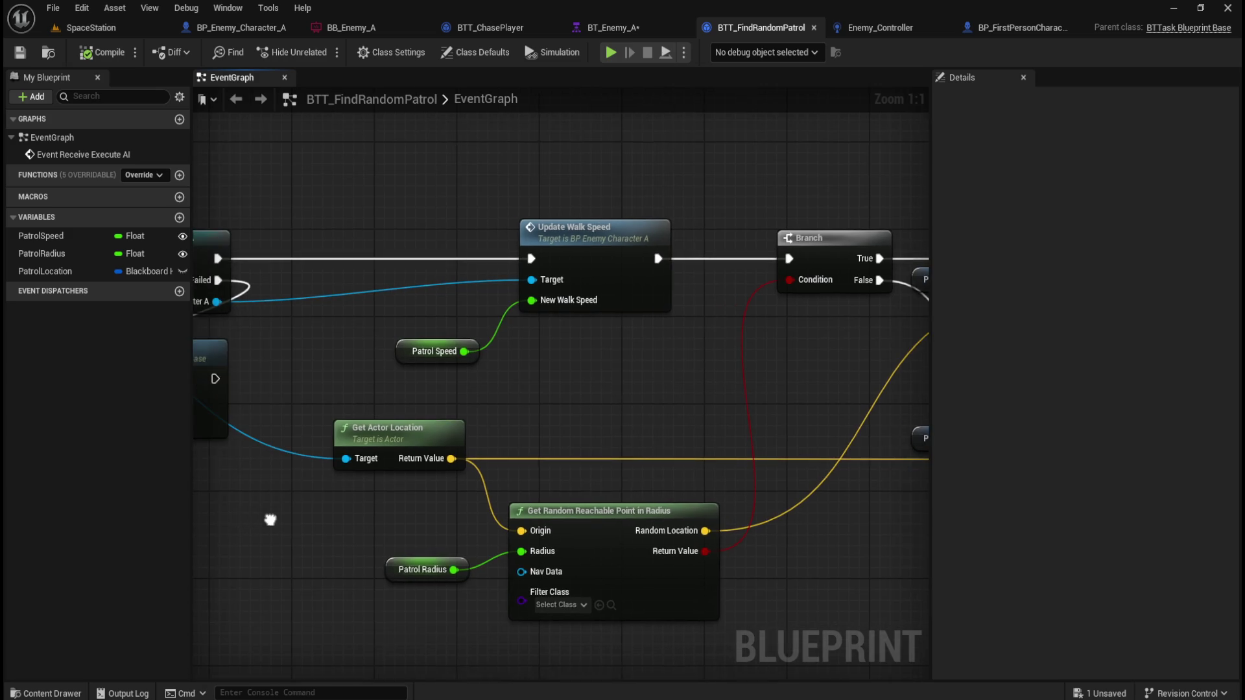
pyautogui.scroll(-5, 295, 504)
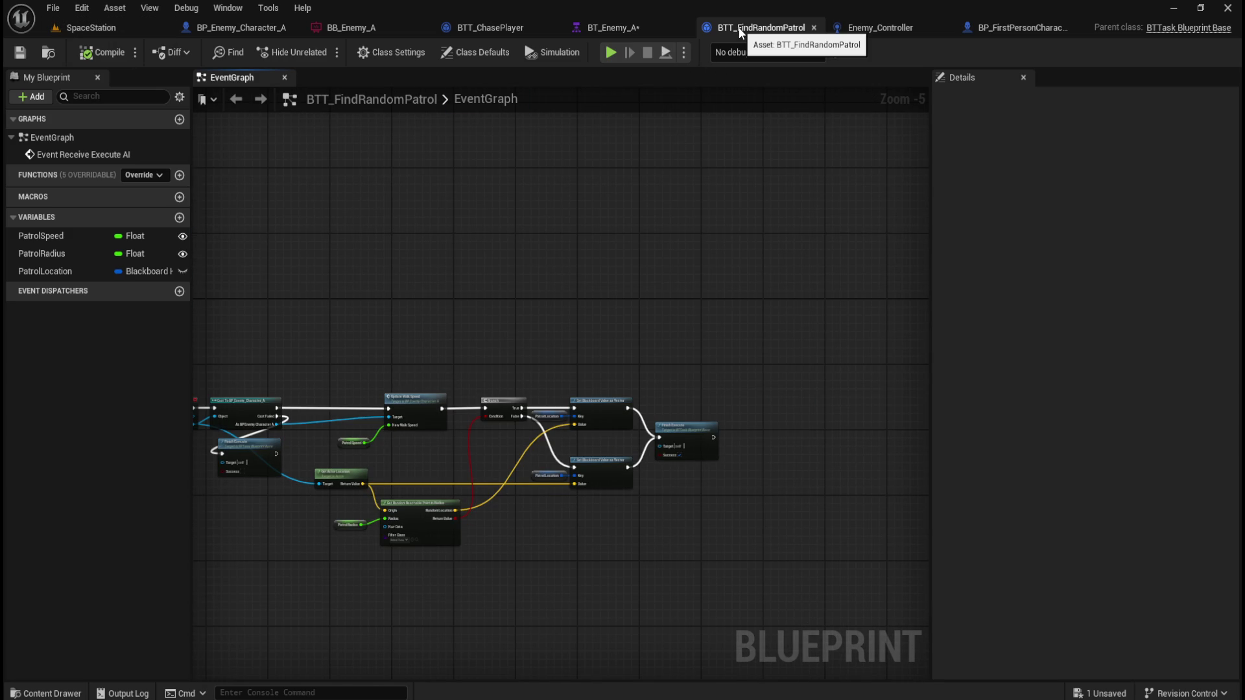
# - Pop the task blueprint into a floating window, enlarging it and its graph area
pyautogui.moveTo(739, 33)
pyautogui.mouseDown()
pyautogui.moveTo(725, 298)
pyautogui.moveTo(684, 232)
pyautogui.mouseUp()
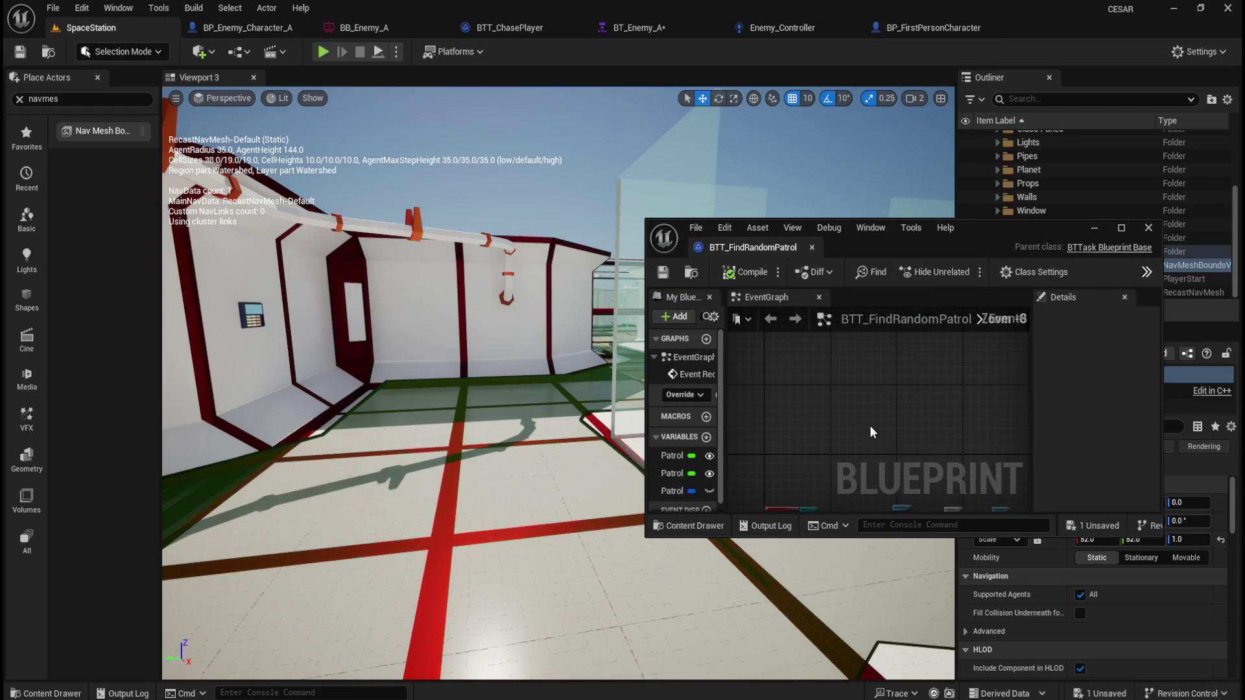
pyautogui.moveTo(847, 377); pyautogui.dragTo(894, 341)
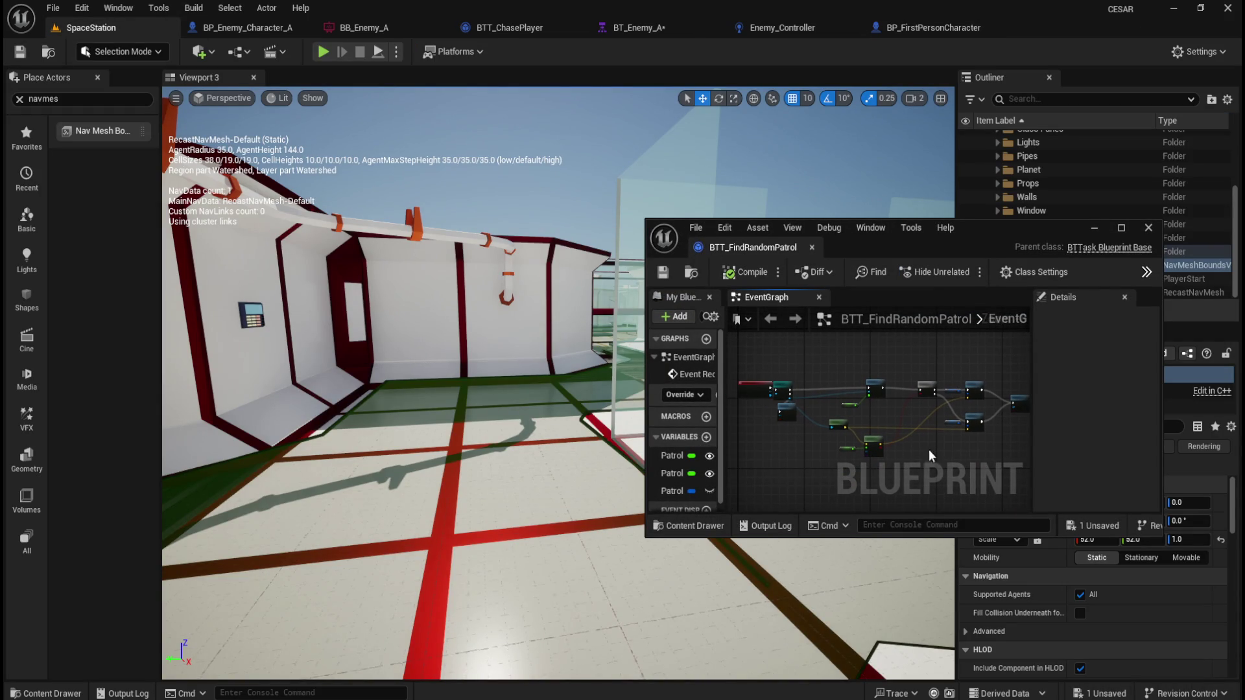
pyautogui.moveTo(1120, 537); pyautogui.dragTo(1106, 679)
pyautogui.moveTo(1009, 220); pyautogui.dragTo(1026, 44)
pyautogui.moveTo(1163, 169); pyautogui.dragTo(1232, 182)
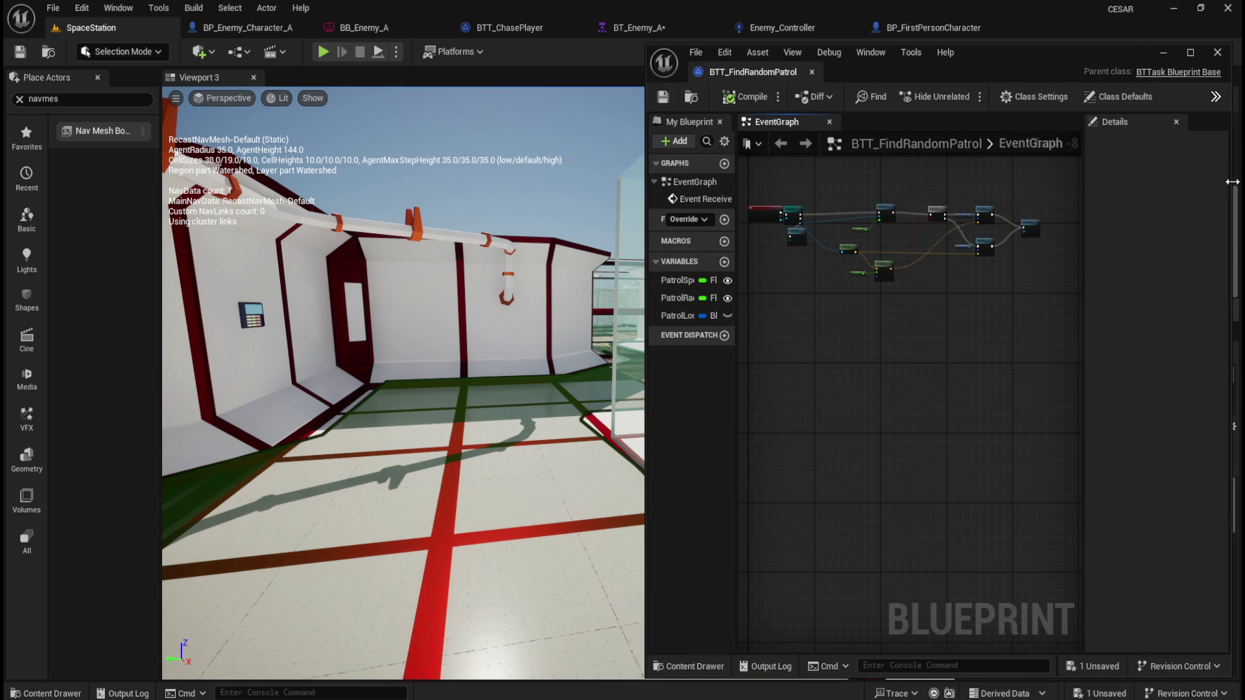
pyautogui.scroll(3, 827, 207)
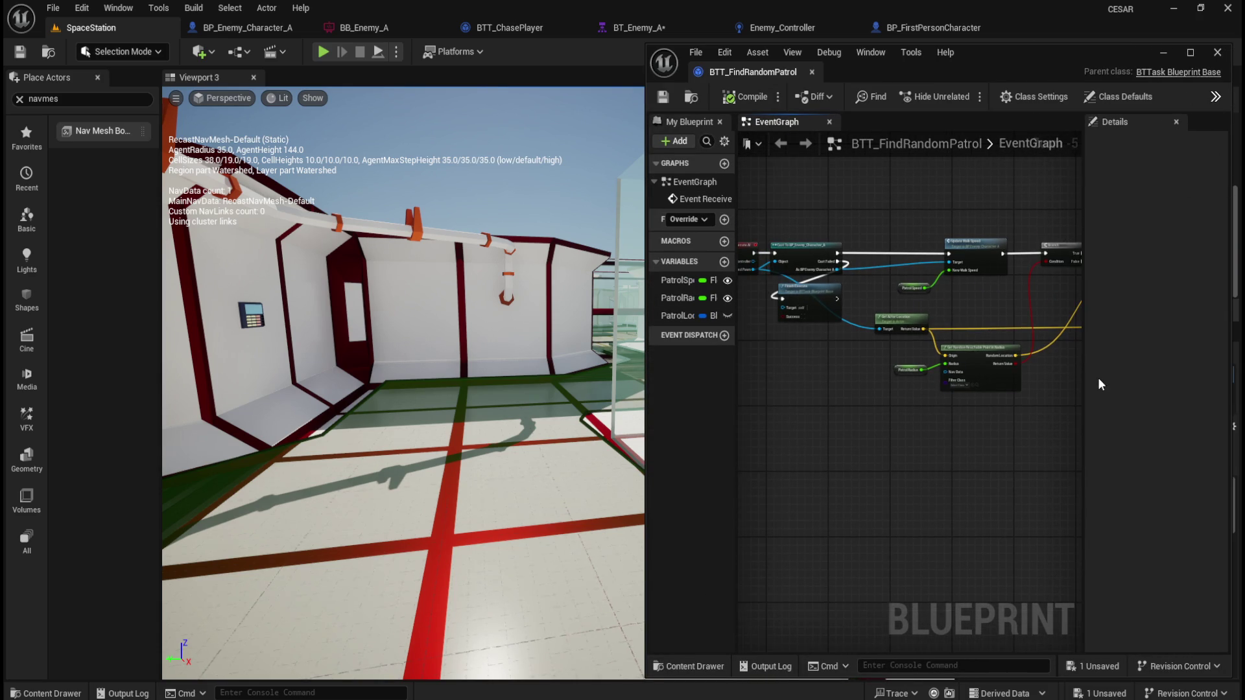
pyautogui.moveTo(1080, 417)
pyautogui.mouseDown()
pyautogui.moveTo(1203, 414)
pyautogui.moveTo(1167, 416)
pyautogui.mouseUp()
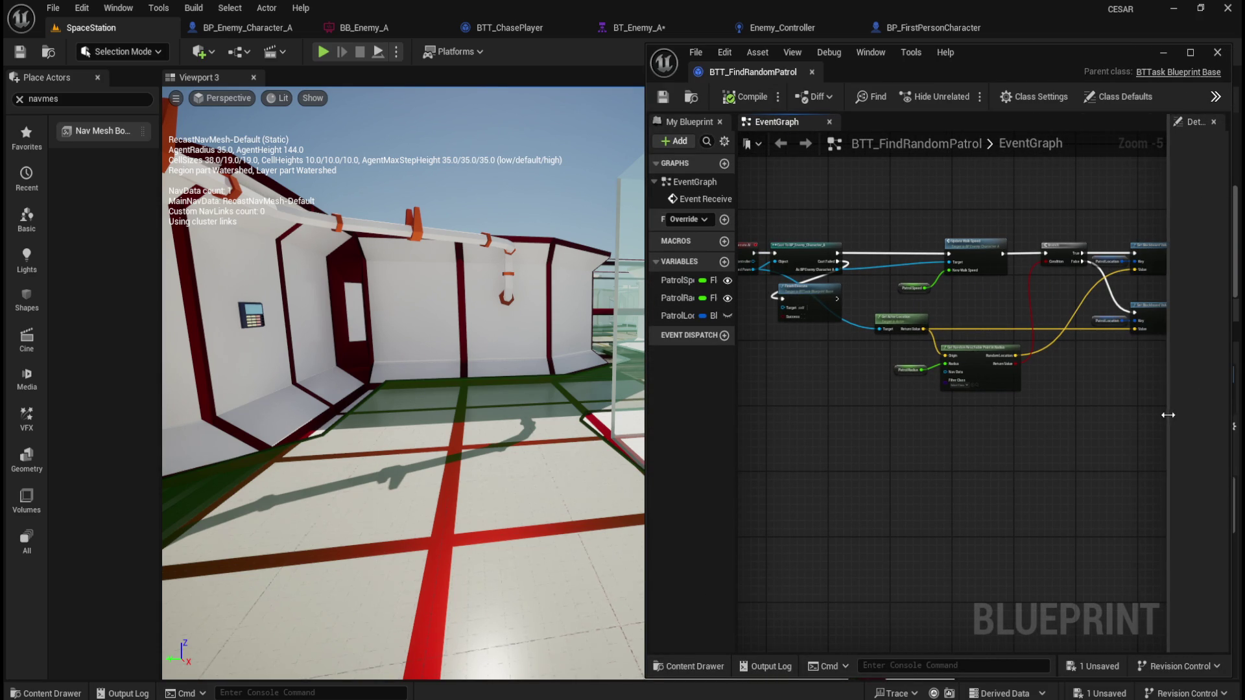
pyautogui.moveTo(646, 428); pyautogui.dragTo(469, 422)
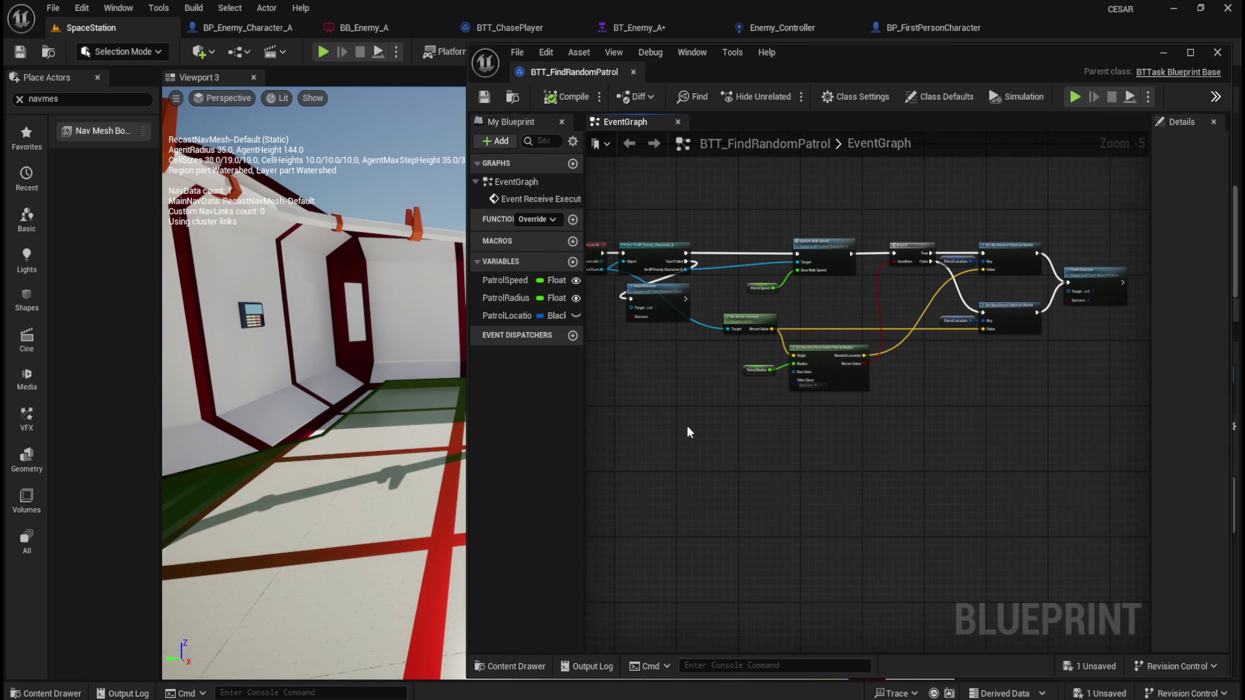
pyautogui.scroll(-1, 712, 437)
pyautogui.scroll(1, 722, 425)
pyautogui.moveTo(723, 423); pyautogui.dragTo(735, 444)
# - Fly the level camera to look down over the station
pyautogui.moveTo(337, 334)
pyautogui.mouseDown()
pyautogui.moveTo(367, 360)
pyautogui.moveTo(354, 412)
pyautogui.moveTo(400, 396)
pyautogui.mouseUp()
pyautogui.rightClick(400, 397)
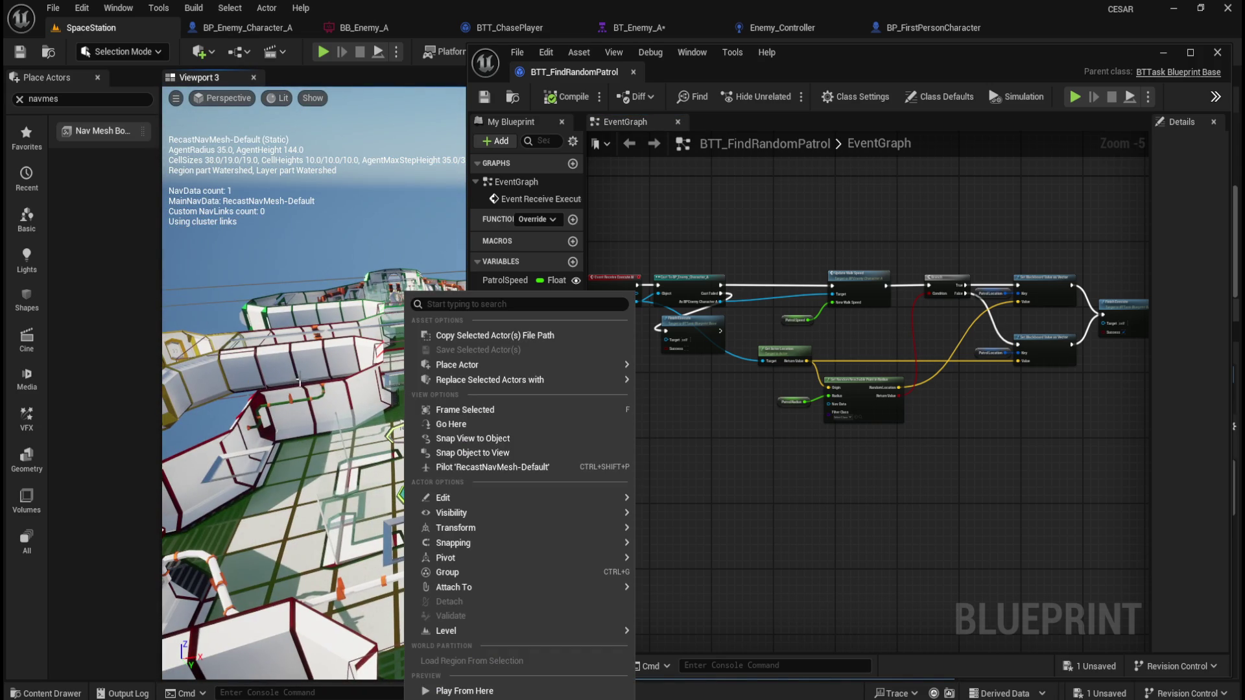
pyautogui.moveTo(270, 241); pyautogui.dragTo(288, 279)
# - Save all unsaved assets with File > Save All
pyautogui.click(53, 8)
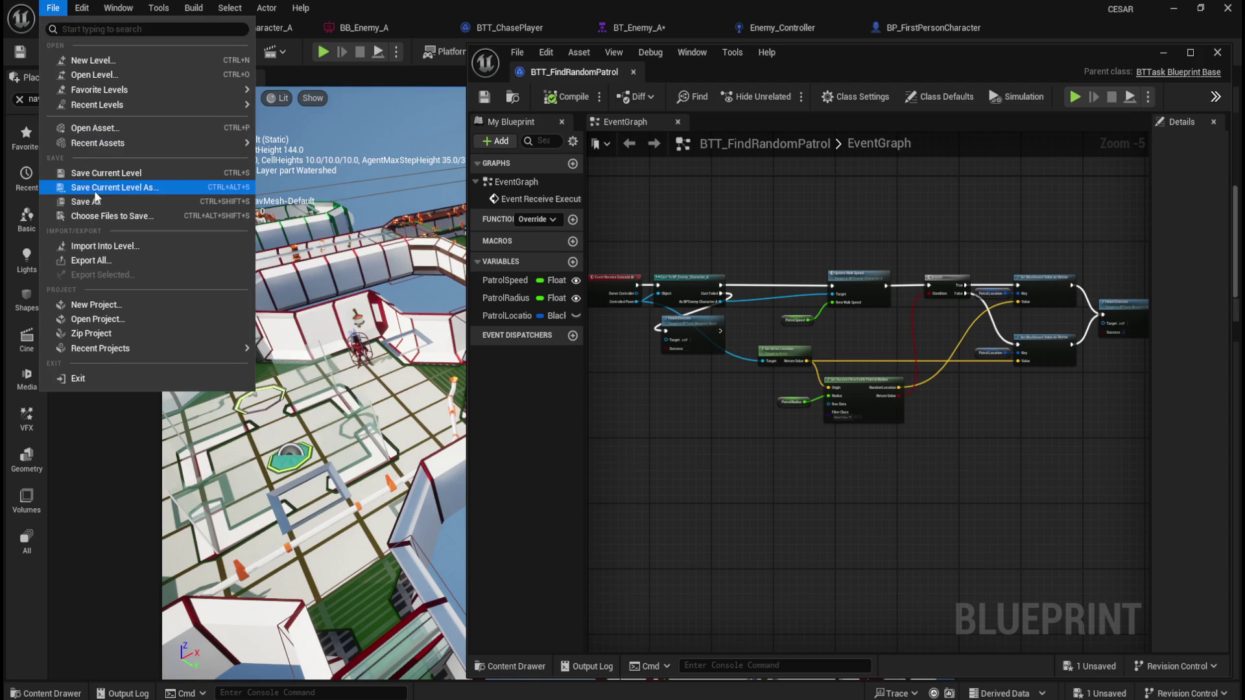
pyautogui.click(81, 202)
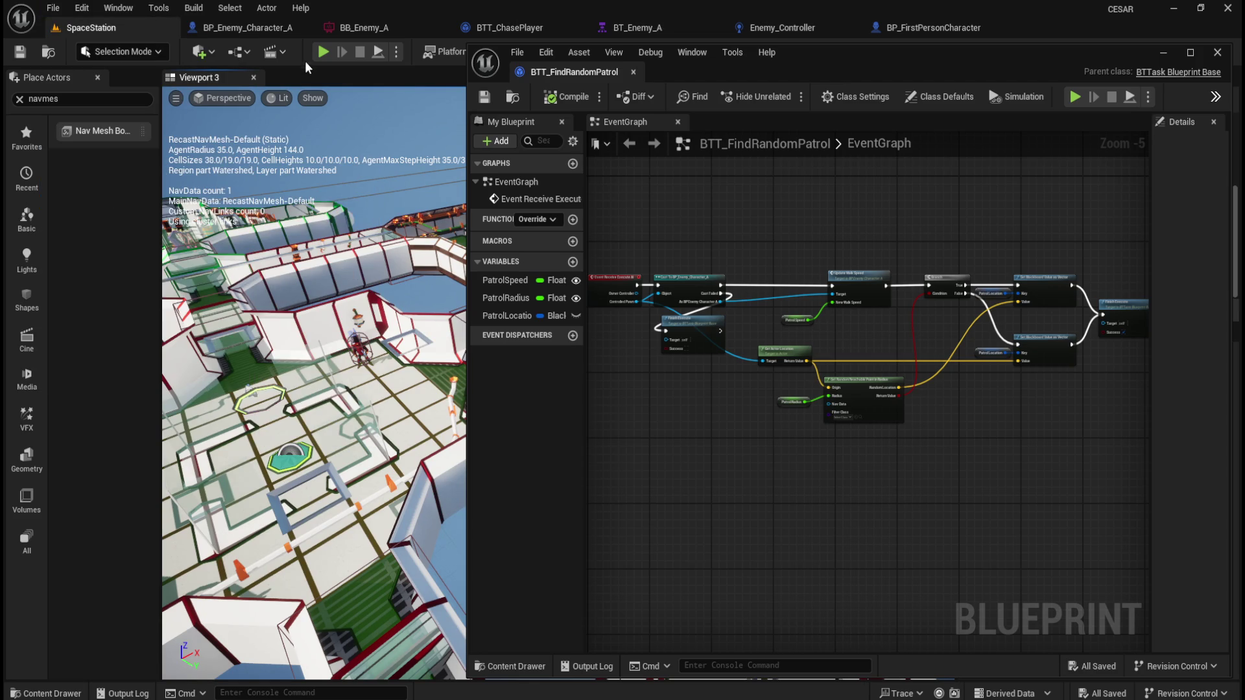
pyautogui.click(396, 52)
pyautogui.click(451, 190)
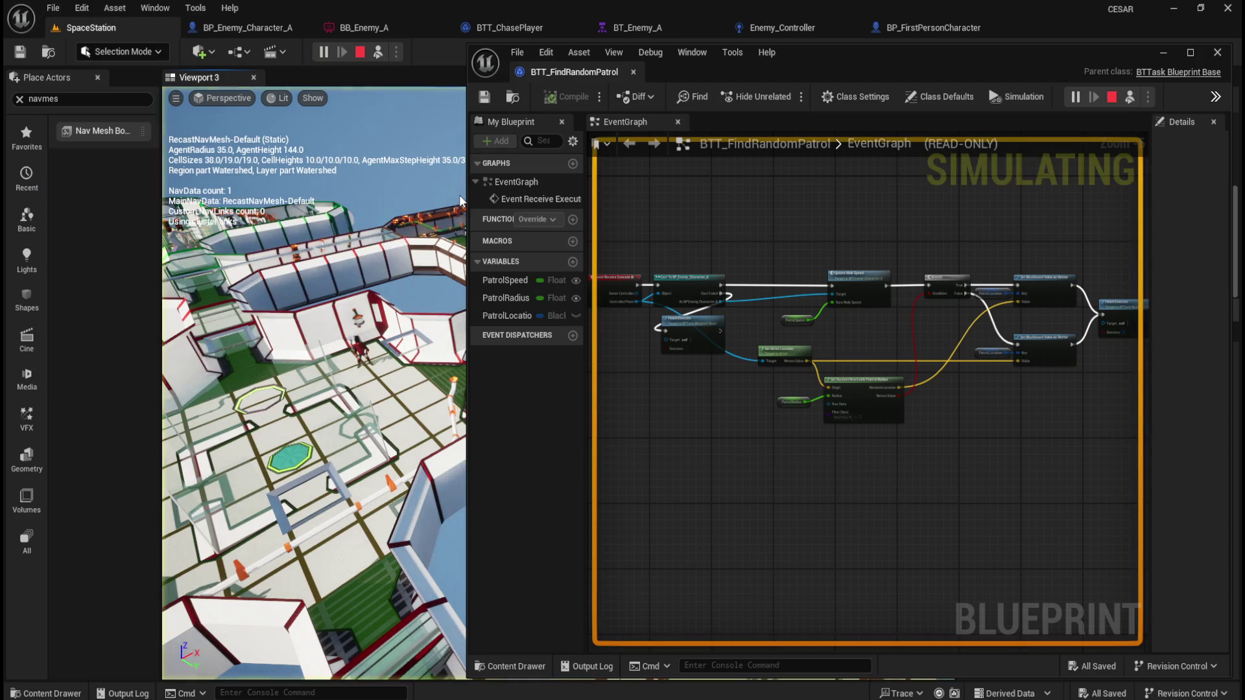
pyautogui.scroll(3, 676, 304)
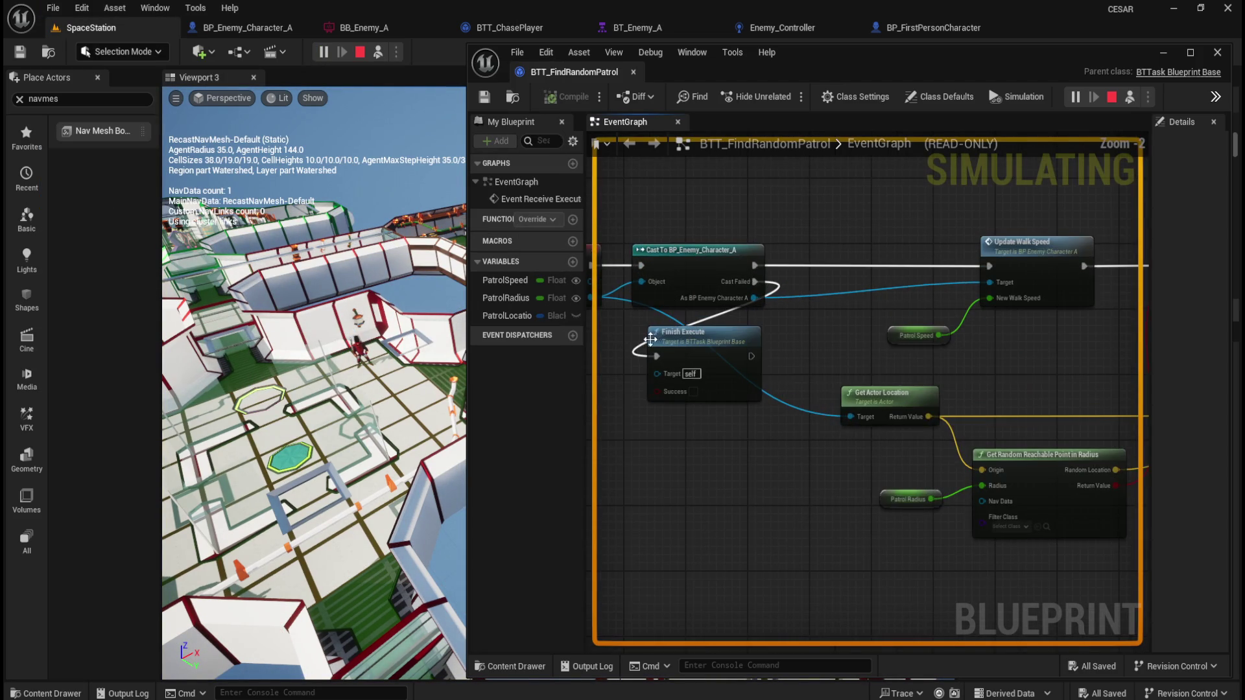
pyautogui.scroll(-2, 650, 339)
pyautogui.scroll(3, 712, 348)
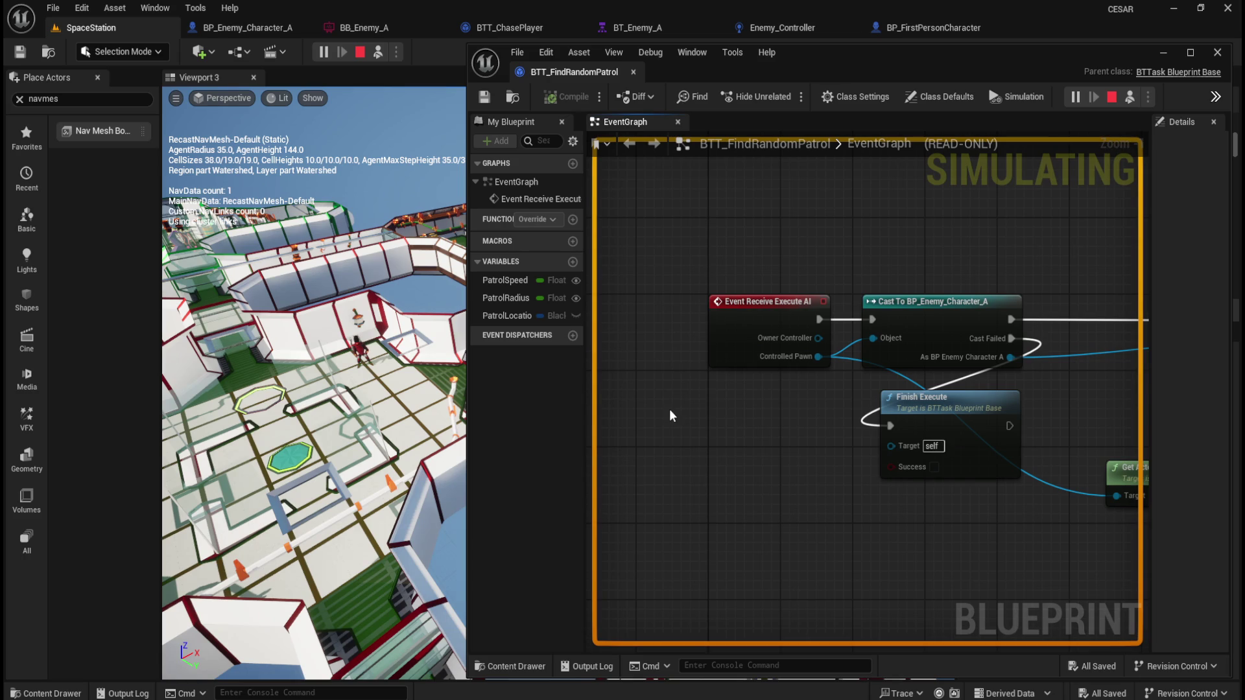
pyautogui.scroll(-1, 651, 398)
pyautogui.scroll(2, 684, 400)
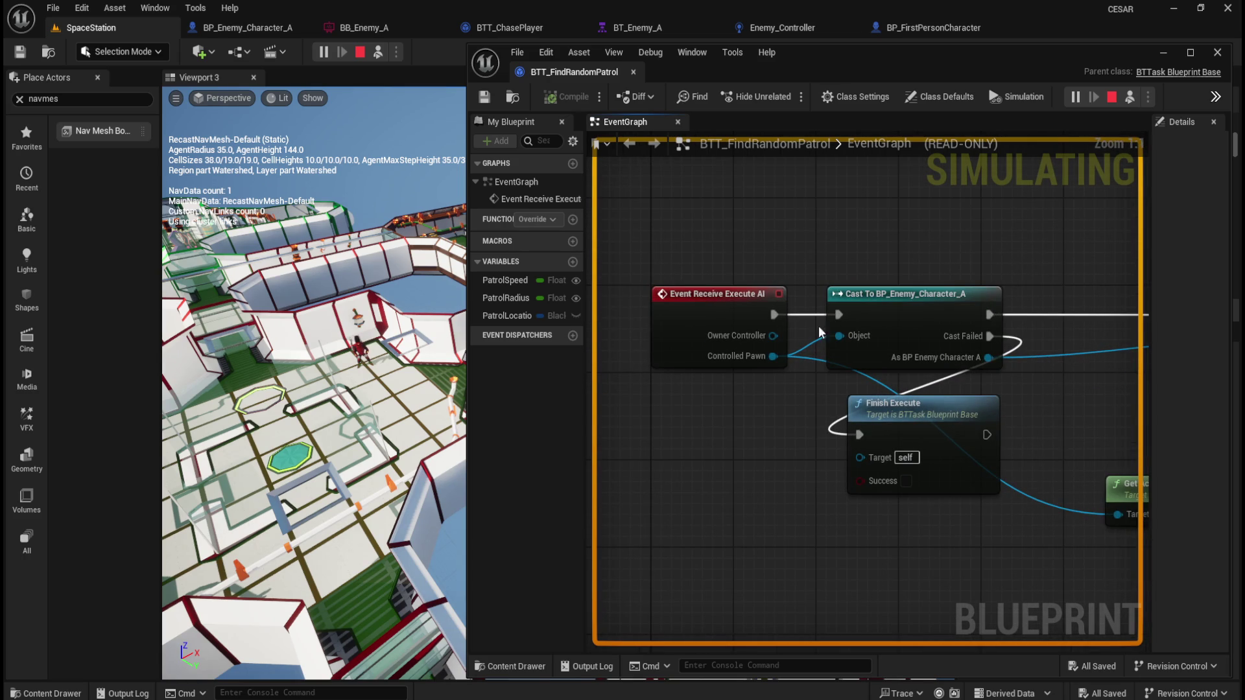
pyautogui.moveTo(704, 306)
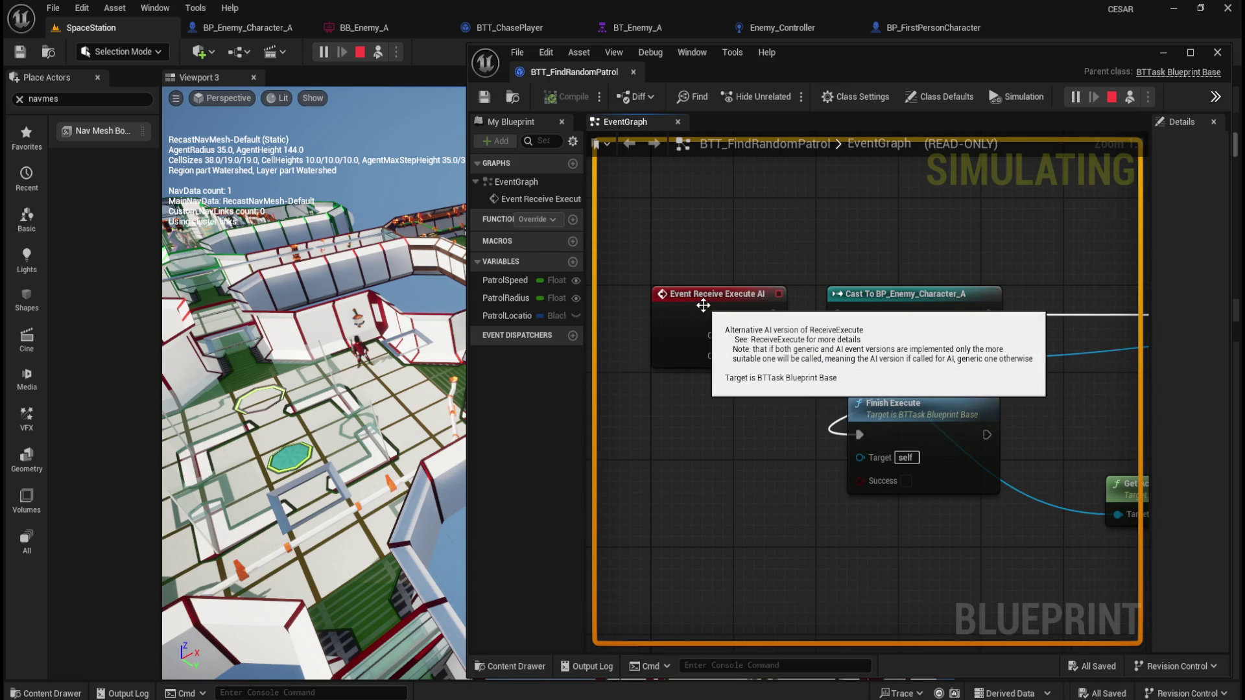
pyautogui.scroll(-1, 659, 394)
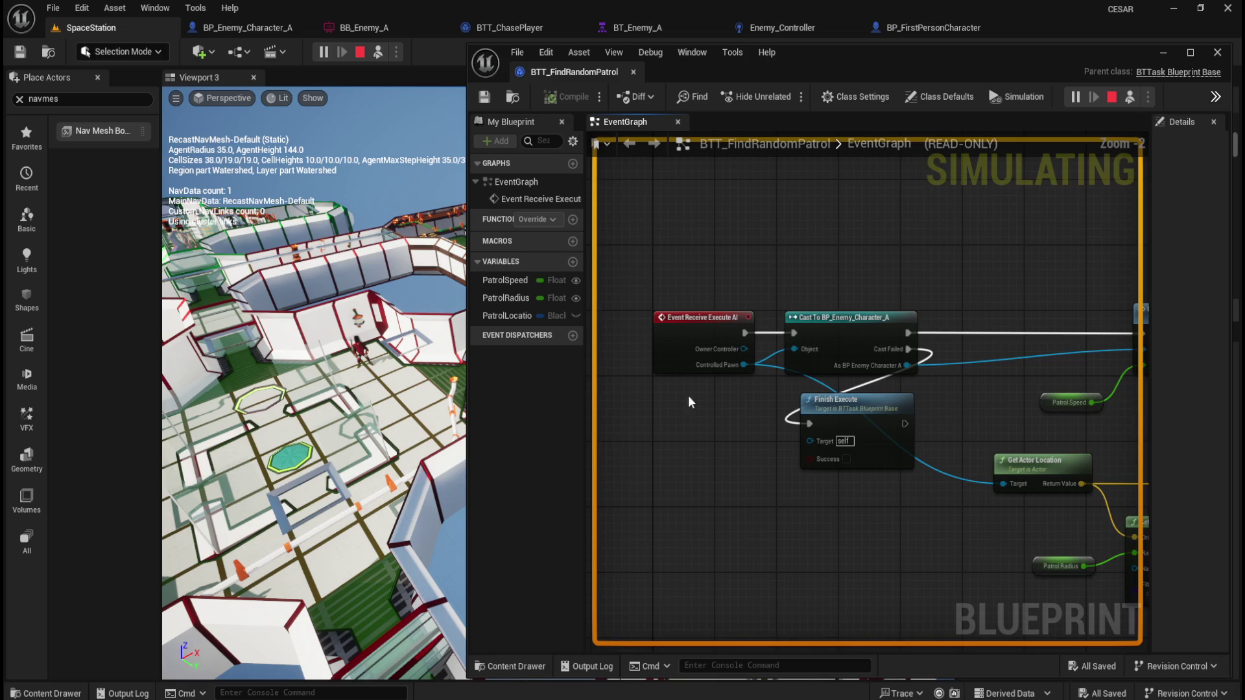
pyautogui.scroll(1, 739, 407)
pyautogui.scroll(-2, 652, 376)
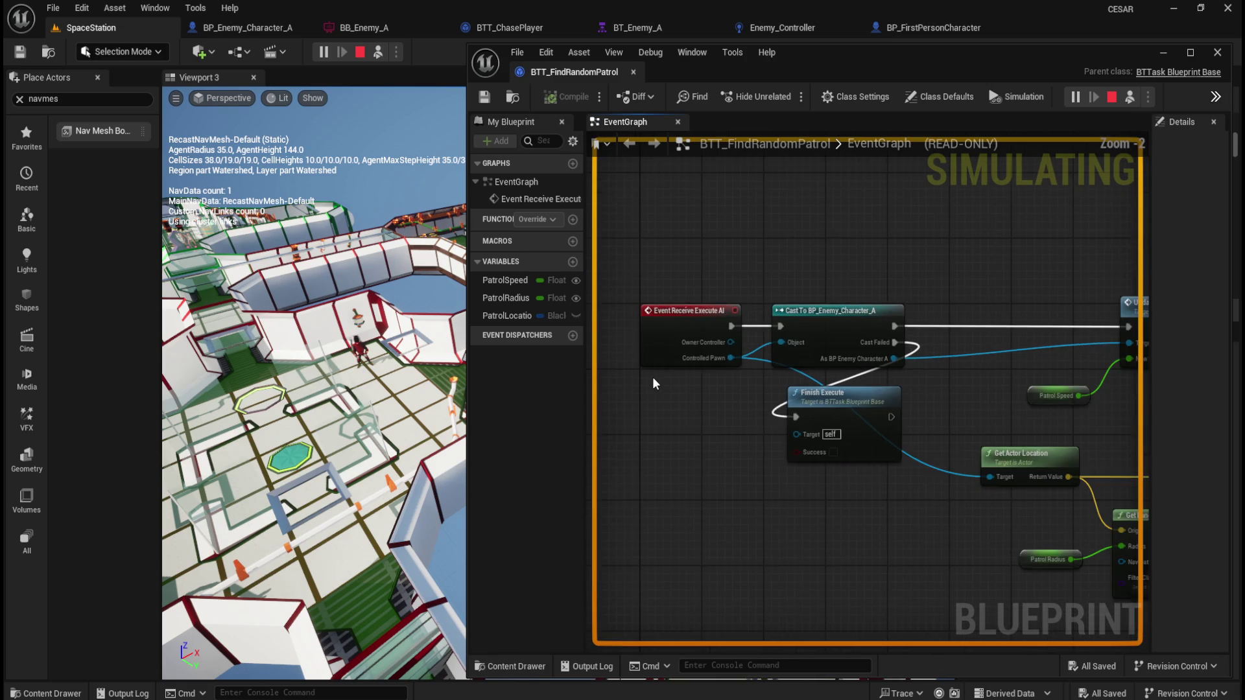
pyautogui.scroll(1, 901, 415)
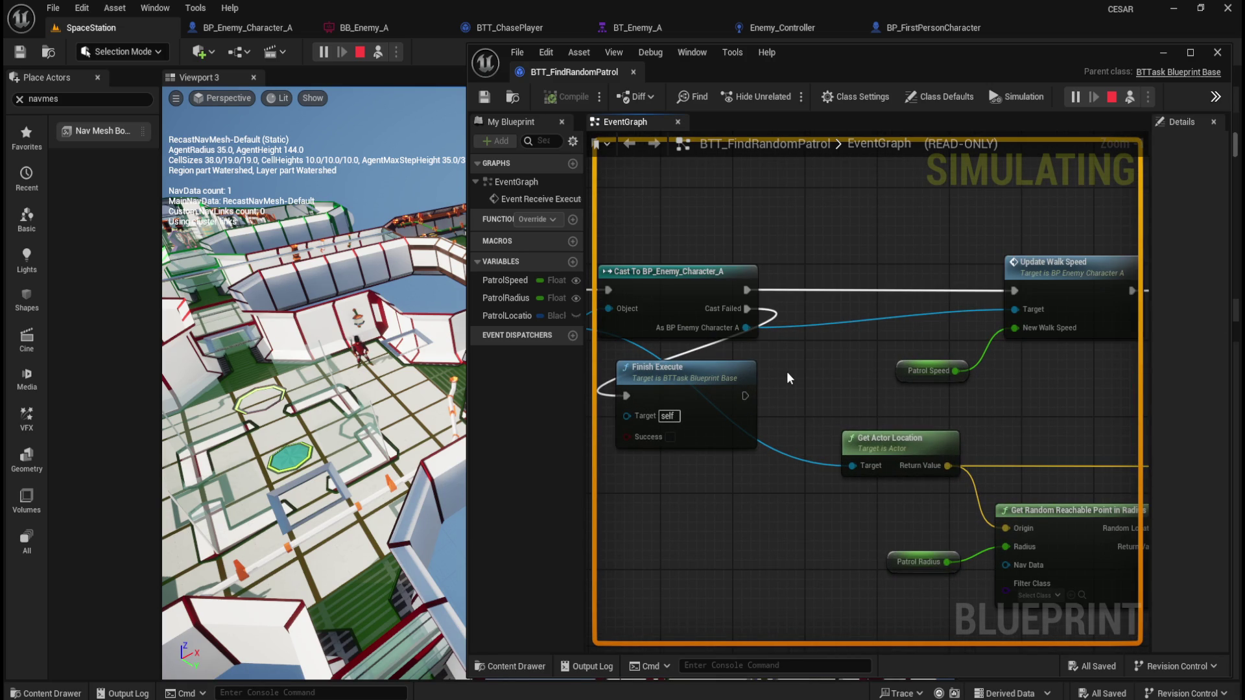
pyautogui.scroll(-3, 787, 372)
pyautogui.scroll(3, 979, 362)
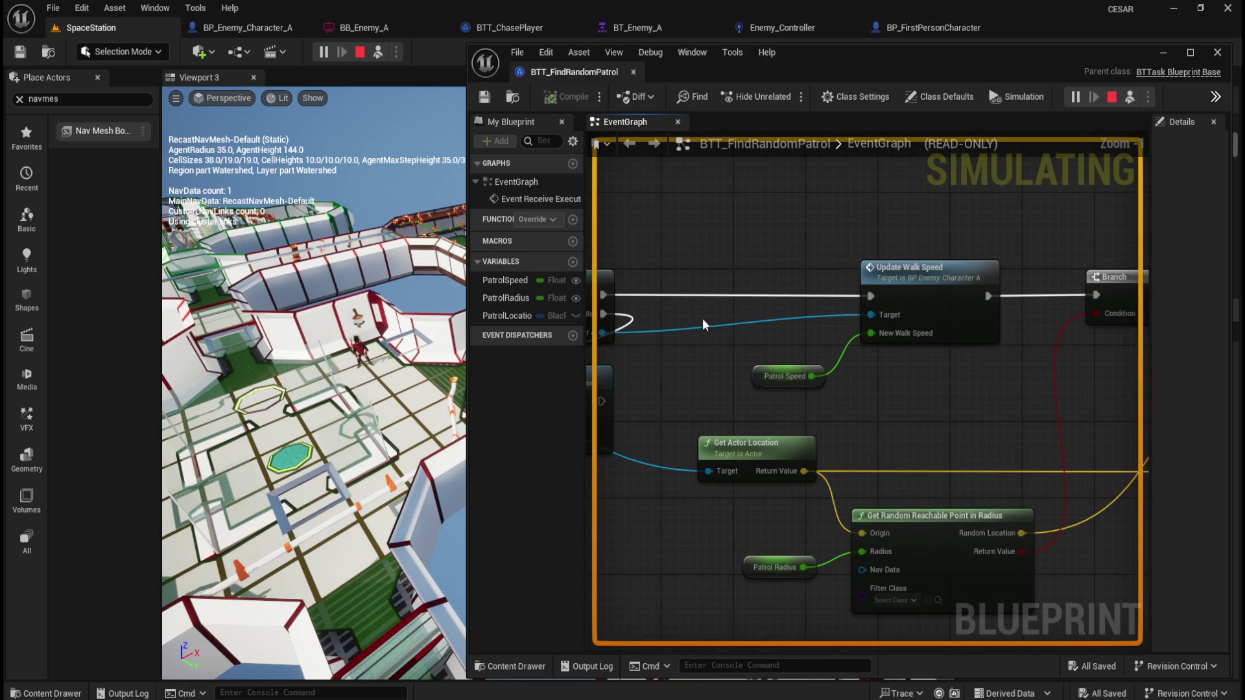
pyautogui.scroll(-3, 752, 335)
pyautogui.scroll(3, 986, 354)
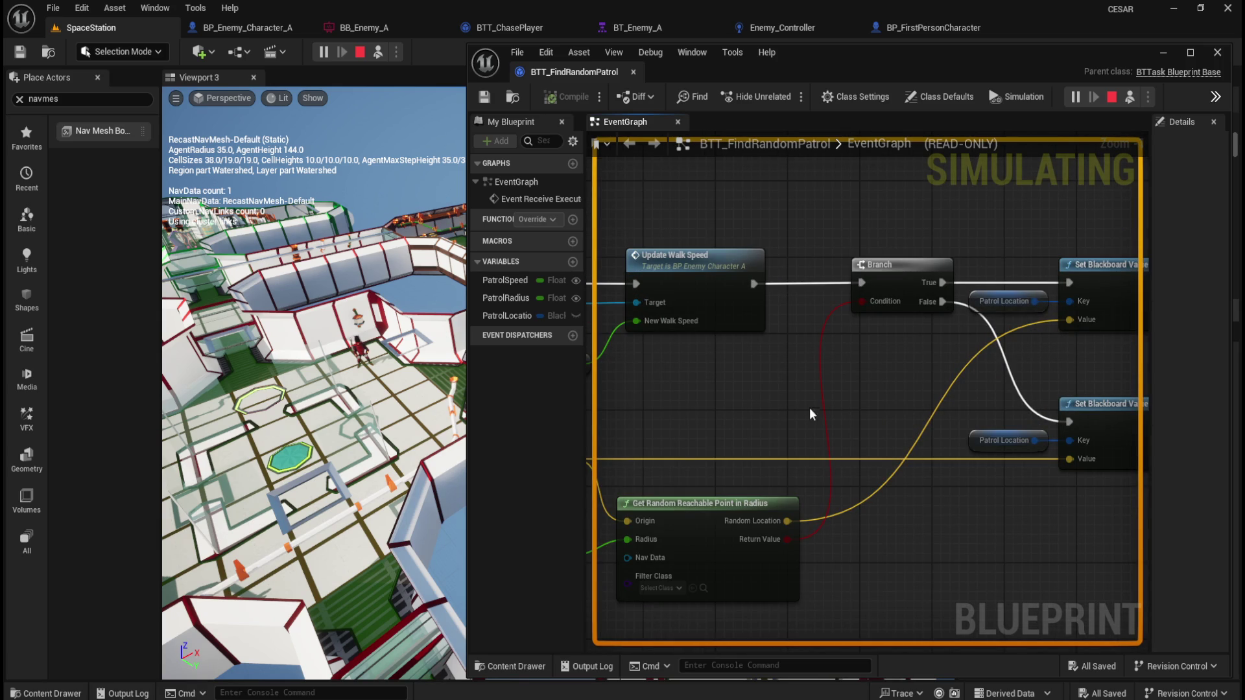
pyautogui.scroll(-3, 915, 410)
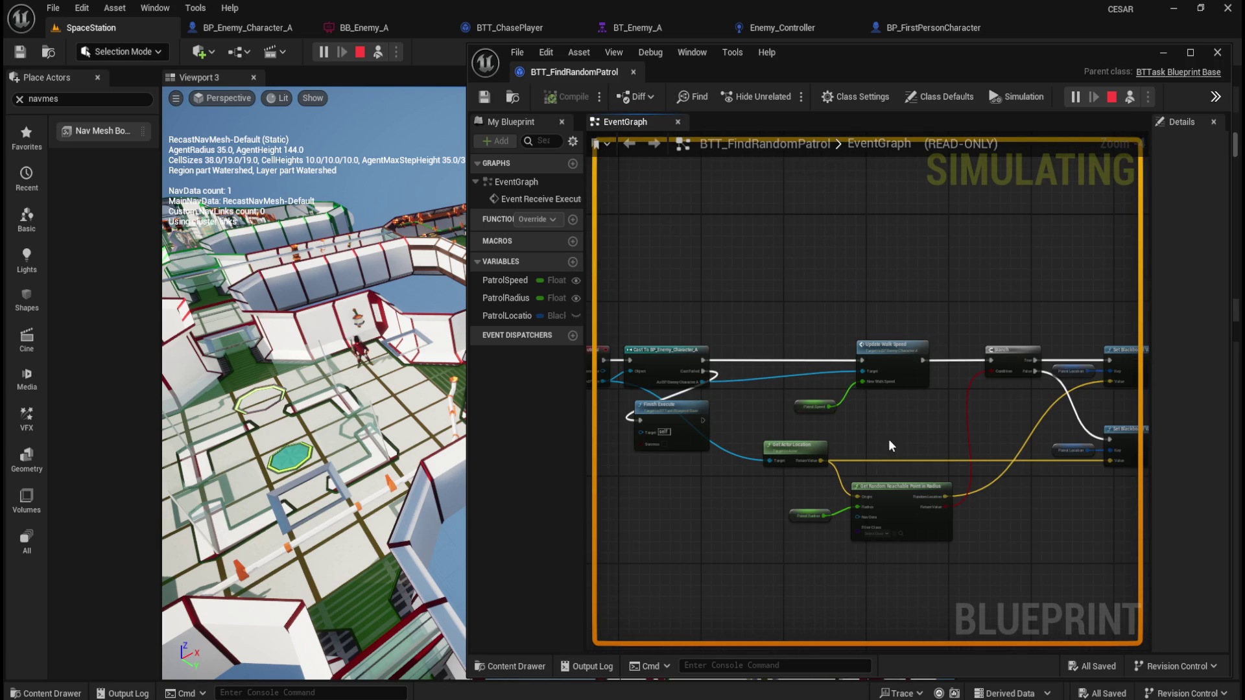
pyautogui.scroll(1, 745, 389)
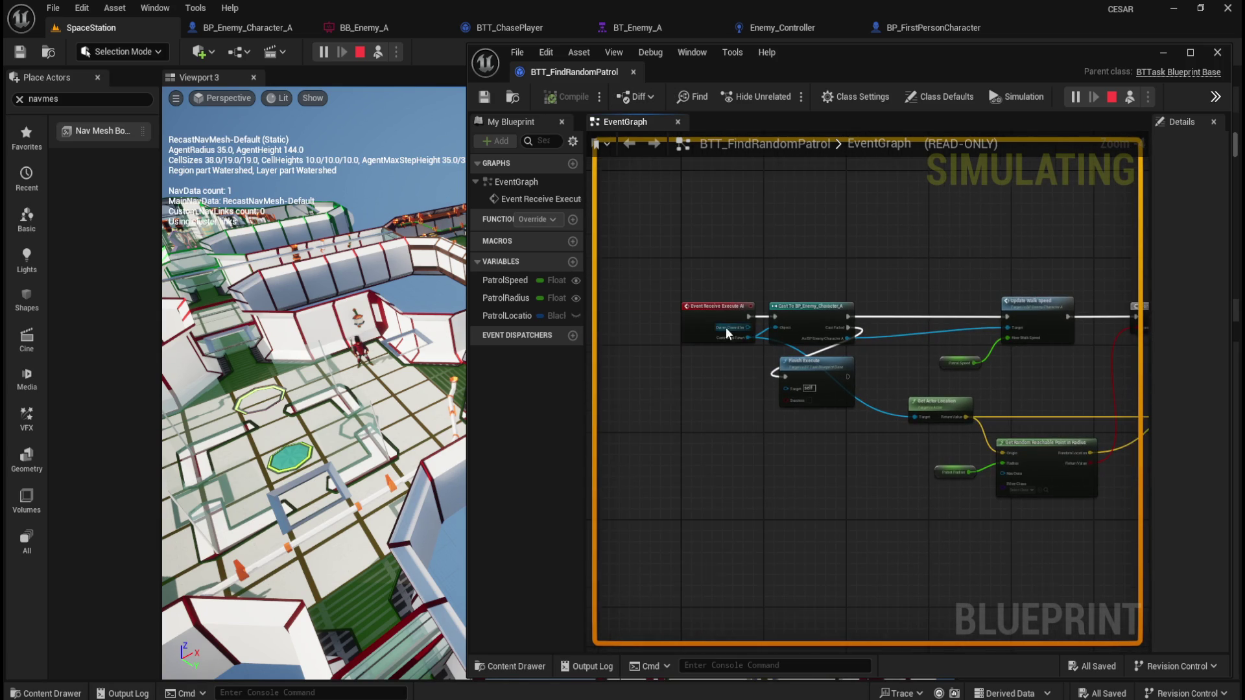
pyautogui.scroll(2, 726, 328)
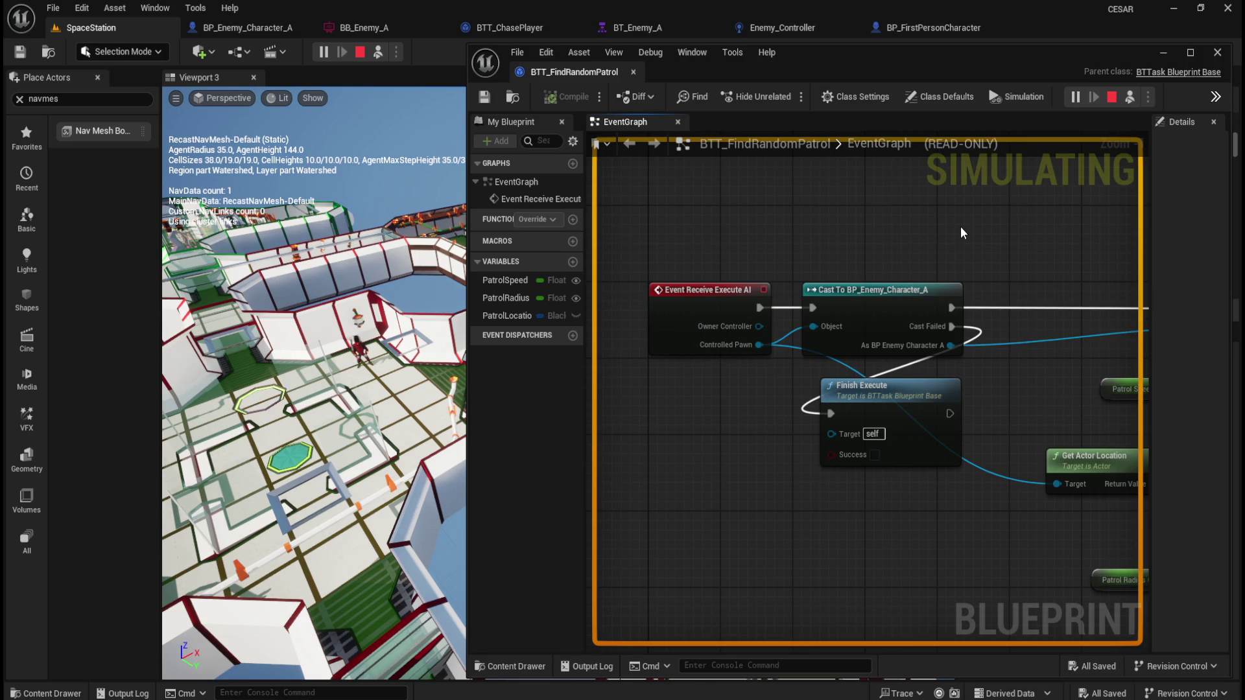
pyautogui.moveTo(992, 402)
pyautogui.mouseDown()
pyautogui.moveTo(655, 417)
pyautogui.moveTo(884, 383)
pyautogui.moveTo(1059, 383)
pyautogui.mouseUp()
pyautogui.moveTo(871, 494)
pyautogui.mouseDown()
pyautogui.moveTo(856, 509)
pyautogui.moveTo(889, 367)
pyautogui.mouseUp()
pyautogui.moveTo(982, 351)
pyautogui.mouseDown()
pyautogui.moveTo(719, 314)
pyautogui.moveTo(642, 392)
pyautogui.moveTo(610, 397)
pyautogui.mouseUp()
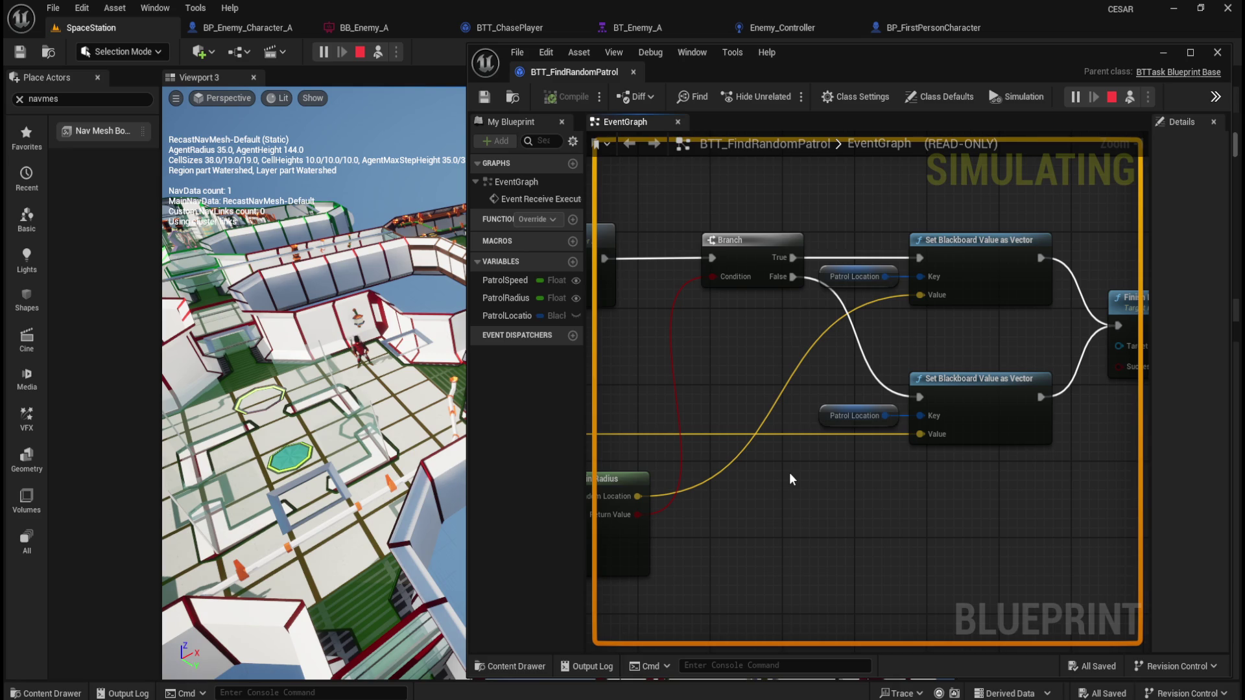
pyautogui.click(649, 28)
# - Dock BT_Enemy_A beside the patrol task and frame its ROOT and Patrol nodes
pyautogui.moveTo(649, 28); pyautogui.dragTo(702, 76)
pyautogui.scroll(2, 597, 353)
pyautogui.scroll(-3, 596, 353)
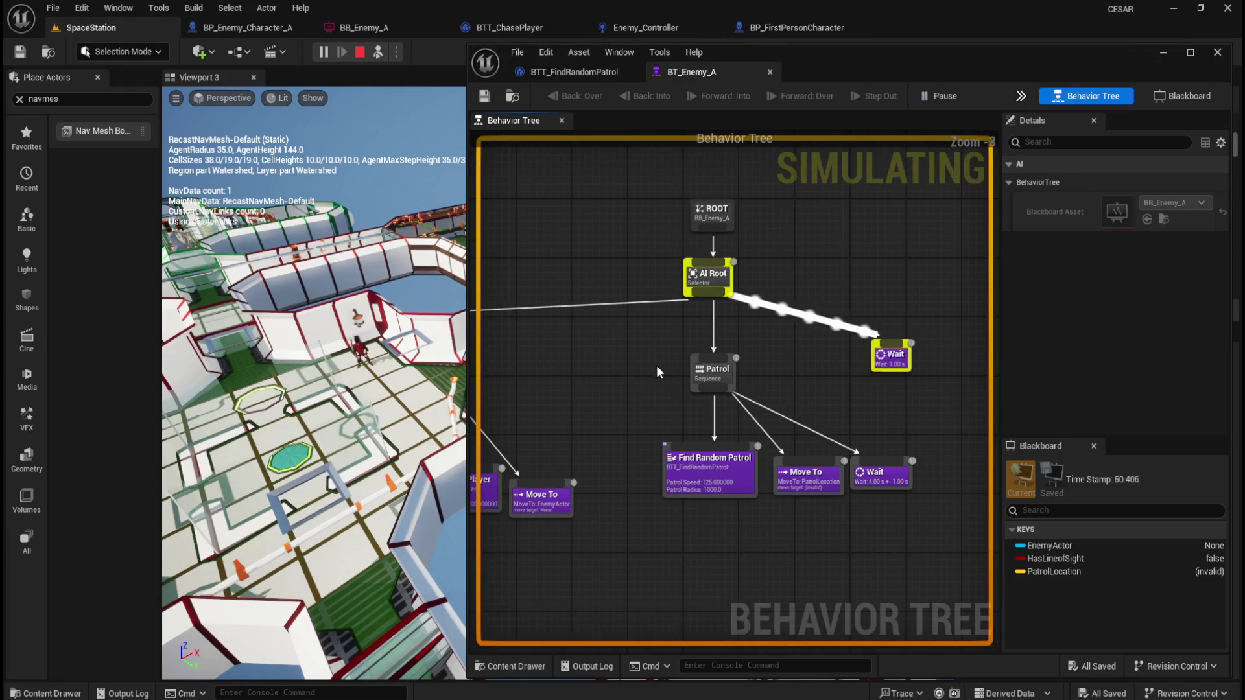
pyautogui.moveTo(614, 367); pyautogui.dragTo(937, 395)
pyautogui.moveTo(556, 291); pyautogui.dragTo(917, 560)
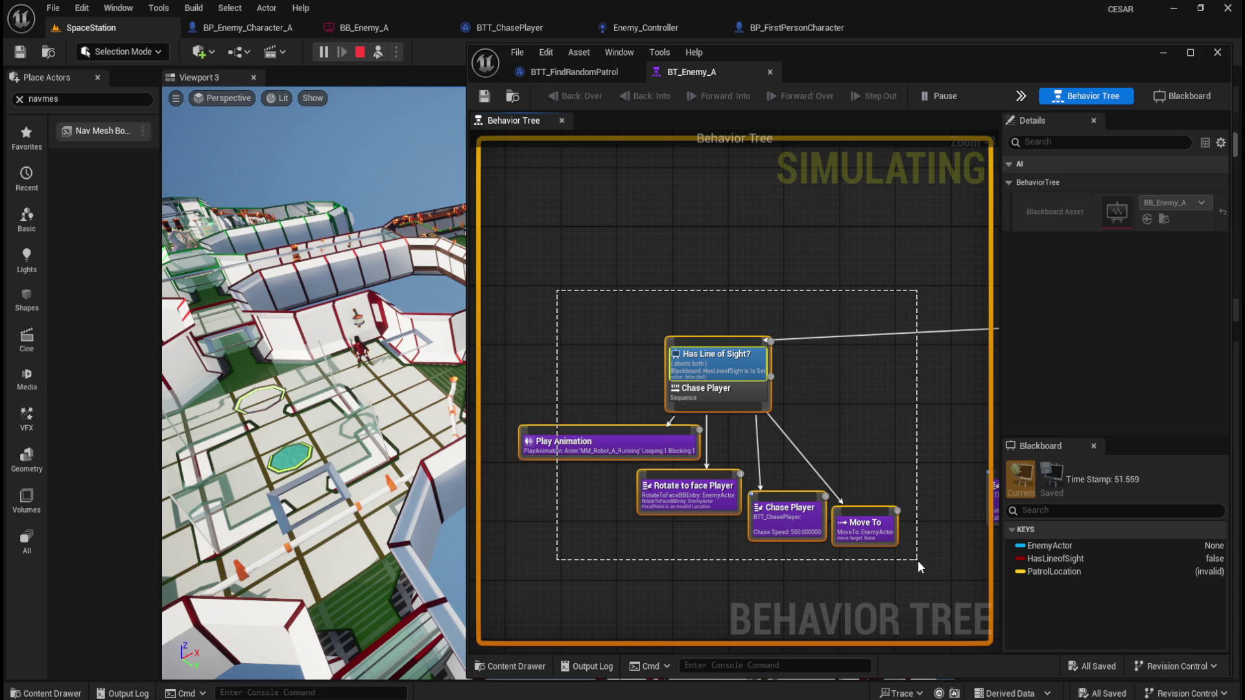
pyautogui.moveTo(917, 560); pyautogui.dragTo(918, 559)
pyautogui.moveTo(865, 434)
pyautogui.mouseDown()
pyautogui.moveTo(894, 431)
pyautogui.moveTo(542, 397)
pyautogui.moveTo(845, 542)
pyautogui.mouseUp()
pyautogui.scroll(1, 764, 324)
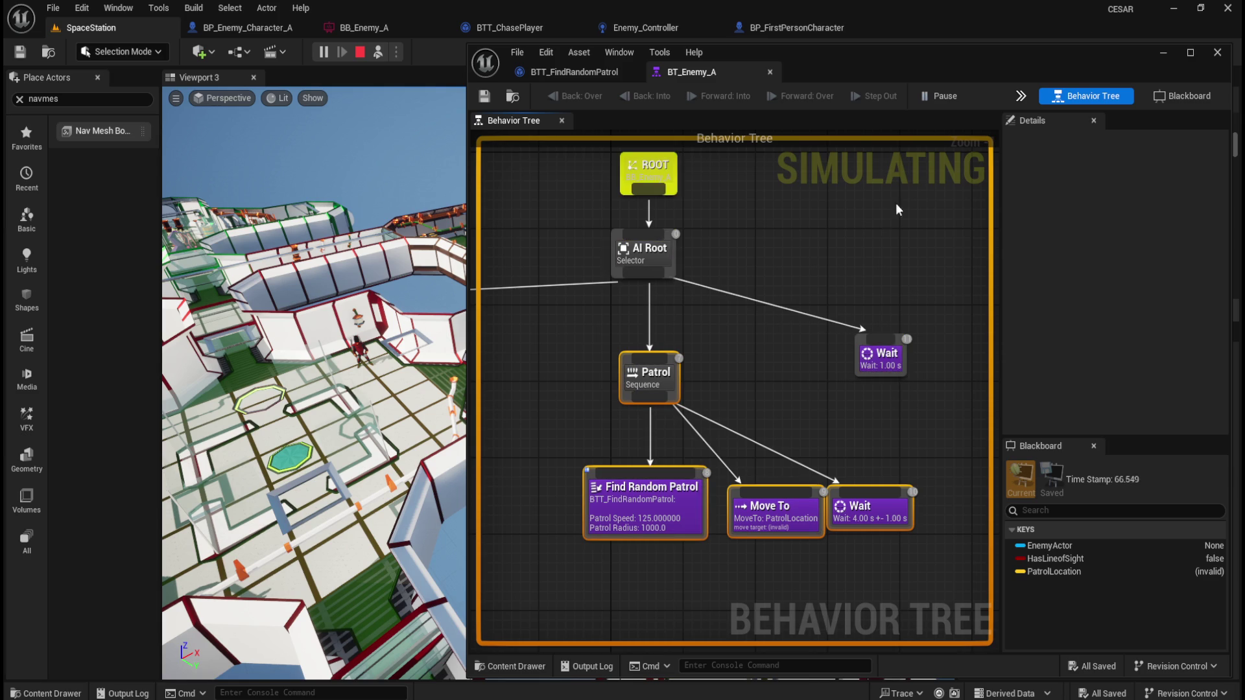
pyautogui.click(792, 401)
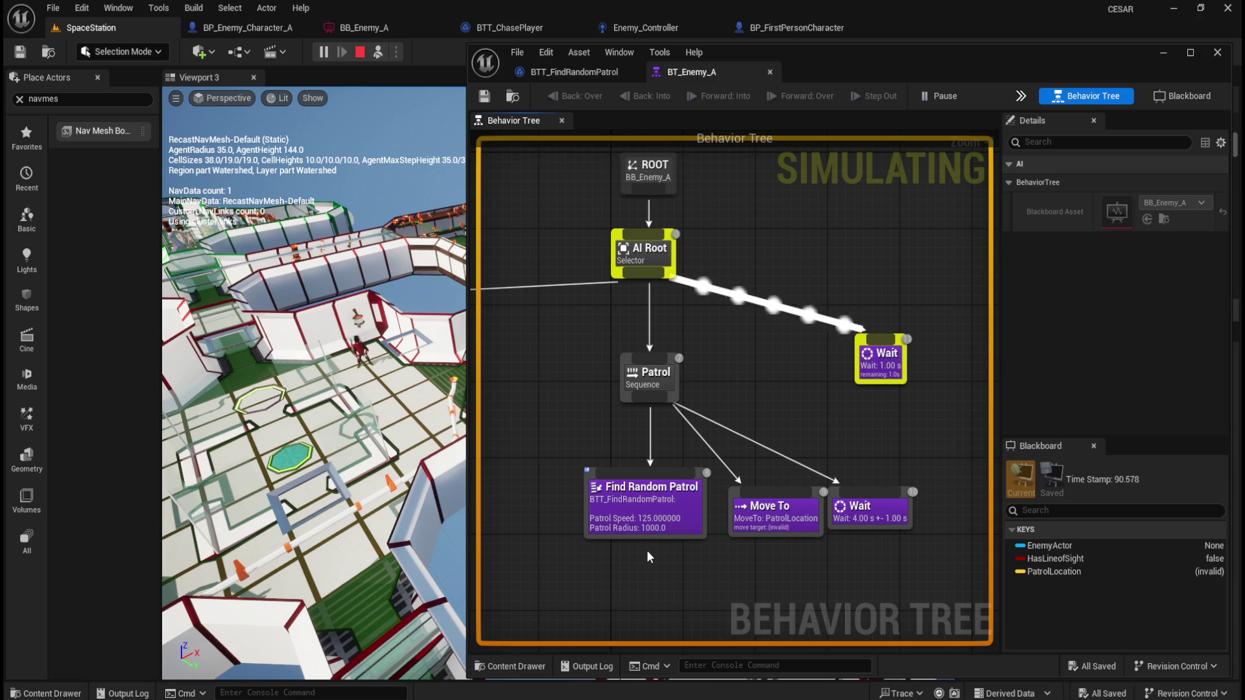
pyautogui.click(790, 524)
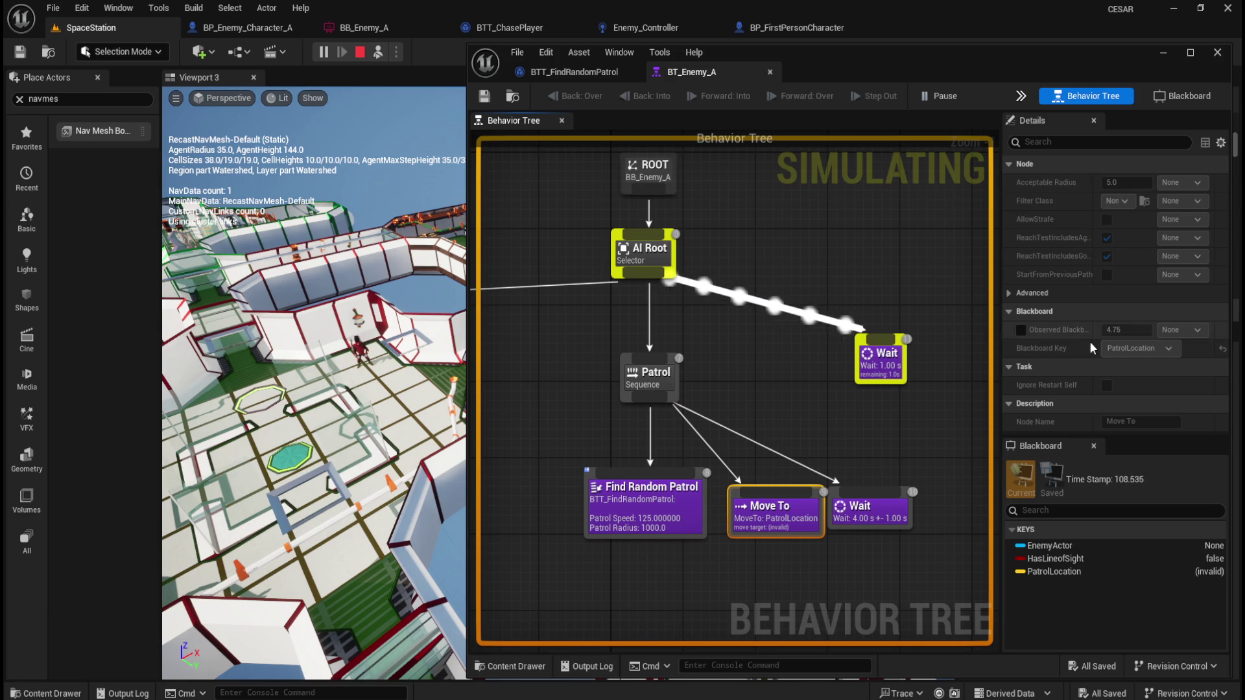
pyautogui.moveTo(1067, 335)
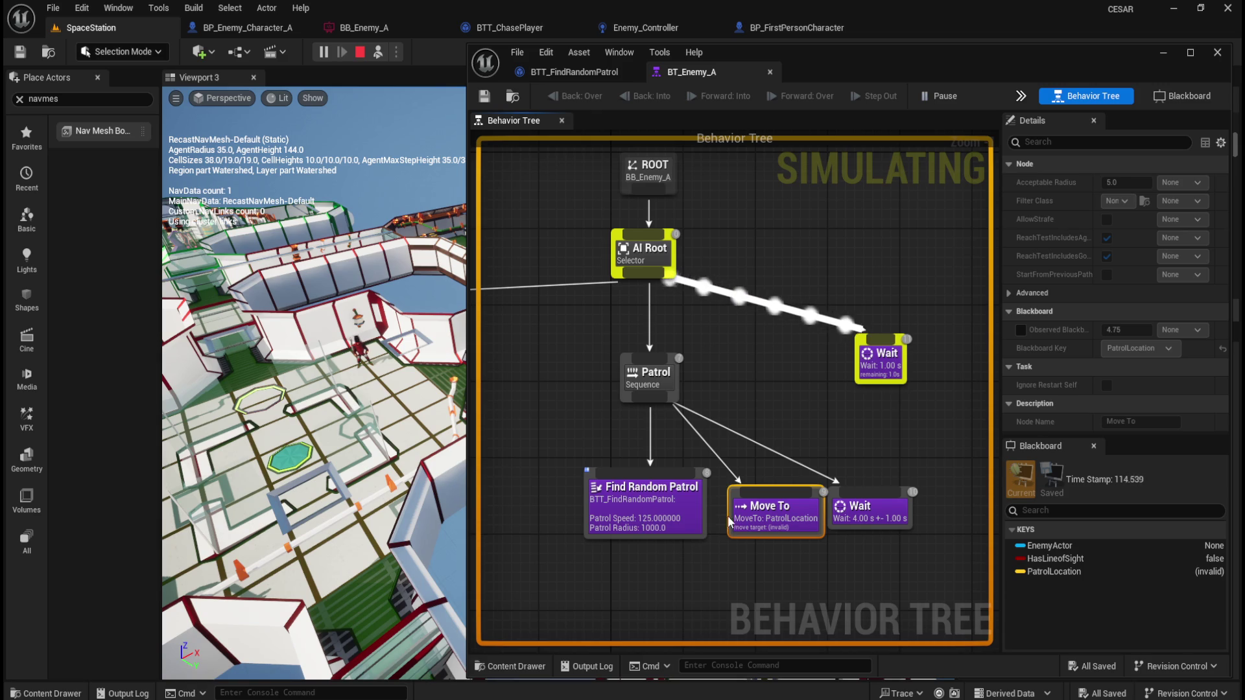
pyautogui.moveTo(881, 520)
pyautogui.moveTo(887, 368)
pyautogui.moveTo(756, 382); pyautogui.dragTo(795, 378)
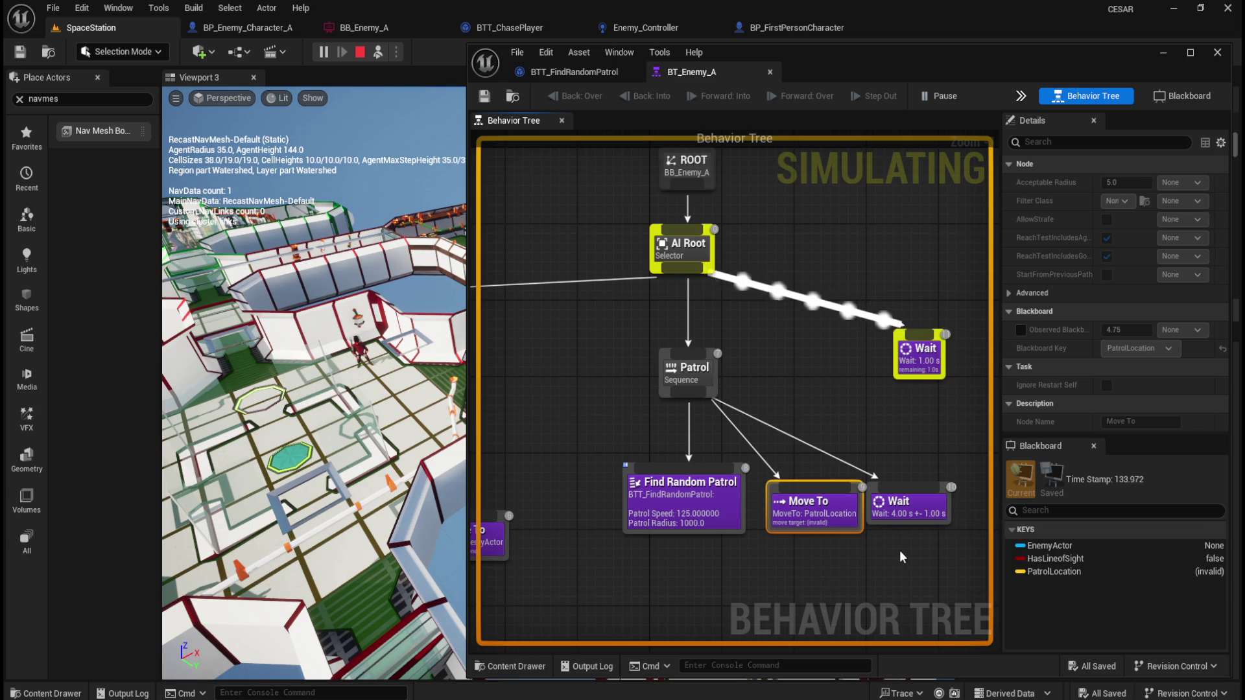
pyautogui.moveTo(900, 550); pyautogui.dragTo(918, 515)
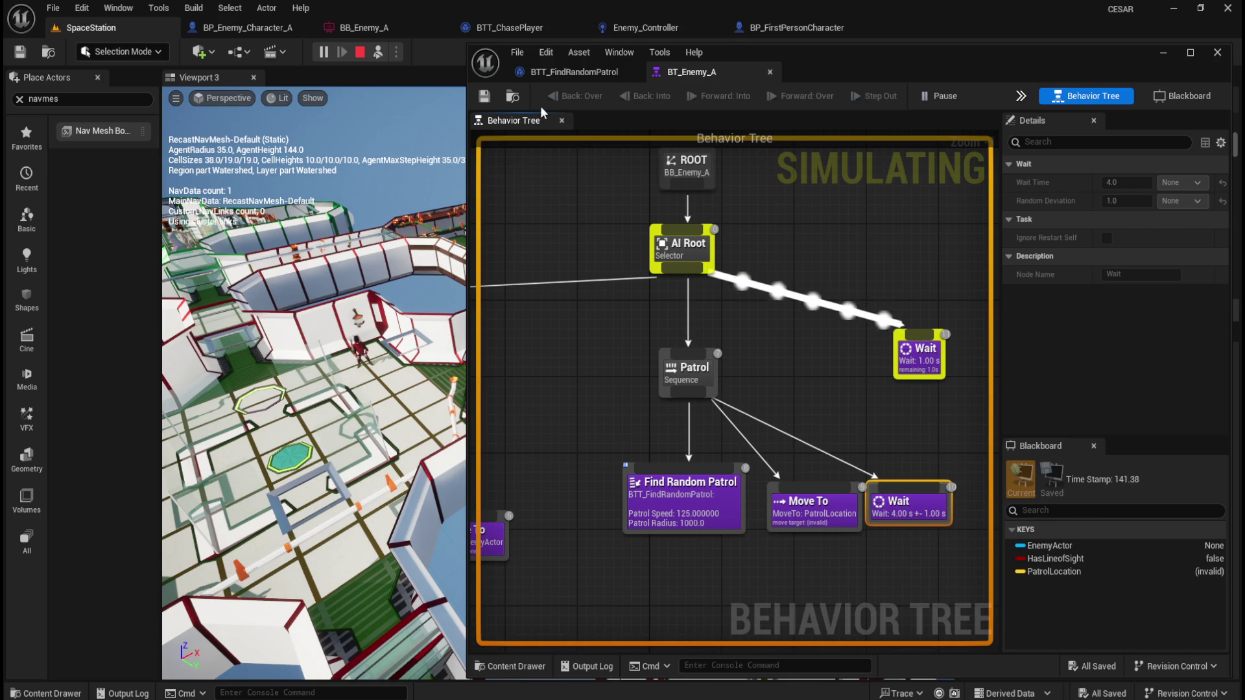
# - Stop the simulation and inspect the PatrolLocation key and Move To settings
pyautogui.click(360, 52)
pyautogui.click(1080, 547)
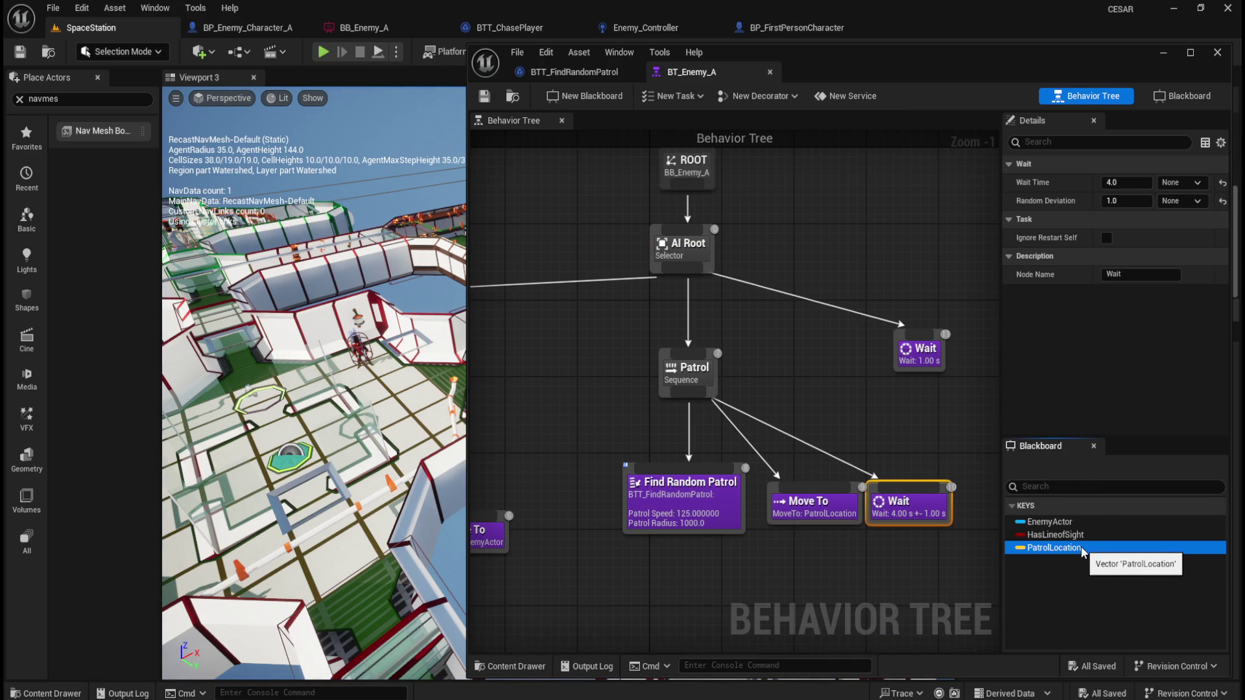
pyautogui.click(810, 509)
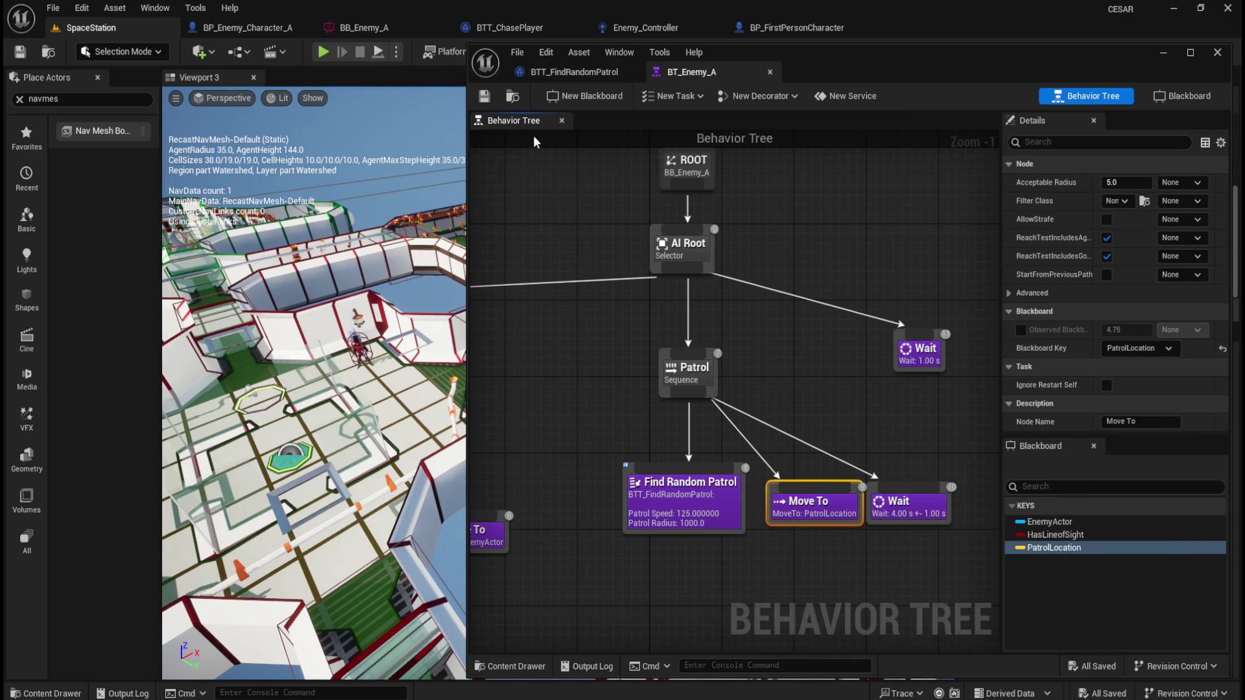
# - Review the task graph's random point, Set Blackboard Value and Patrol Location nodes
pyautogui.click(582, 69)
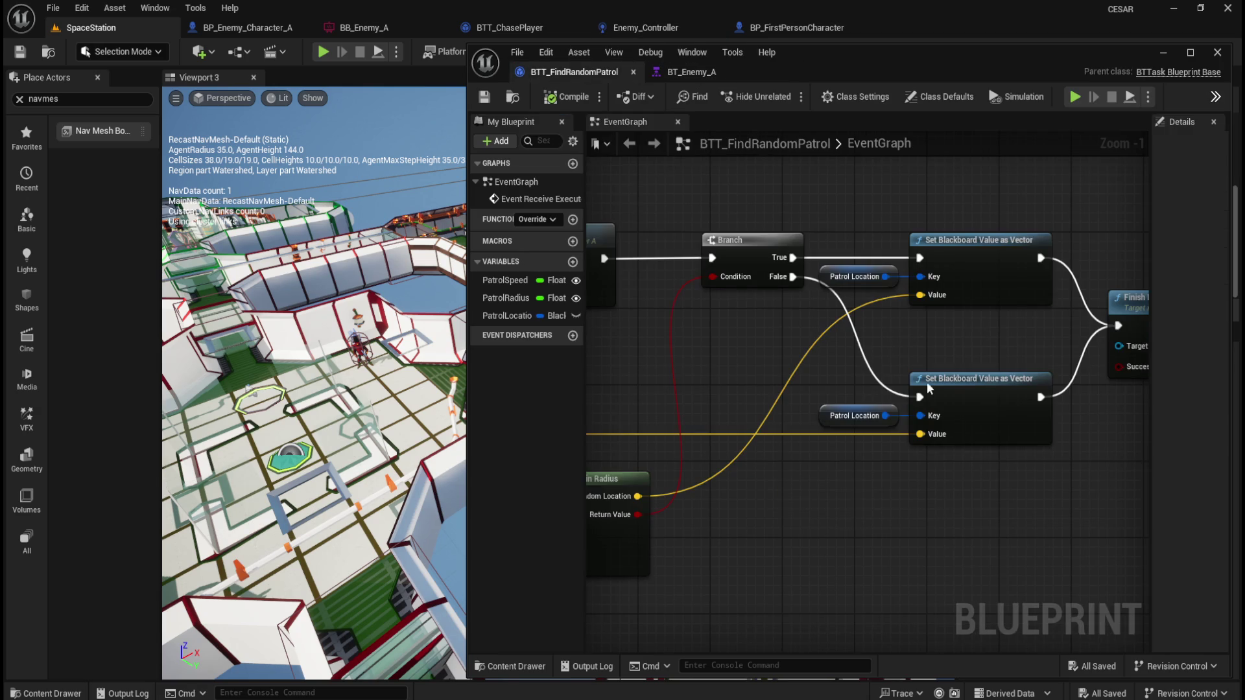
pyautogui.moveTo(849, 492)
pyautogui.mouseDown()
pyautogui.moveTo(1064, 542)
pyautogui.moveTo(1051, 537)
pyautogui.mouseUp()
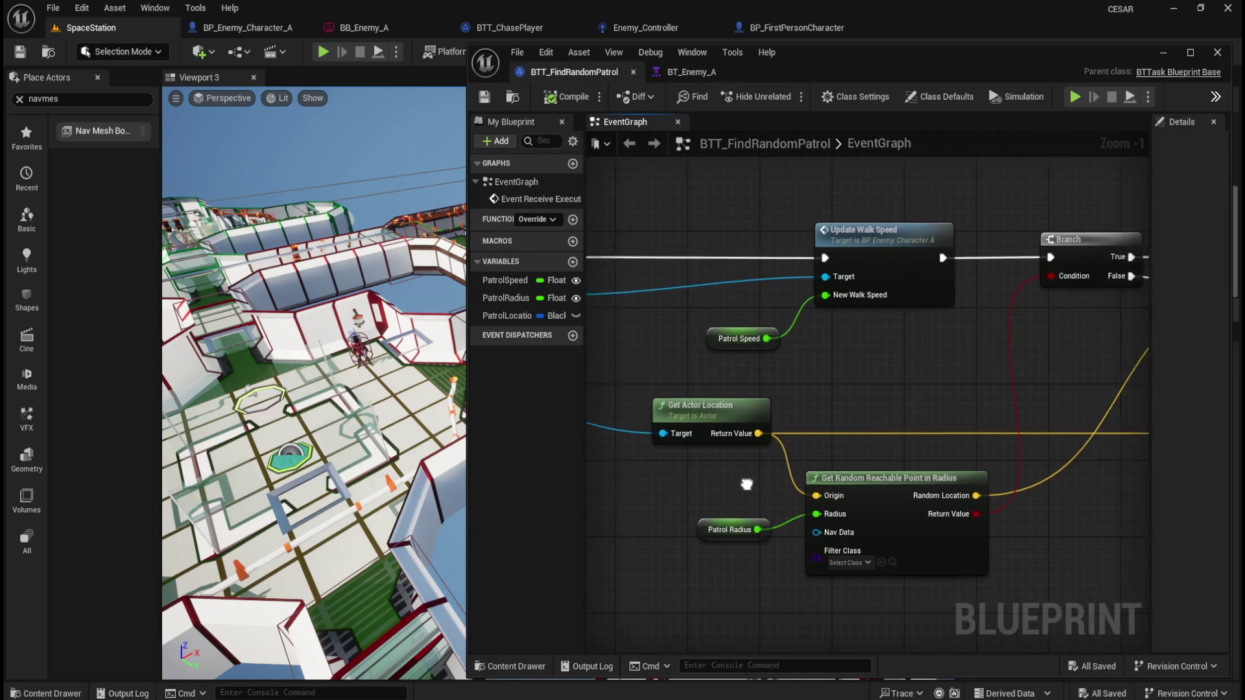
pyautogui.moveTo(1173, 519); pyautogui.dragTo(853, 519)
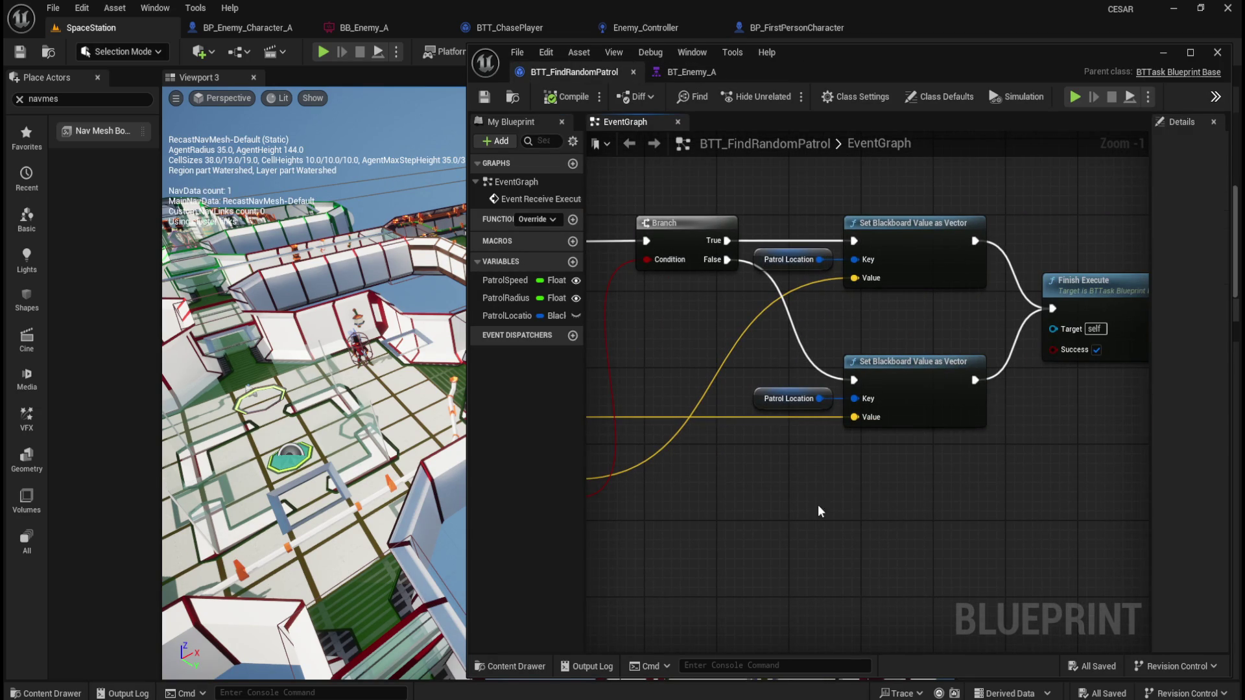
pyautogui.moveTo(747, 509)
pyautogui.mouseDown()
pyautogui.moveTo(800, 537)
pyautogui.moveTo(1184, 511)
pyautogui.moveTo(640, 508)
pyautogui.moveTo(799, 537)
pyautogui.mouseUp()
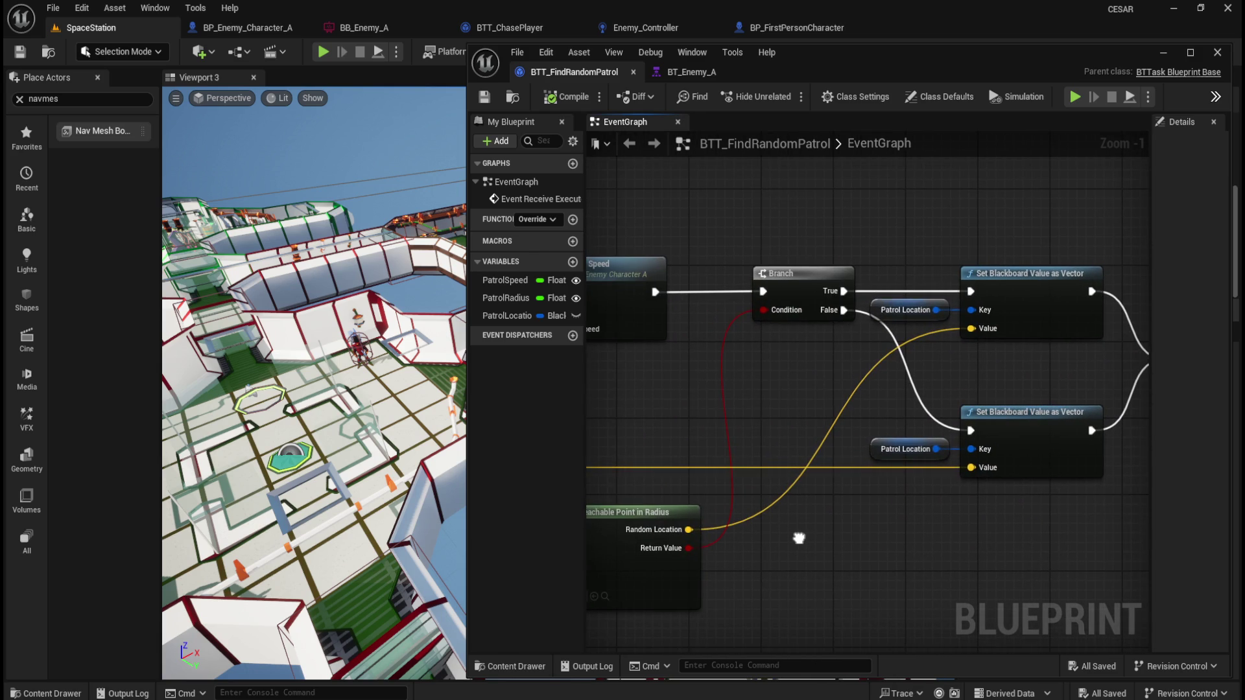
pyautogui.click(879, 444)
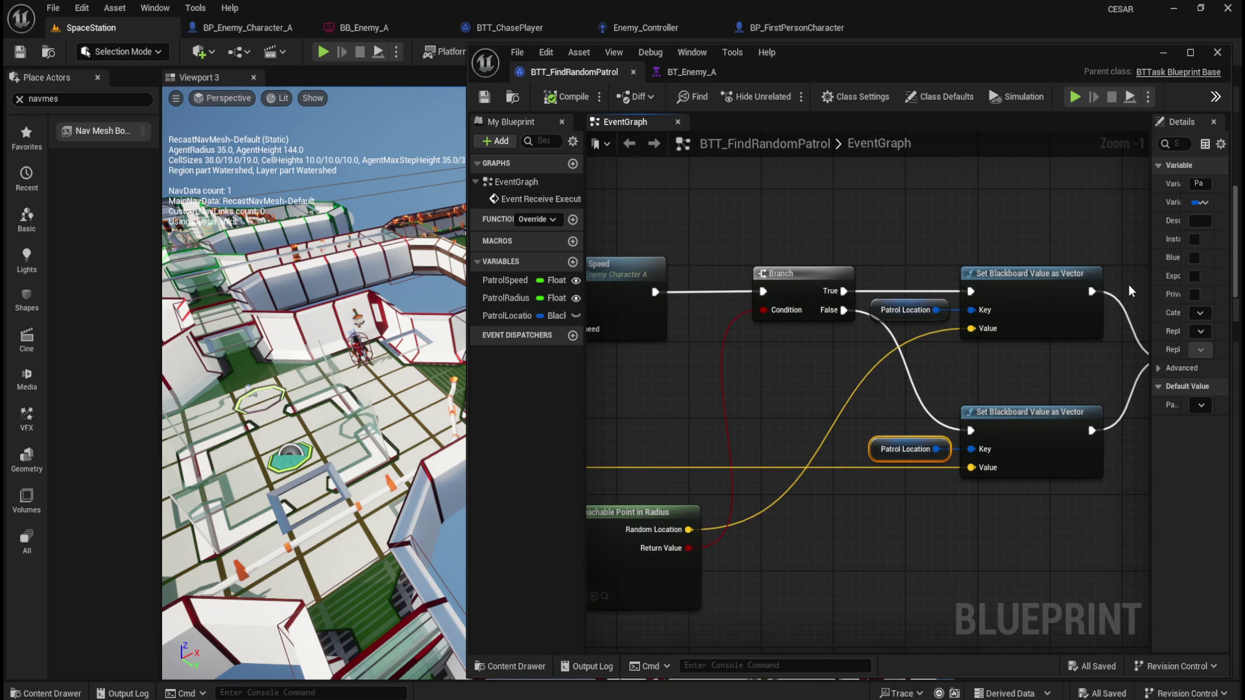
# - Toggle Instance Editable on then off for PatrolLocation, then compile and save
pyautogui.moveTo(1151, 247); pyautogui.dragTo(1024, 246)
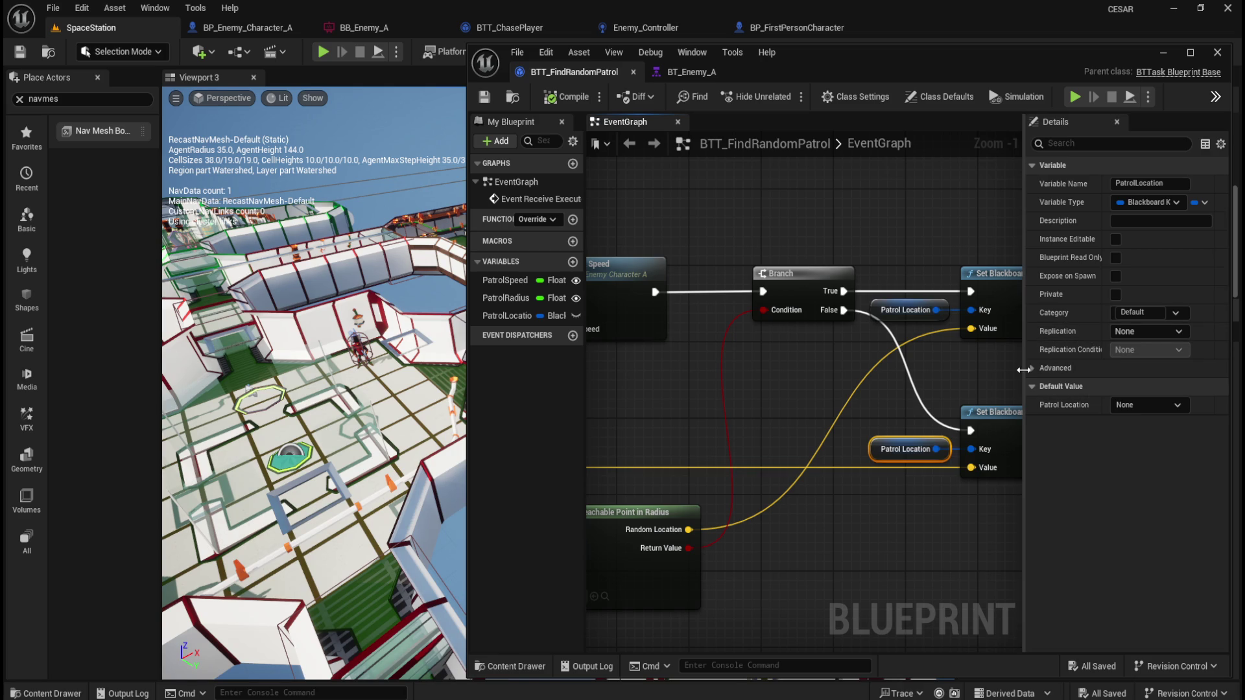
pyautogui.moveTo(964, 380); pyautogui.dragTo(858, 380)
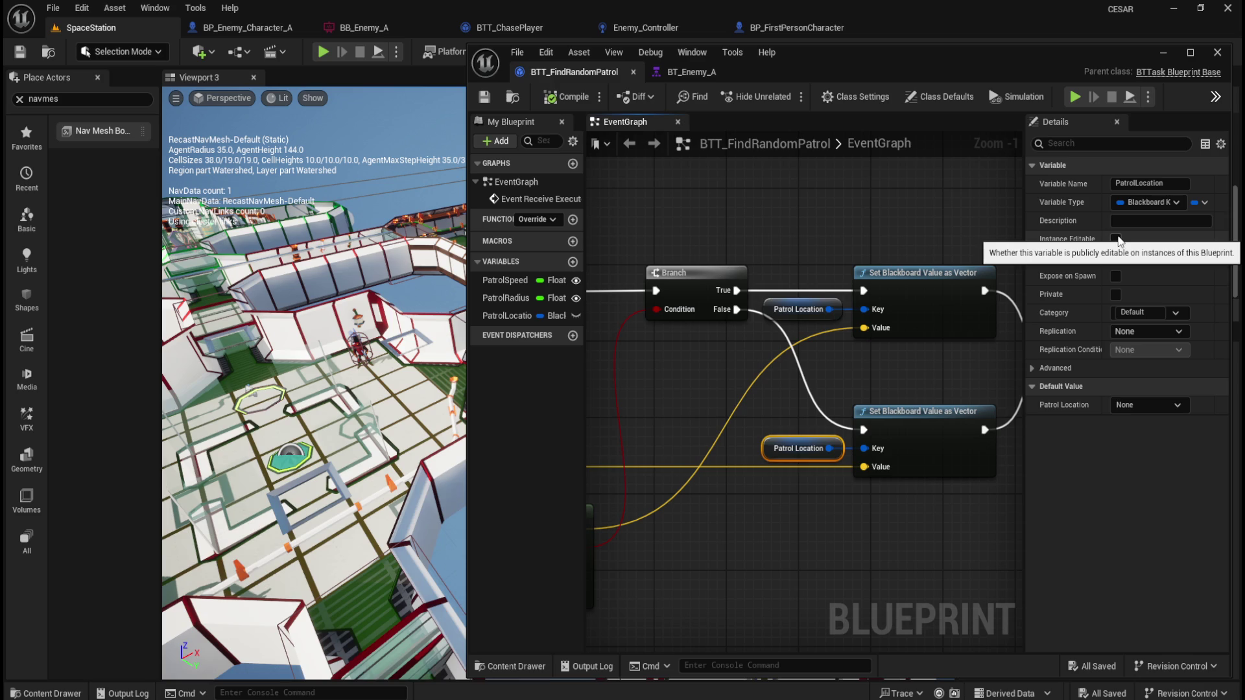
pyautogui.click(573, 315)
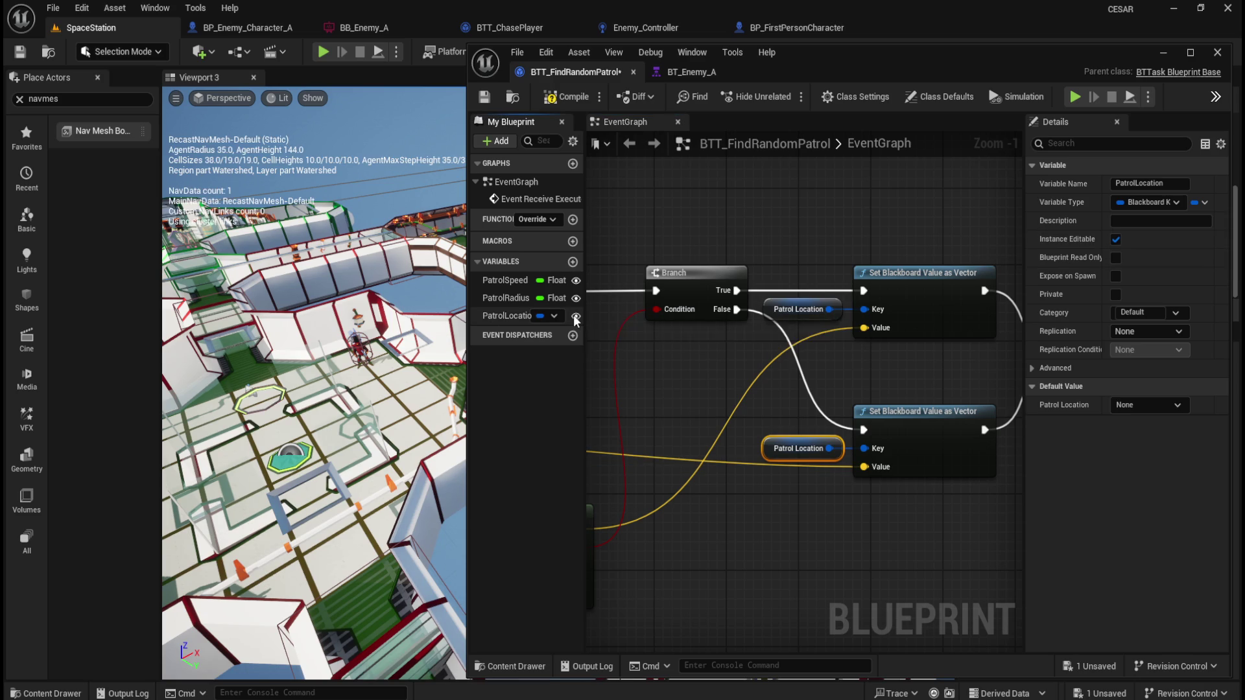
pyautogui.click(574, 315)
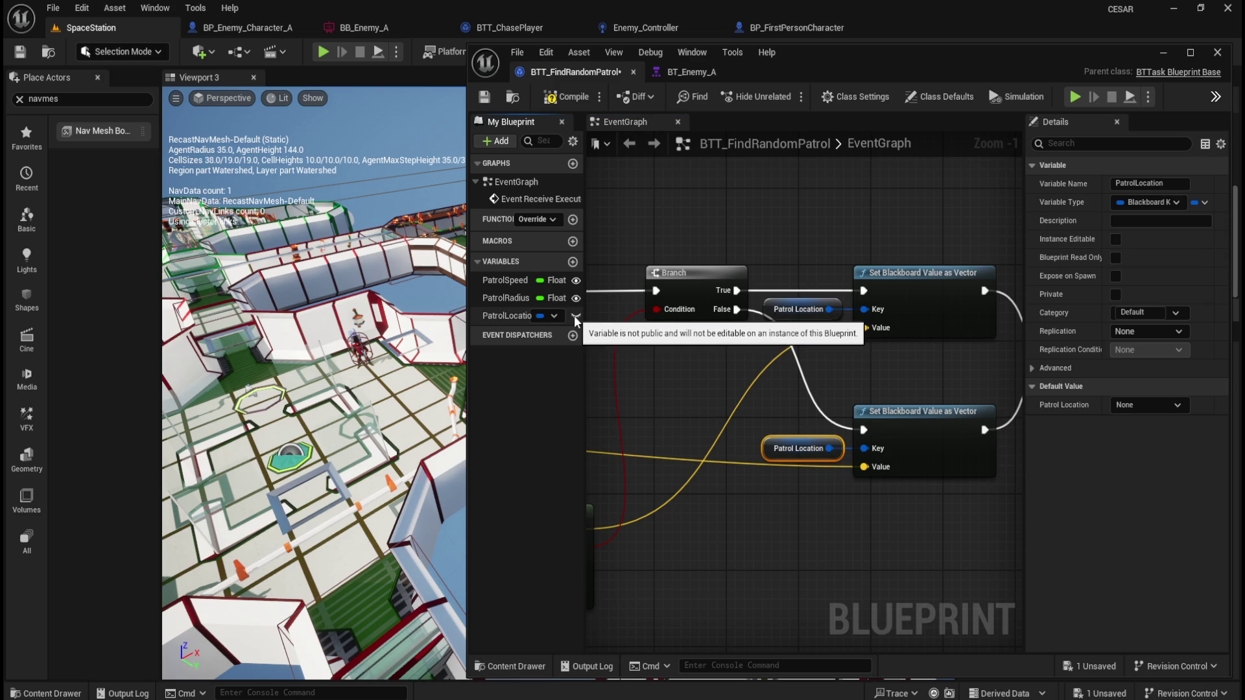
pyautogui.click(566, 96)
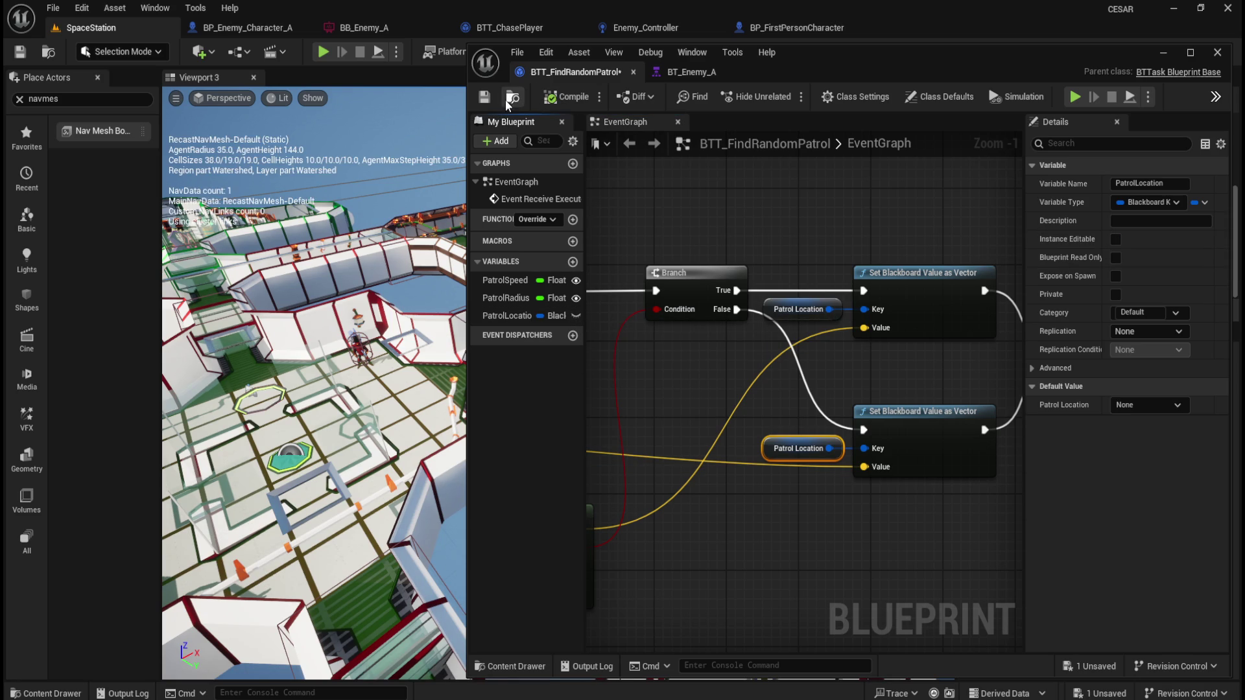
pyautogui.click(484, 97)
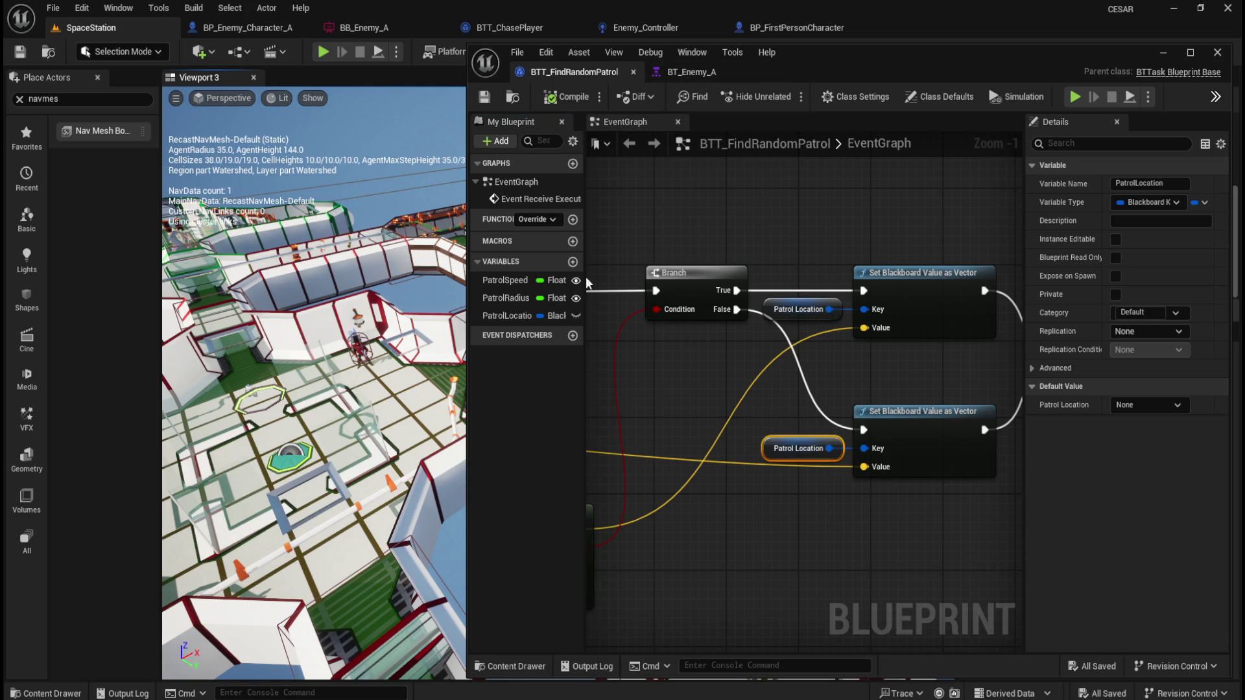
# - Frame the Event Receive Execute AI node, then show the BT_Enemy_A behavior tree
pyautogui.doubleClick(539, 199)
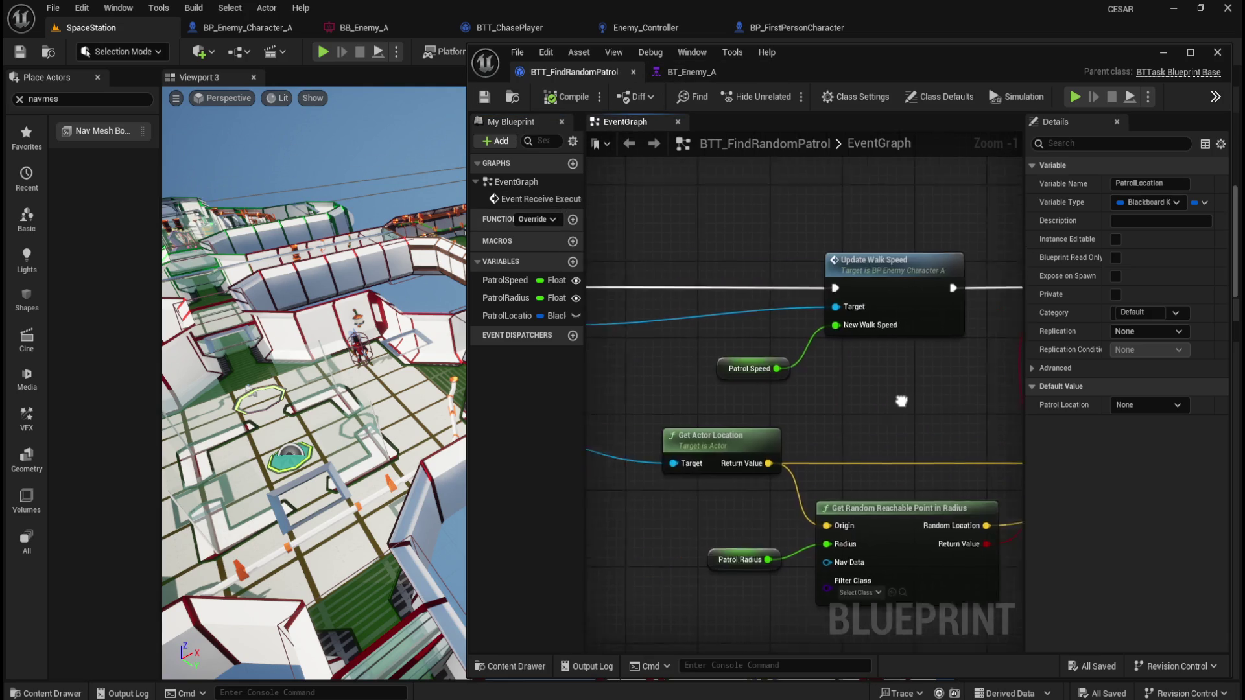
pyautogui.moveTo(751, 391)
pyautogui.mouseDown()
pyautogui.moveTo(1002, 387)
pyautogui.moveTo(844, 390)
pyautogui.mouseUp()
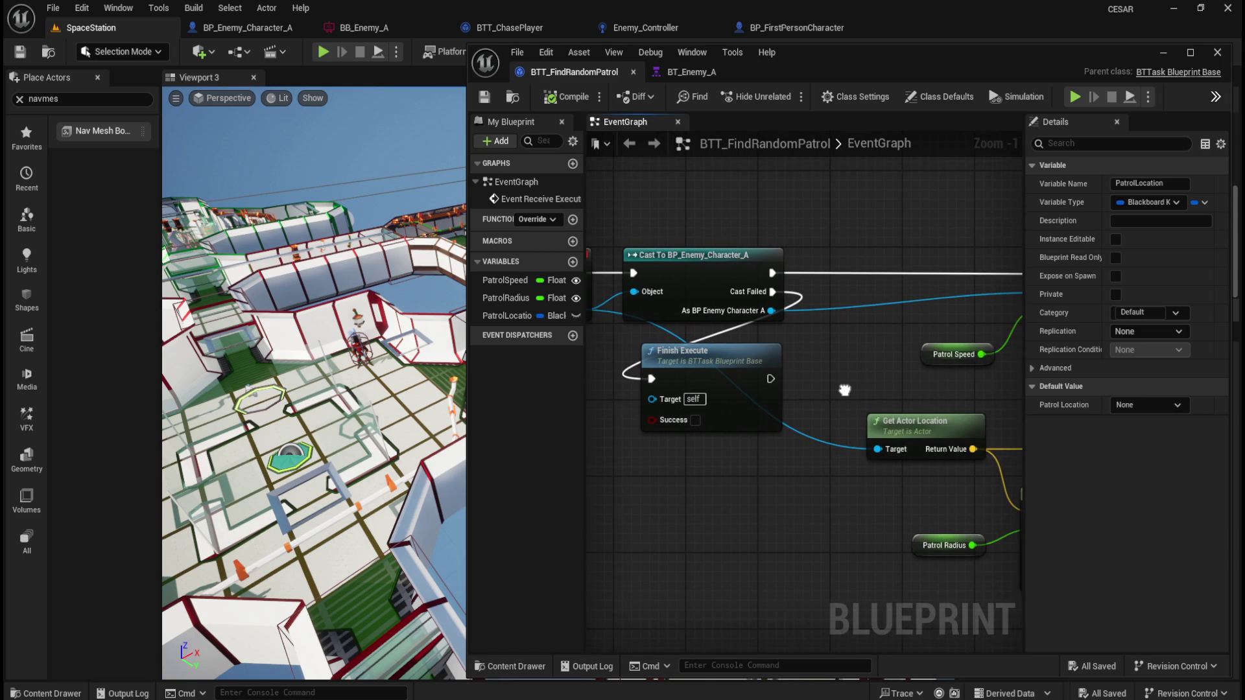
pyautogui.click(688, 71)
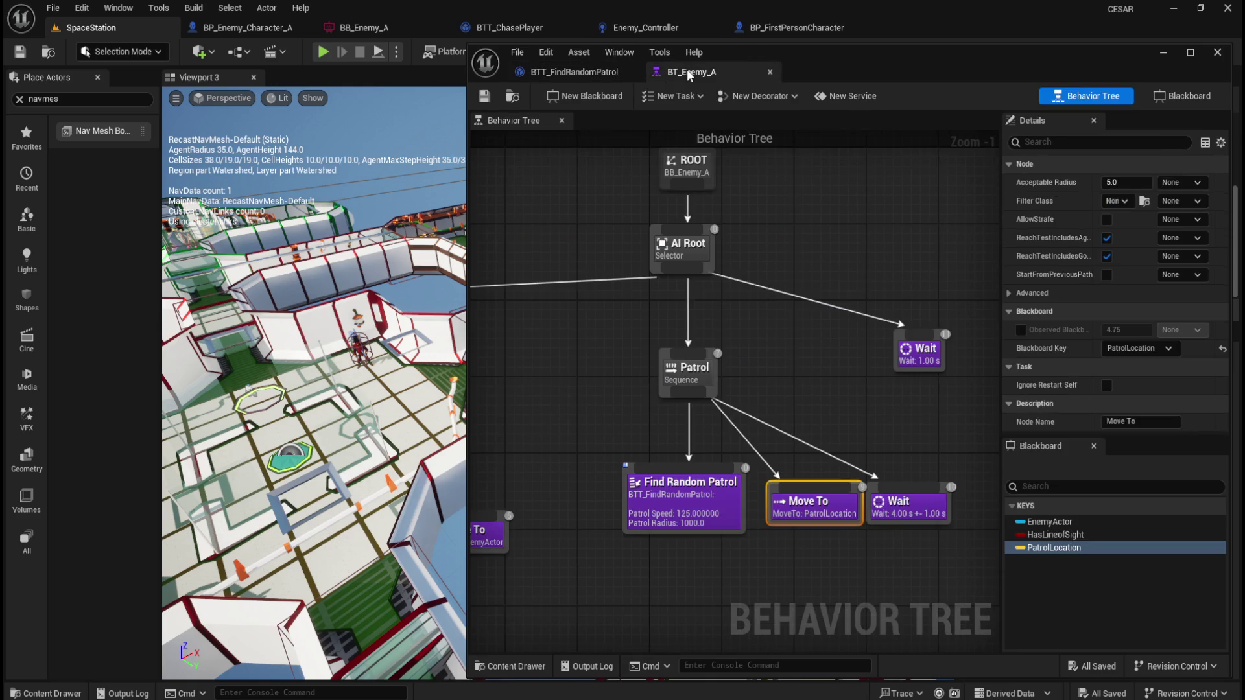
# - Compare BT_Enemy_A's chase and patrol nodes with the task's starting event node
pyautogui.moveTo(629, 410)
pyautogui.mouseDown()
pyautogui.moveTo(787, 423)
pyautogui.moveTo(745, 422)
pyautogui.mouseUp()
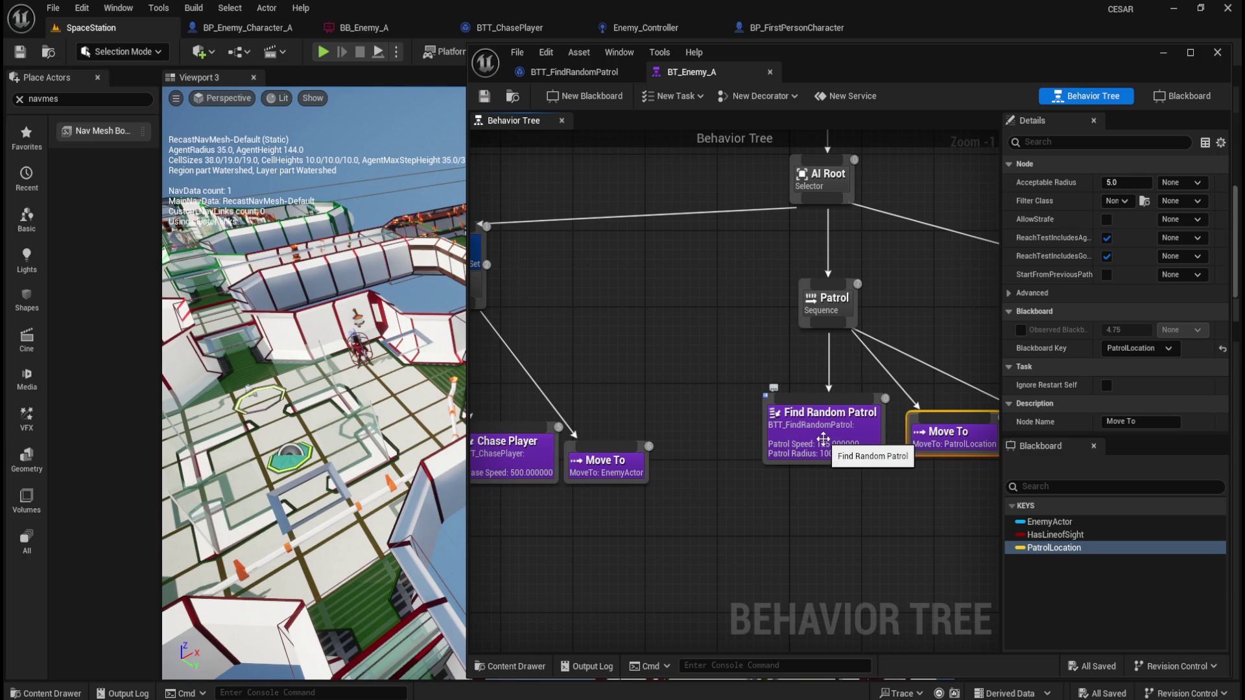
pyautogui.click(574, 72)
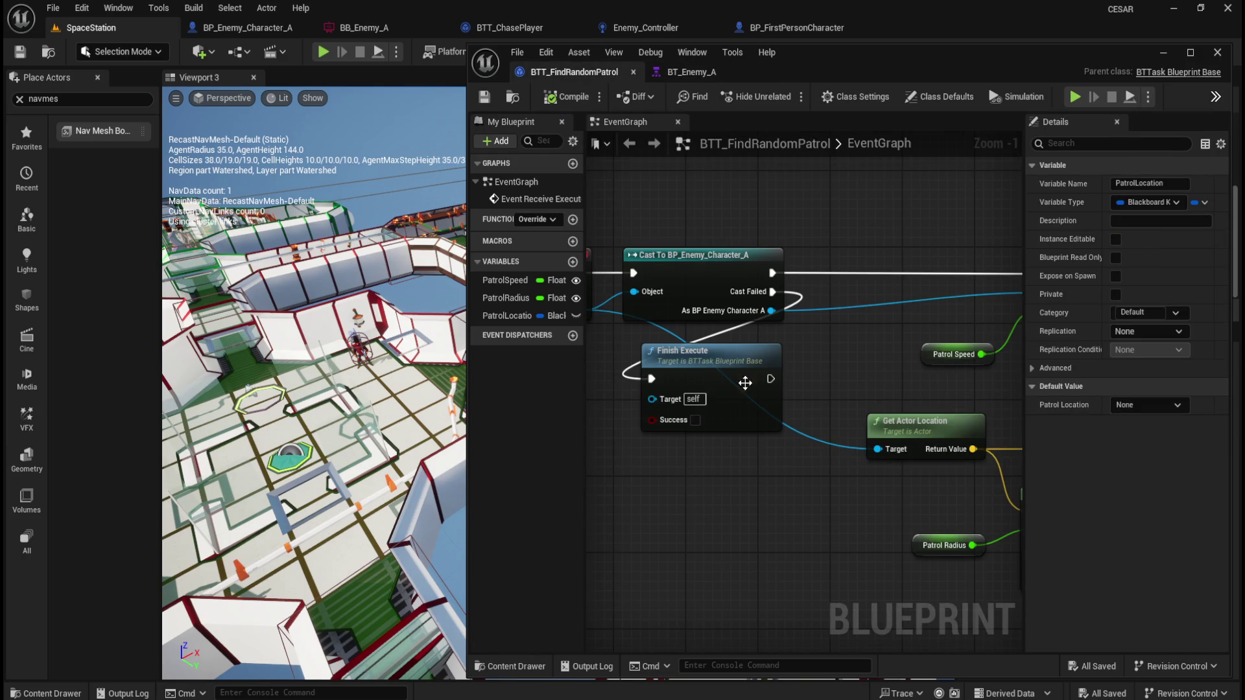
pyautogui.moveTo(639, 508); pyautogui.dragTo(850, 513)
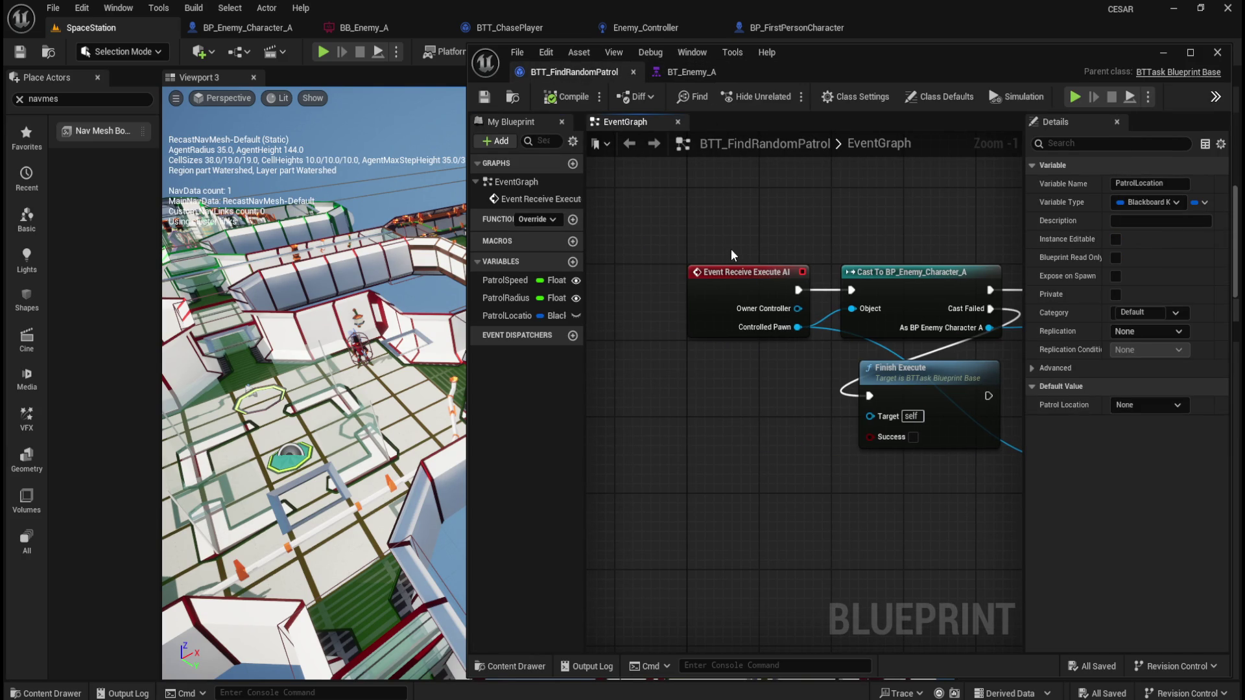
pyautogui.click(689, 72)
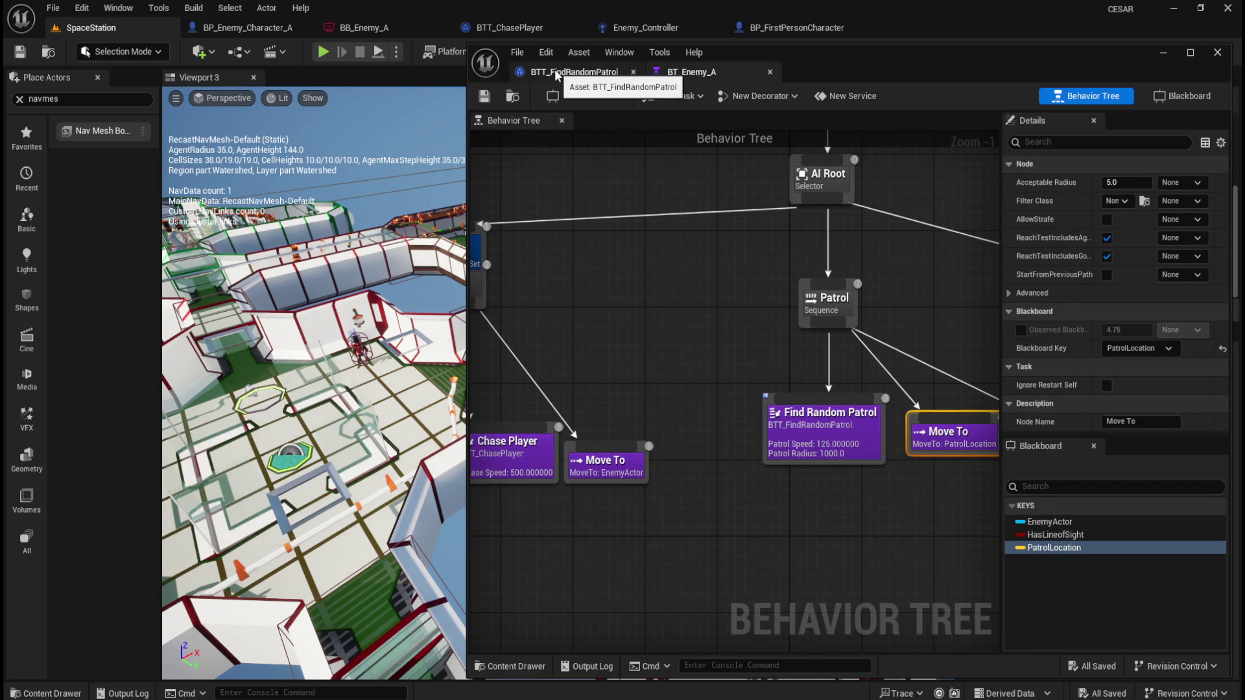
pyautogui.moveTo(688, 248); pyautogui.dragTo(512, 226)
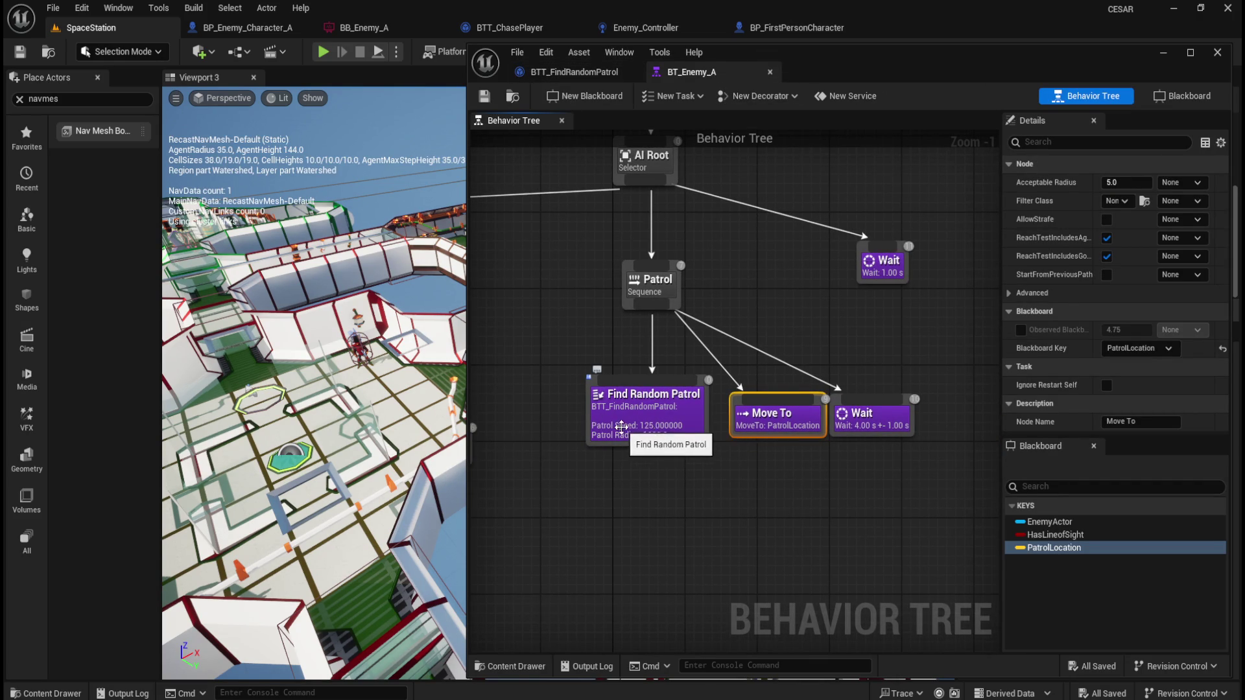
# - Review the random point and Branch nodes, leaving Filter Class unchanged, then return to BT_Enemy_A
pyautogui.click(573, 72)
pyautogui.moveTo(596, 411)
pyautogui.mouseDown()
pyautogui.moveTo(540, 405)
pyautogui.moveTo(603, 290)
pyautogui.moveTo(694, 310)
pyautogui.mouseUp()
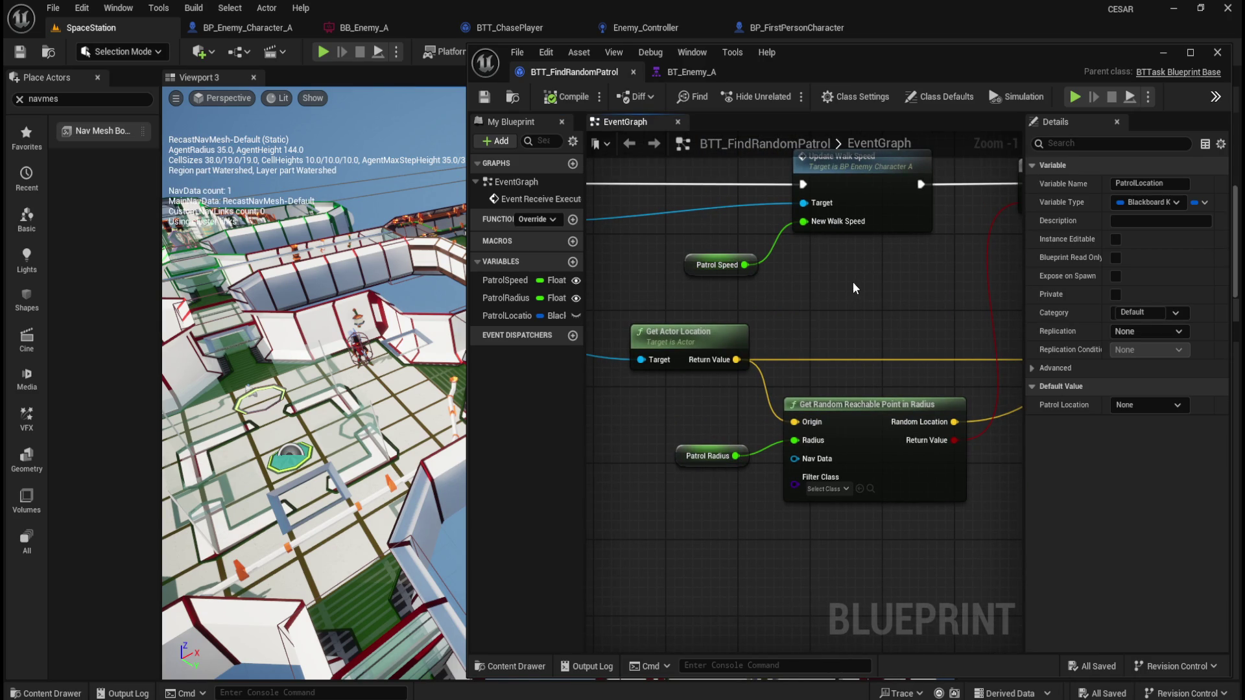
pyautogui.moveTo(866, 275)
pyautogui.mouseDown()
pyautogui.moveTo(860, 344)
pyautogui.moveTo(809, 326)
pyautogui.mouseUp()
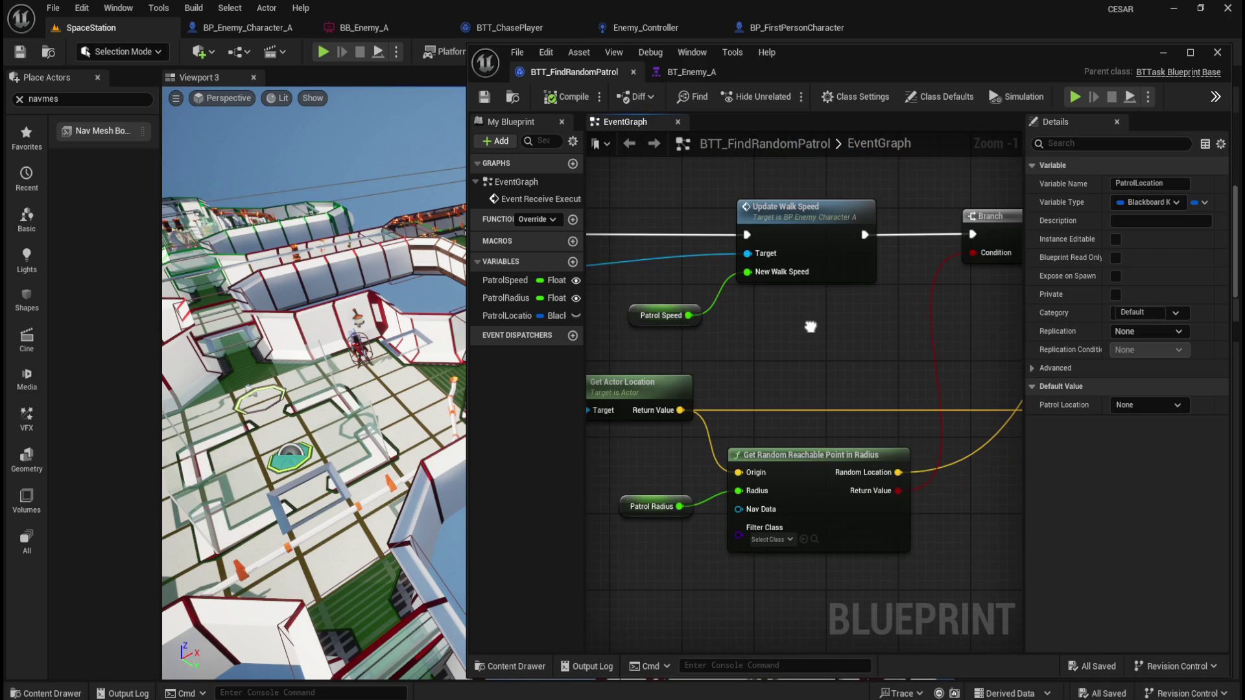
pyautogui.click(787, 541)
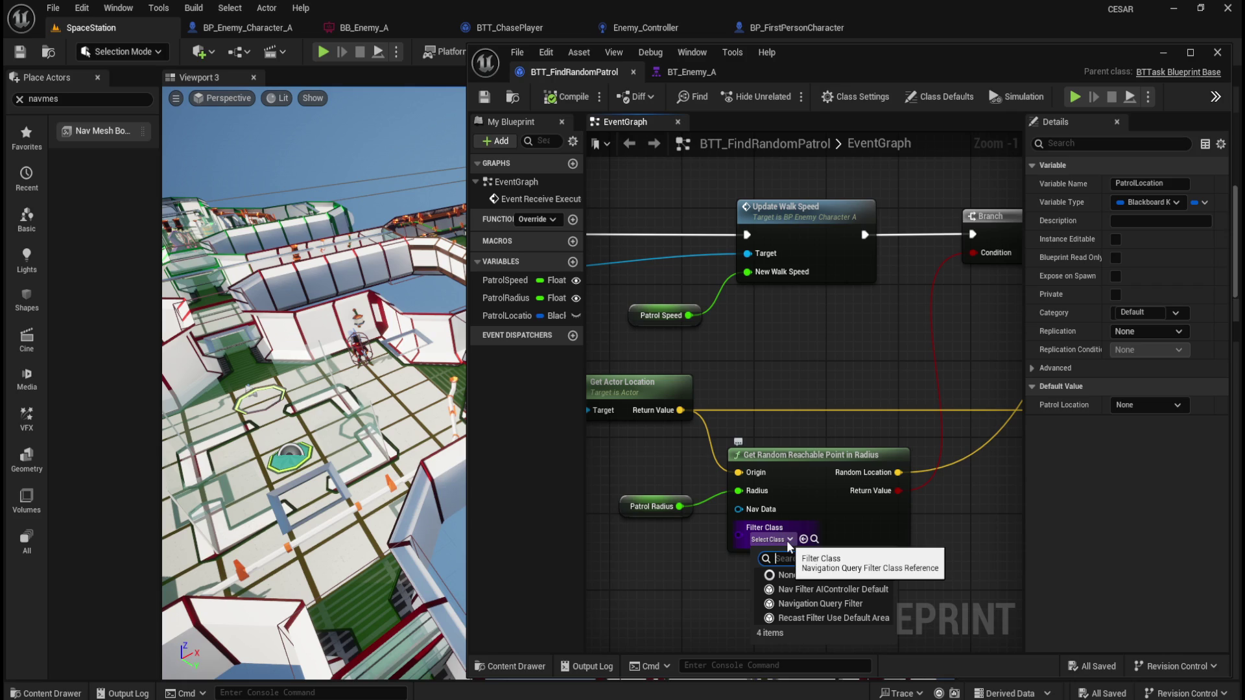
pyautogui.click(823, 340)
pyautogui.moveTo(823, 340); pyautogui.dragTo(675, 325)
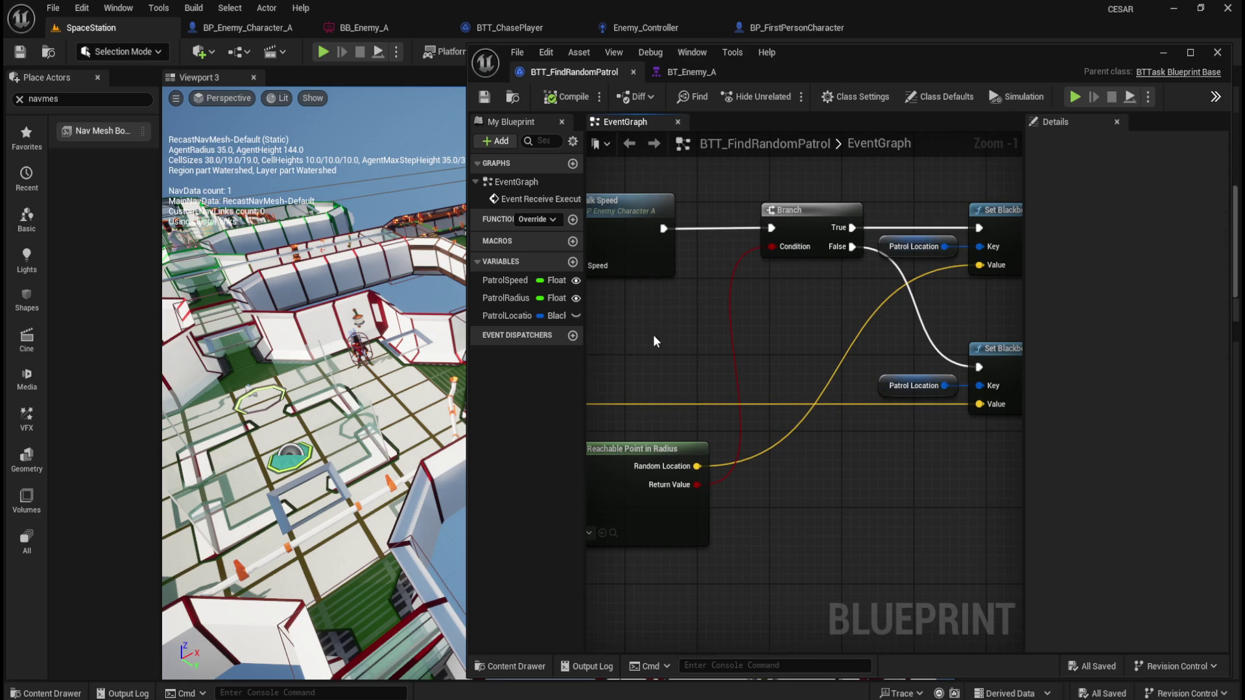
pyautogui.click(713, 74)
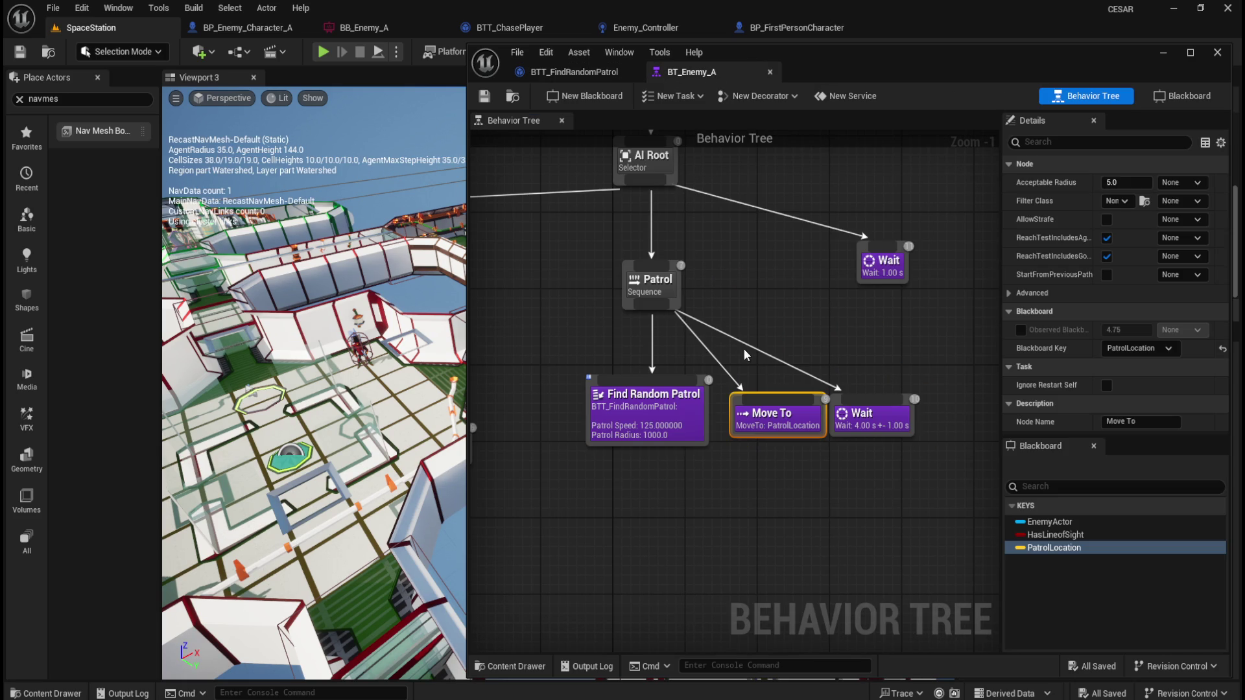
# - Set the Find Random Patrol node's Patrol Radius to 5000
pyautogui.moveTo(358, 380); pyautogui.dragTo(397, 378)
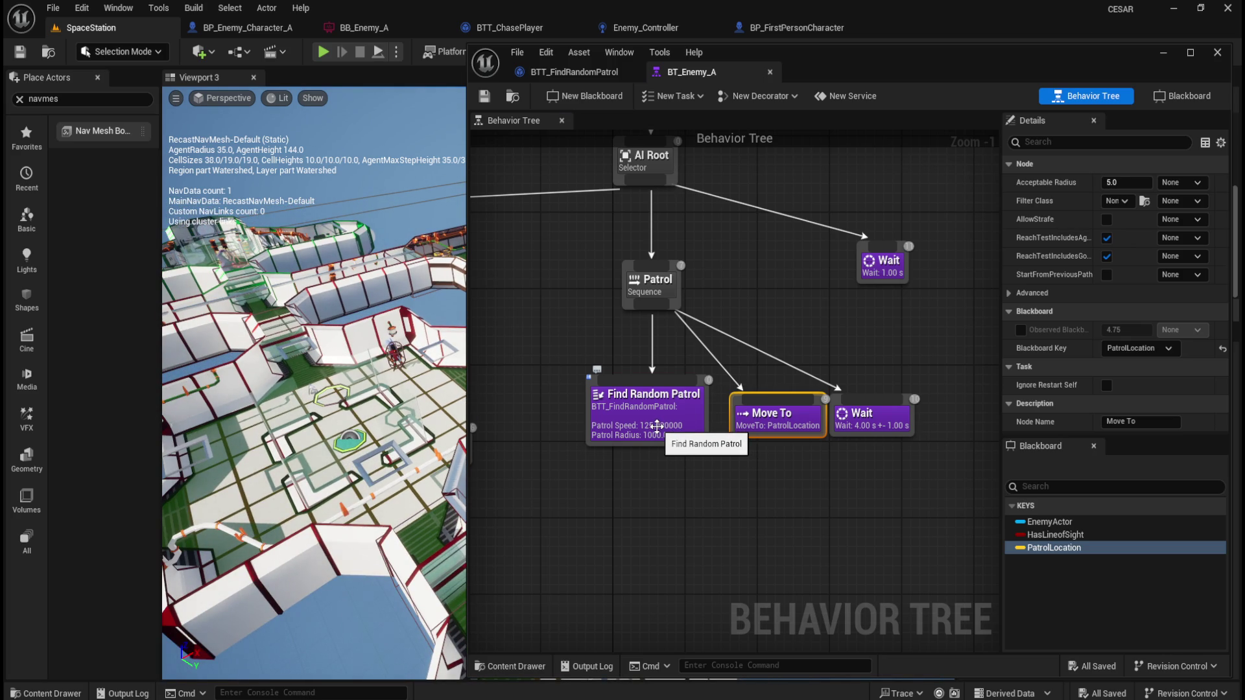
pyautogui.click(656, 426)
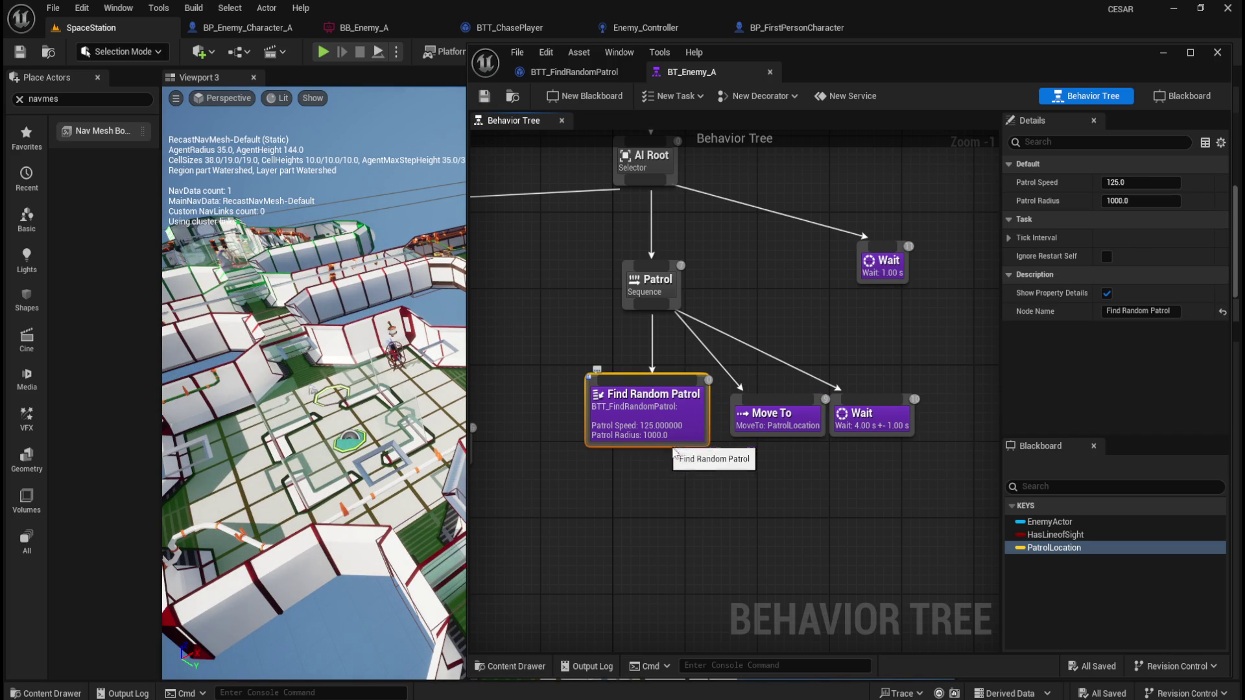
pyautogui.click(1138, 201)
pyautogui.write('5000')
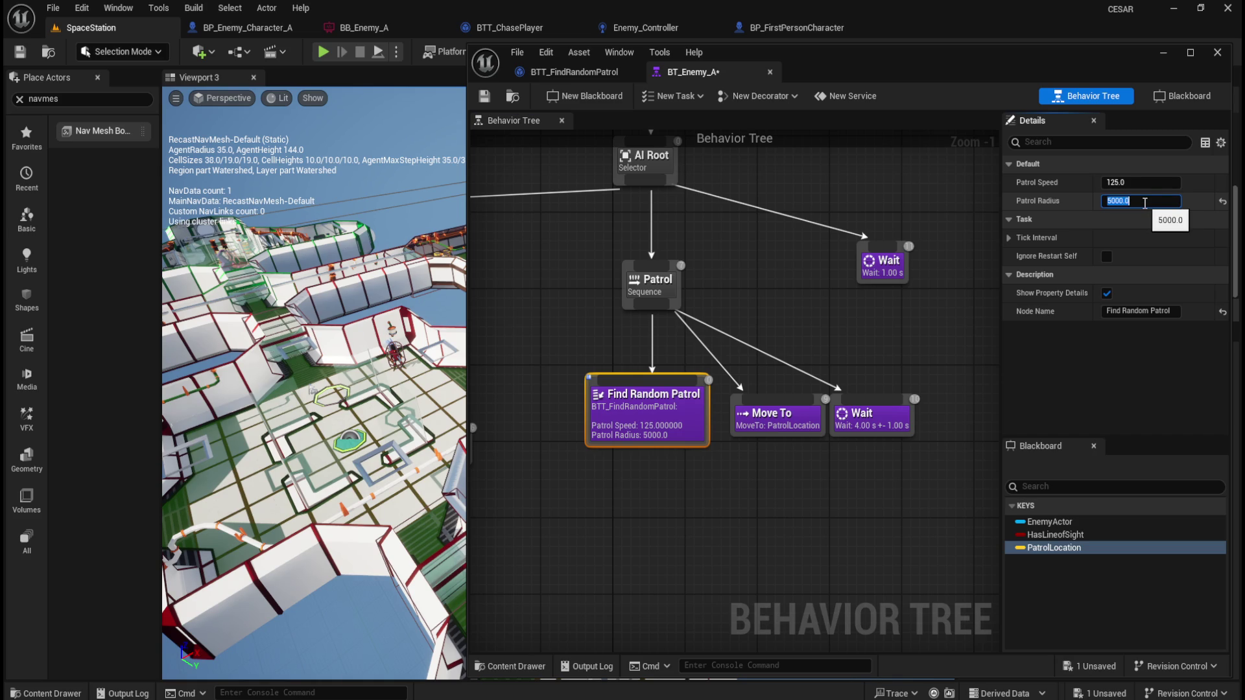
pyautogui.press('Return')
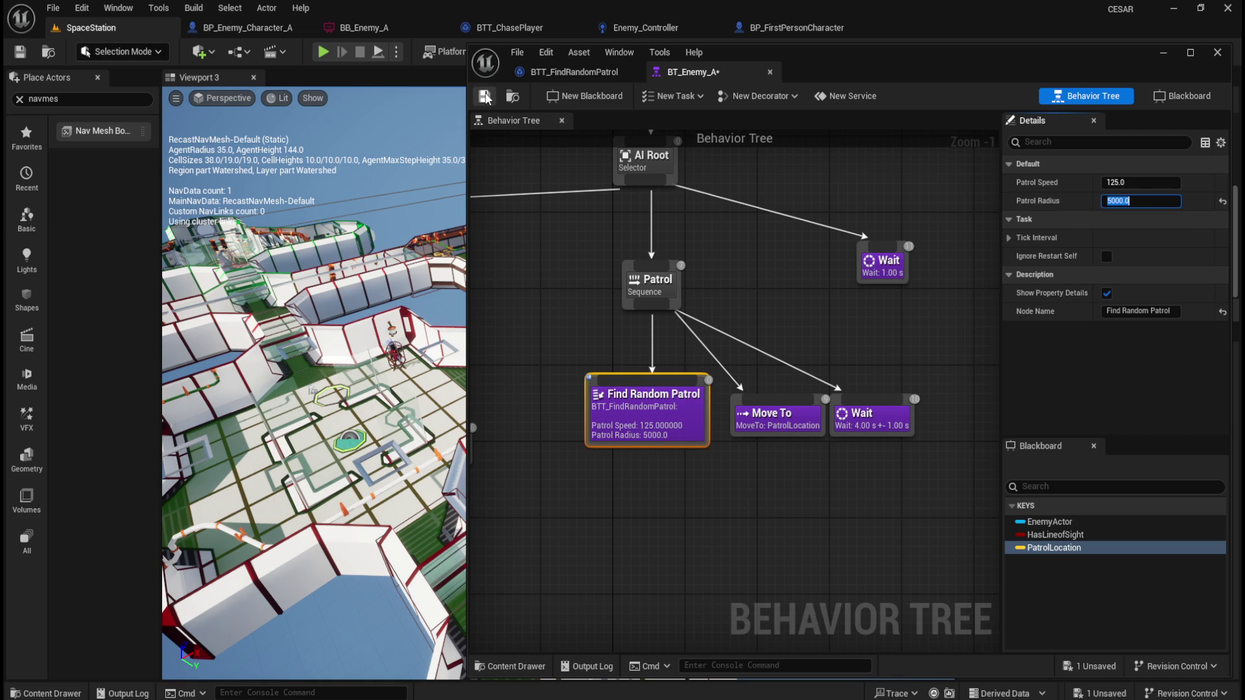
# - Simulate the level to watch the wolf patrol with the larger radius, then stop
pyautogui.click(385, 58)
pyautogui.click(466, 192)
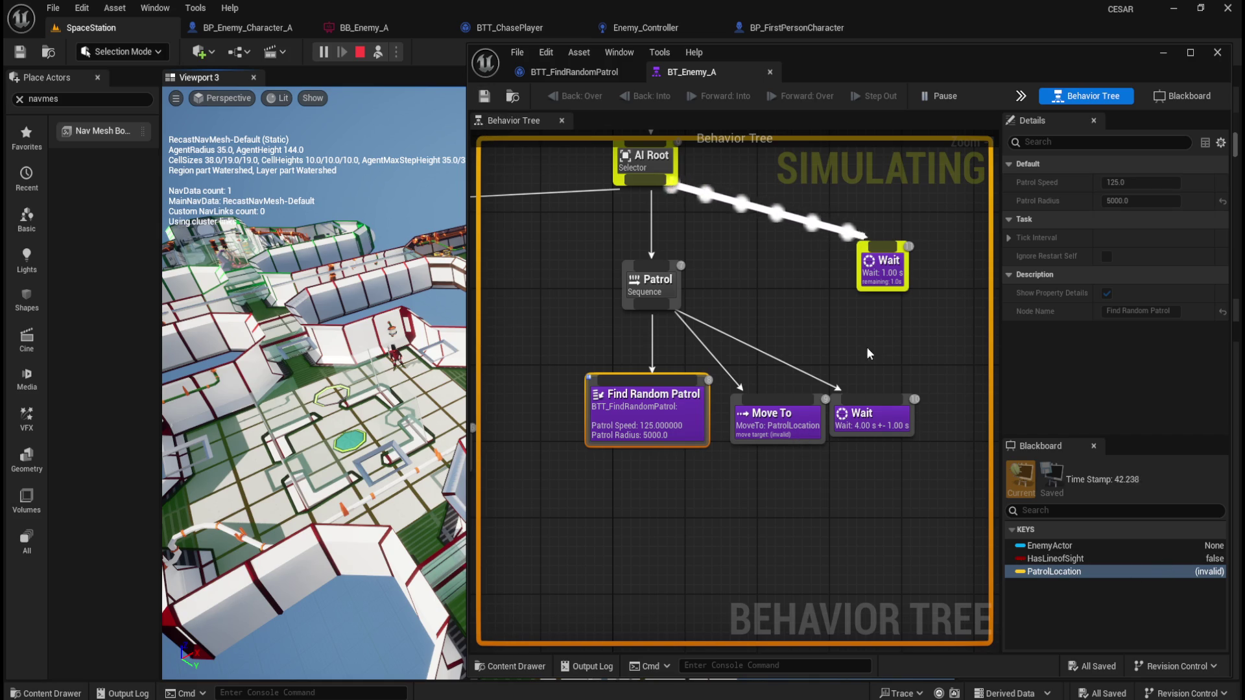
pyautogui.click(359, 52)
pyautogui.click(1161, 201)
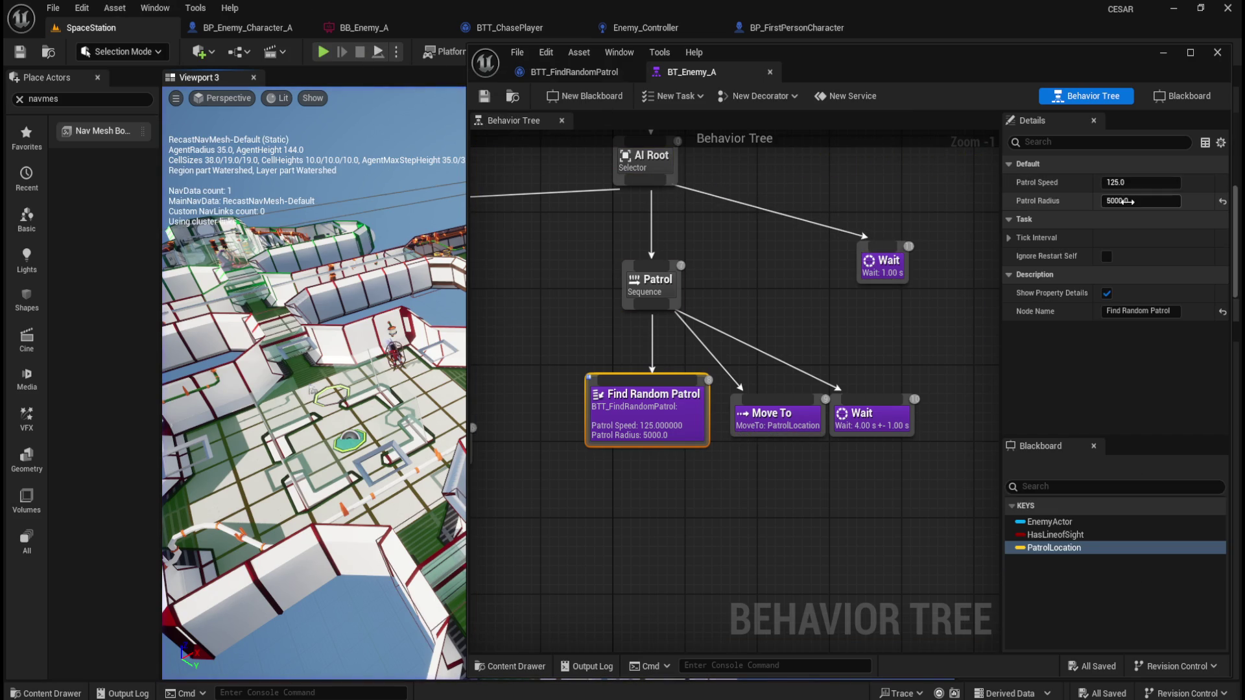
# - Set Patrol Radius back to 1000 and save the behavior tree
pyautogui.write('1000')
pyautogui.press('Return')
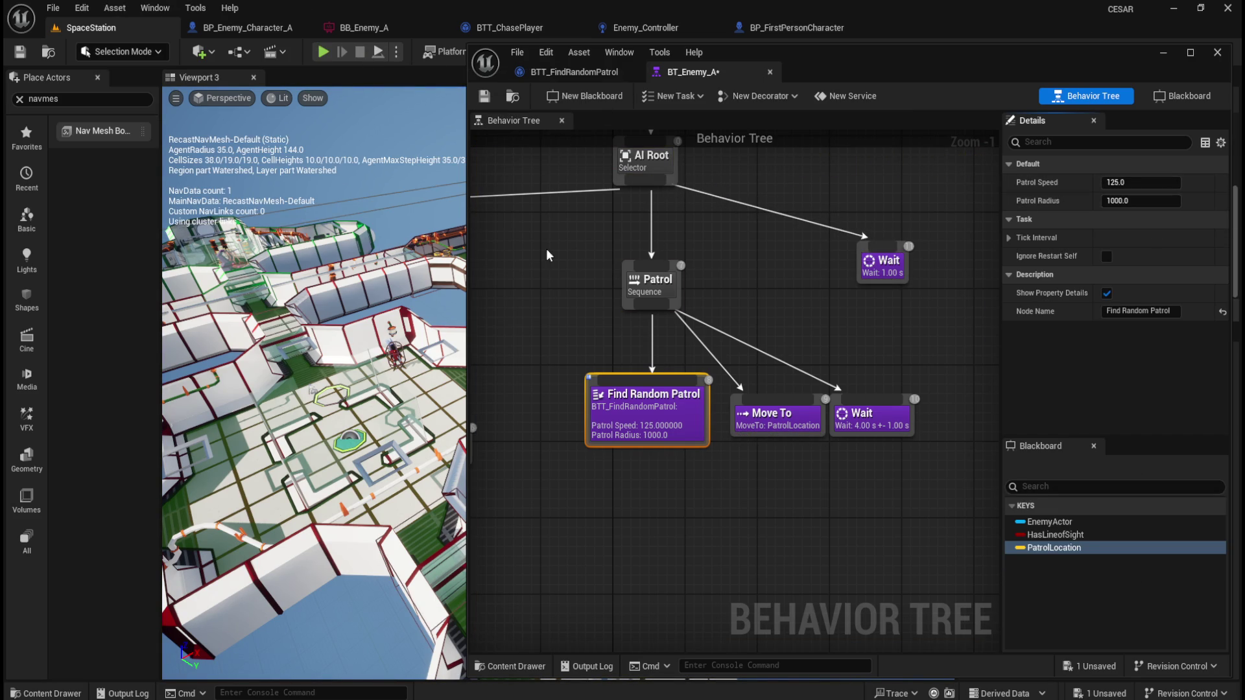
pyautogui.click(483, 96)
# - In the BTT_FindRandomPatrol graph, inspect the Set Blackboard Value, cast and location nodes
pyautogui.click(569, 71)
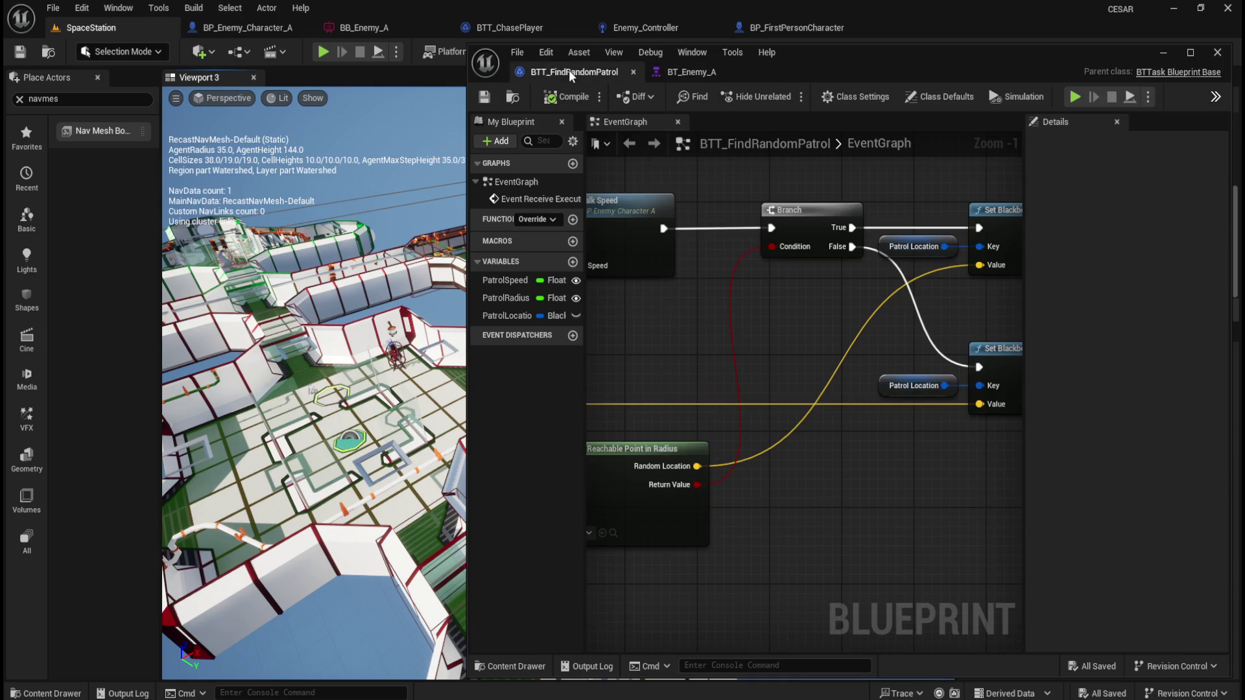
pyautogui.moveTo(689, 388)
pyautogui.mouseDown()
pyautogui.moveTo(752, 361)
pyautogui.moveTo(861, 403)
pyautogui.mouseUp()
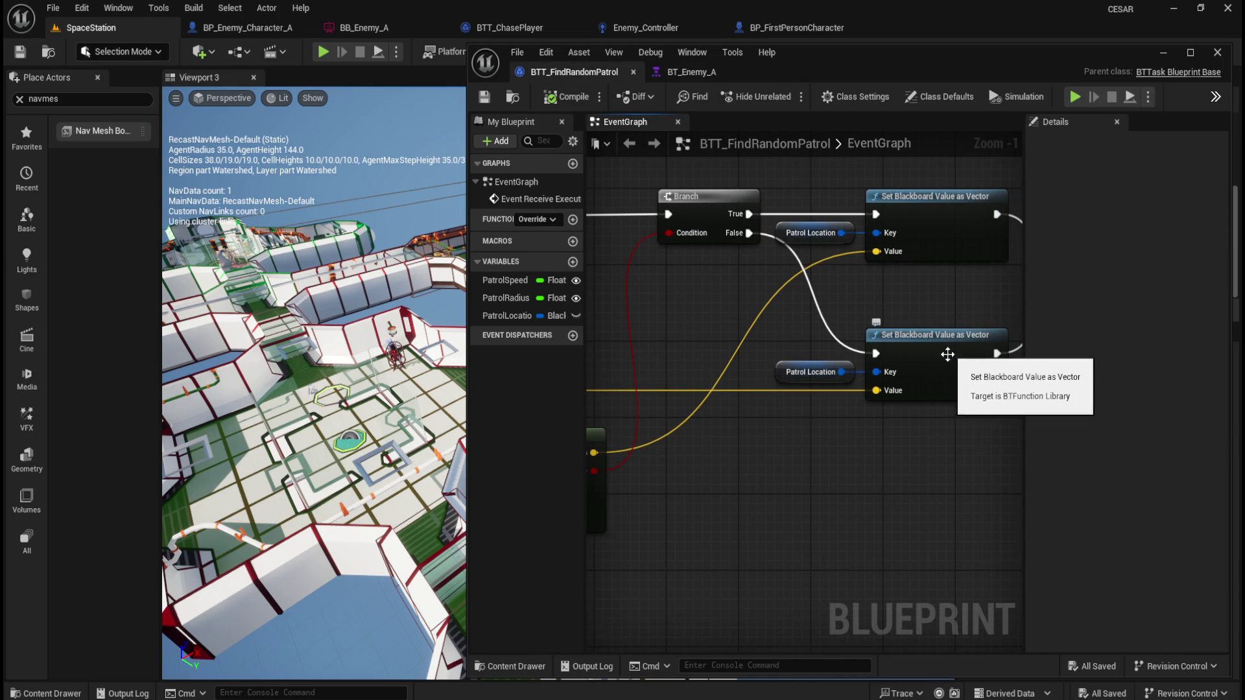
pyautogui.click(877, 371)
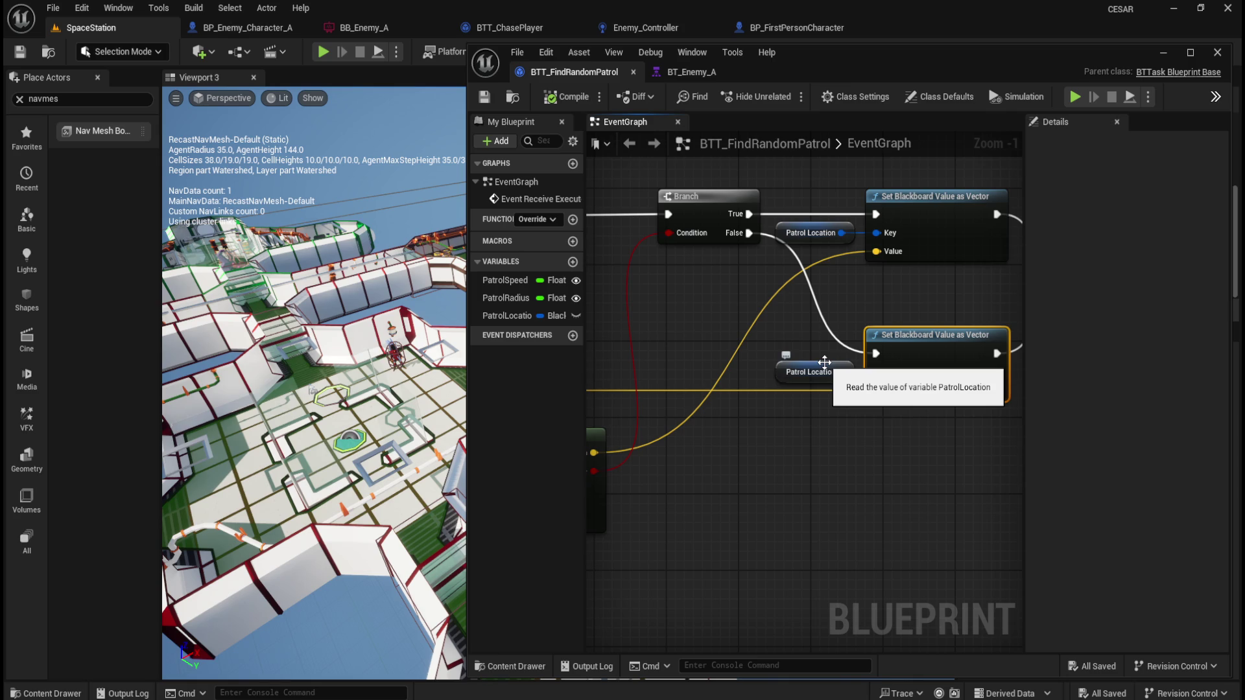
pyautogui.moveTo(824, 362); pyautogui.dragTo(1123, 329)
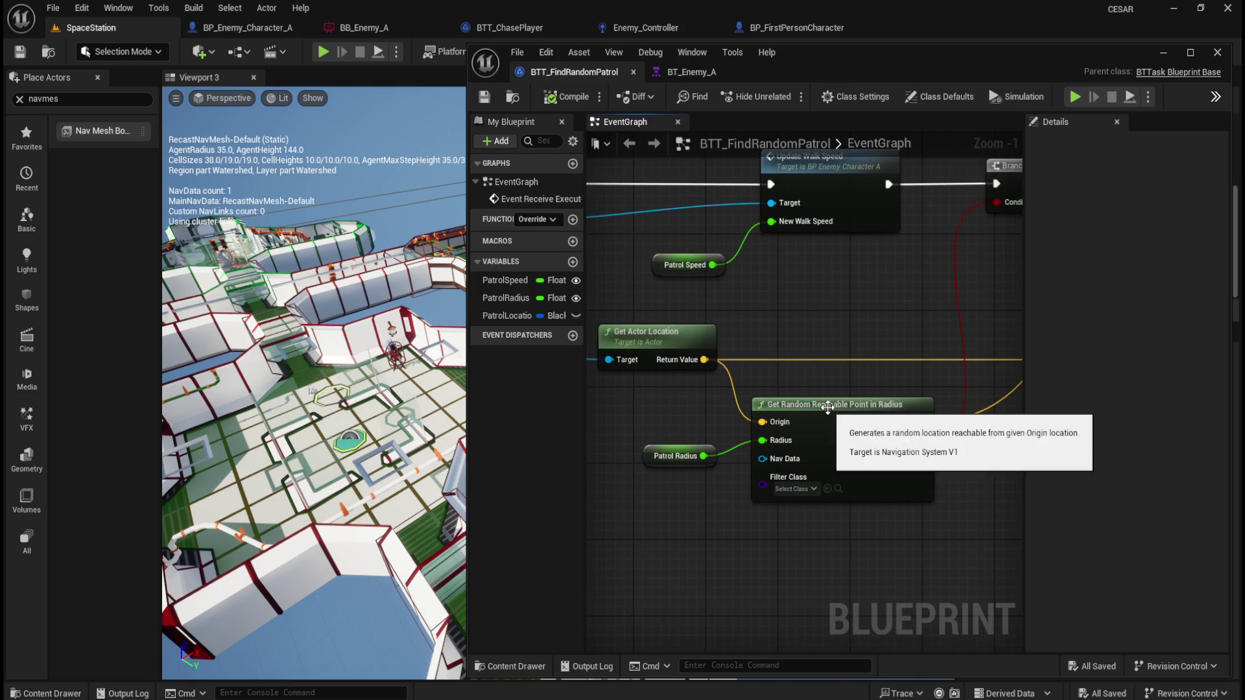
pyautogui.moveTo(629, 412)
pyautogui.mouseDown()
pyautogui.moveTo(878, 428)
pyautogui.moveTo(911, 461)
pyautogui.mouseUp()
pyautogui.moveTo(716, 497)
pyautogui.mouseDown()
pyautogui.moveTo(876, 518)
pyautogui.moveTo(789, 522)
pyautogui.mouseUp()
pyautogui.moveTo(865, 505)
pyautogui.mouseDown()
pyautogui.moveTo(688, 481)
pyautogui.moveTo(699, 374)
pyautogui.moveTo(667, 370)
pyautogui.moveTo(832, 367)
pyautogui.moveTo(593, 346)
pyautogui.moveTo(947, 339)
pyautogui.mouseUp()
# - Select Get Actor Location and break the wire into its Target pin
pyautogui.click(812, 351)
pyautogui.moveTo(730, 321)
pyautogui.mouseDown()
pyautogui.moveTo(982, 328)
pyautogui.moveTo(863, 327)
pyautogui.moveTo(959, 318)
pyautogui.moveTo(823, 315)
pyautogui.moveTo(968, 341)
pyautogui.moveTo(857, 313)
pyautogui.moveTo(973, 332)
pyautogui.moveTo(788, 286)
pyautogui.moveTo(694, 280)
pyautogui.moveTo(1015, 358)
pyautogui.moveTo(790, 331)
pyautogui.moveTo(1005, 344)
pyautogui.moveTo(706, 305)
pyautogui.mouseUp()
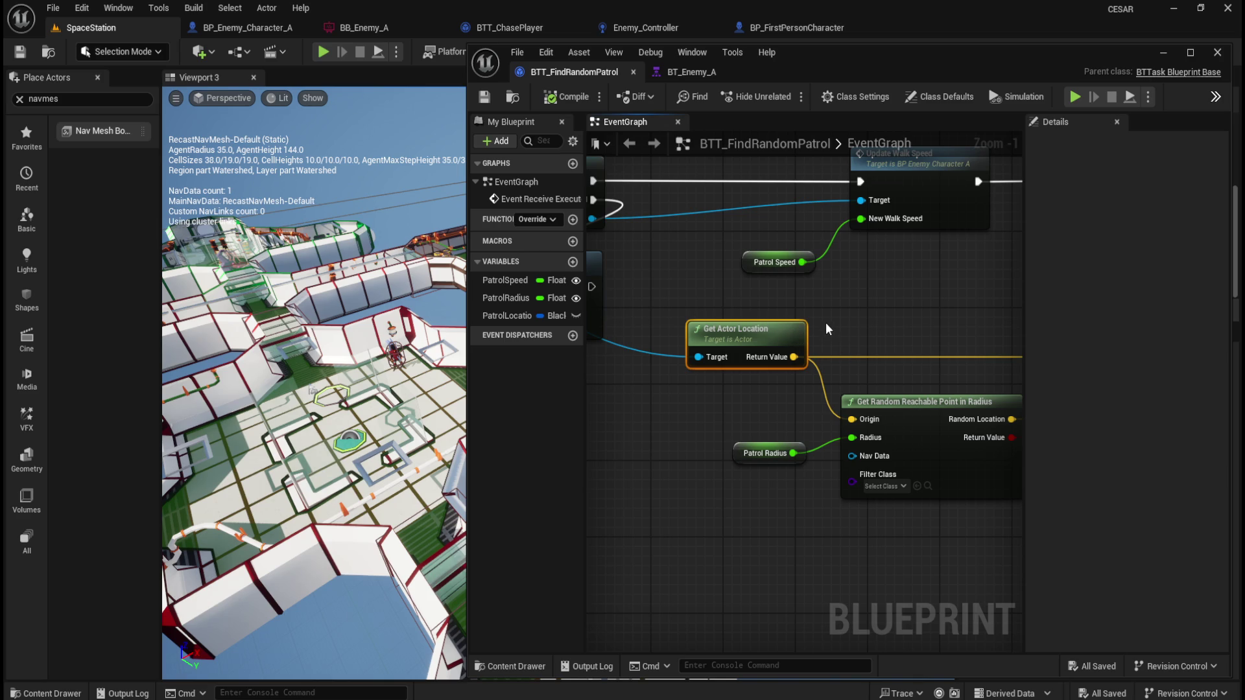
pyautogui.moveTo(883, 319); pyautogui.dragTo(790, 312)
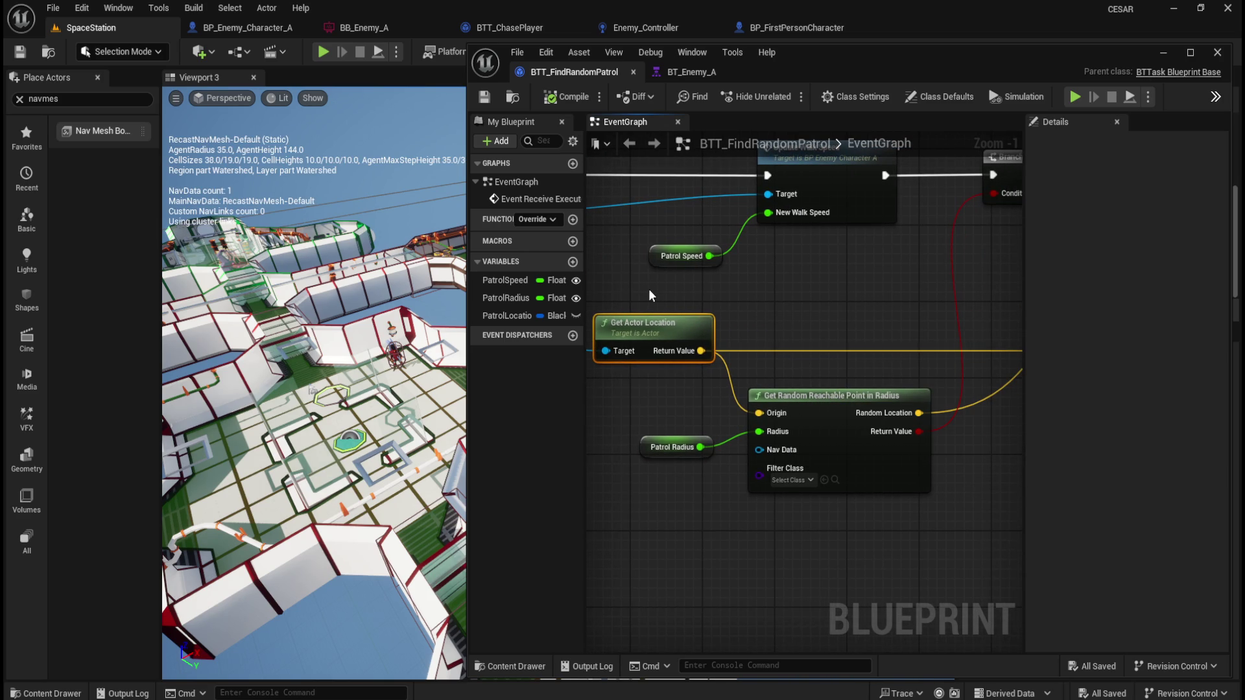
pyautogui.moveTo(648, 289)
pyautogui.mouseDown()
pyautogui.moveTo(1039, 309)
pyautogui.moveTo(939, 333)
pyautogui.moveTo(848, 328)
pyautogui.moveTo(939, 332)
pyautogui.mouseUp()
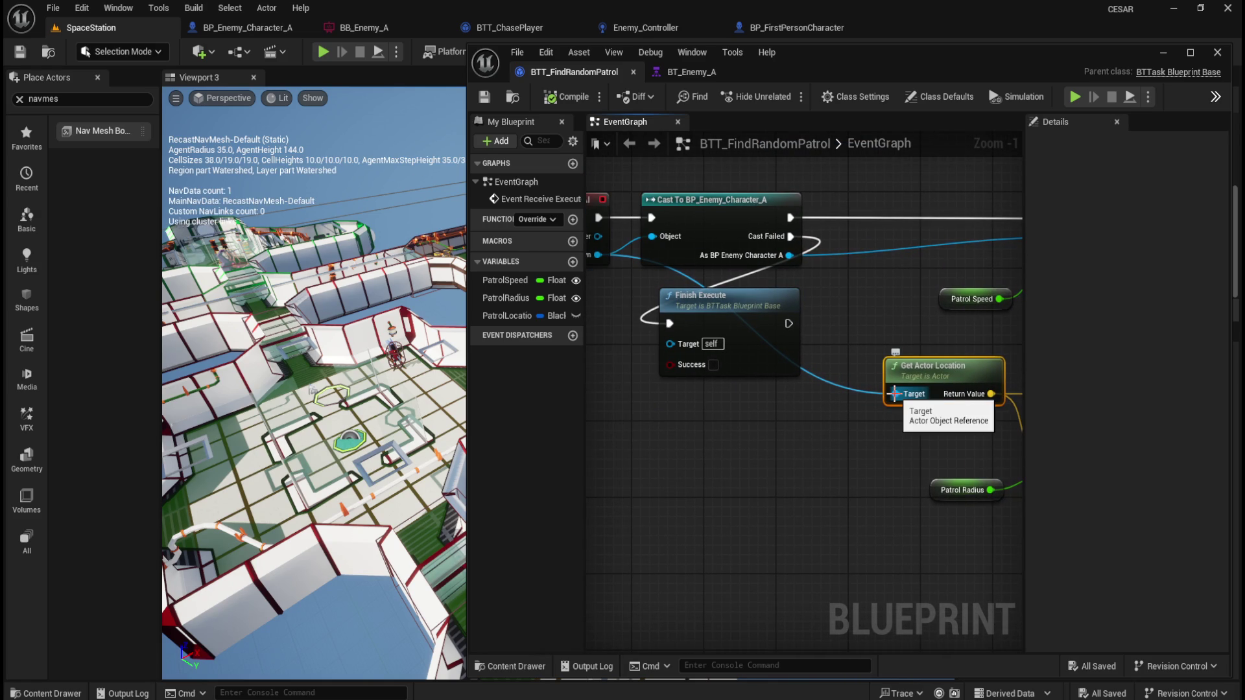
pyautogui.keyDown('alt'); pyautogui.click(894, 395); pyautogui.keyUp('alt')
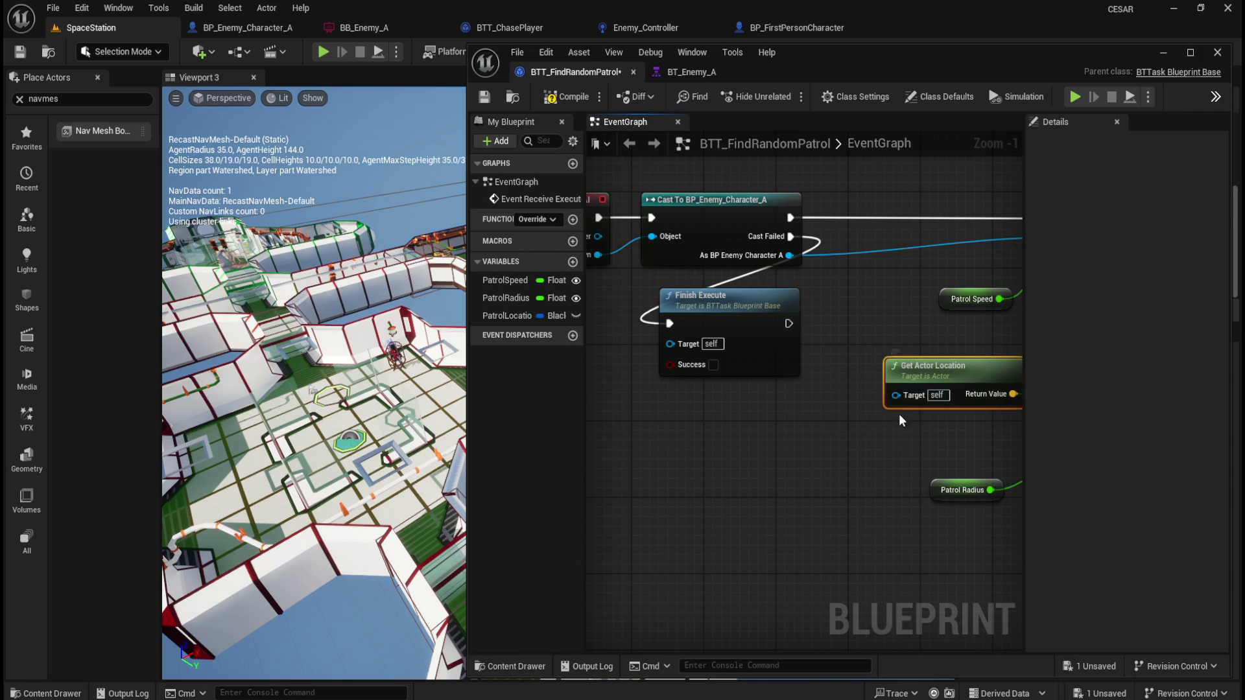
# - Wire the enemy cast into Get Actor Location's Target, then compile and save the task
pyautogui.moveTo(895, 394); pyautogui.dragTo(789, 255)
pyautogui.click(566, 97)
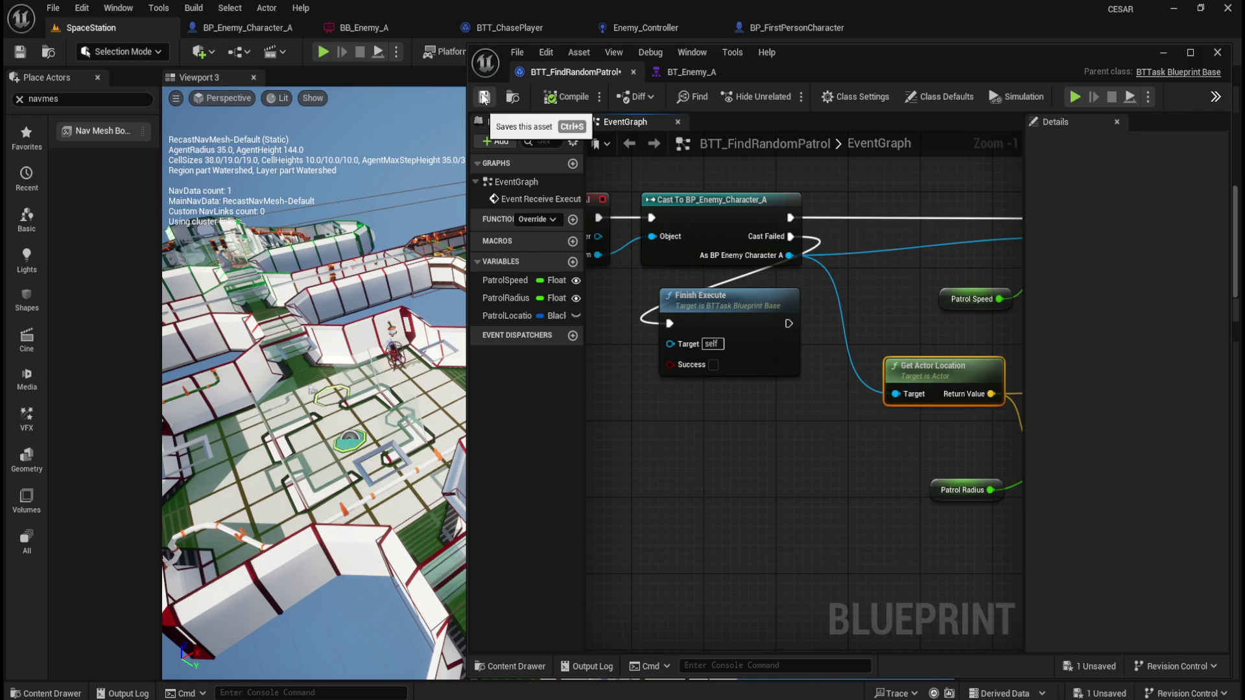
pyautogui.click(483, 97)
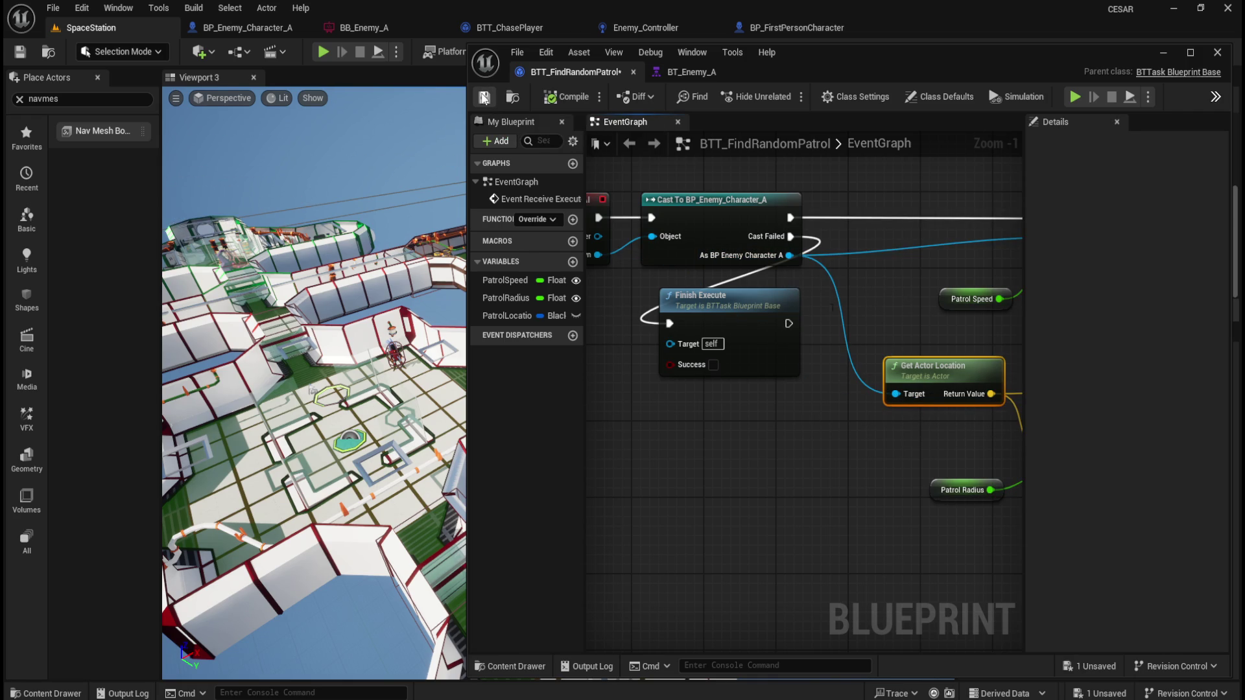
# - Simulate the level while watching BT_Enemy_A run, then stop and return to BTT_FindRandomPatrol
pyautogui.click(396, 52)
pyautogui.click(468, 190)
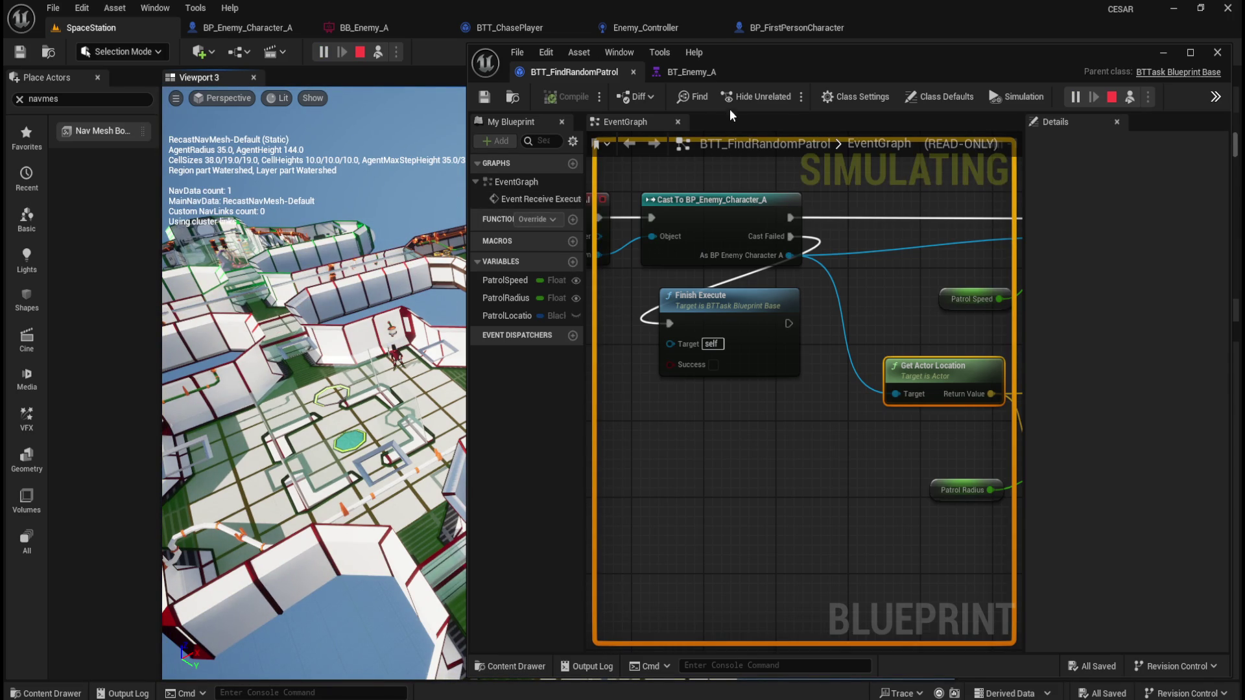
pyautogui.click(681, 70)
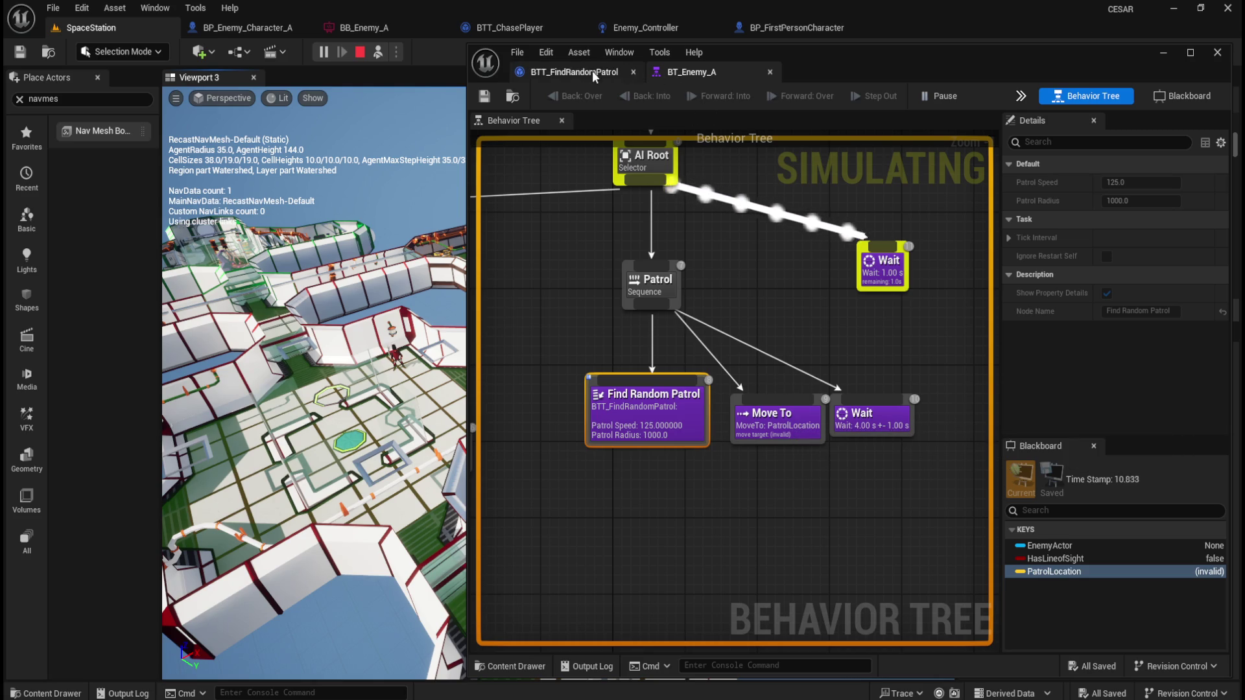
pyautogui.click(360, 52)
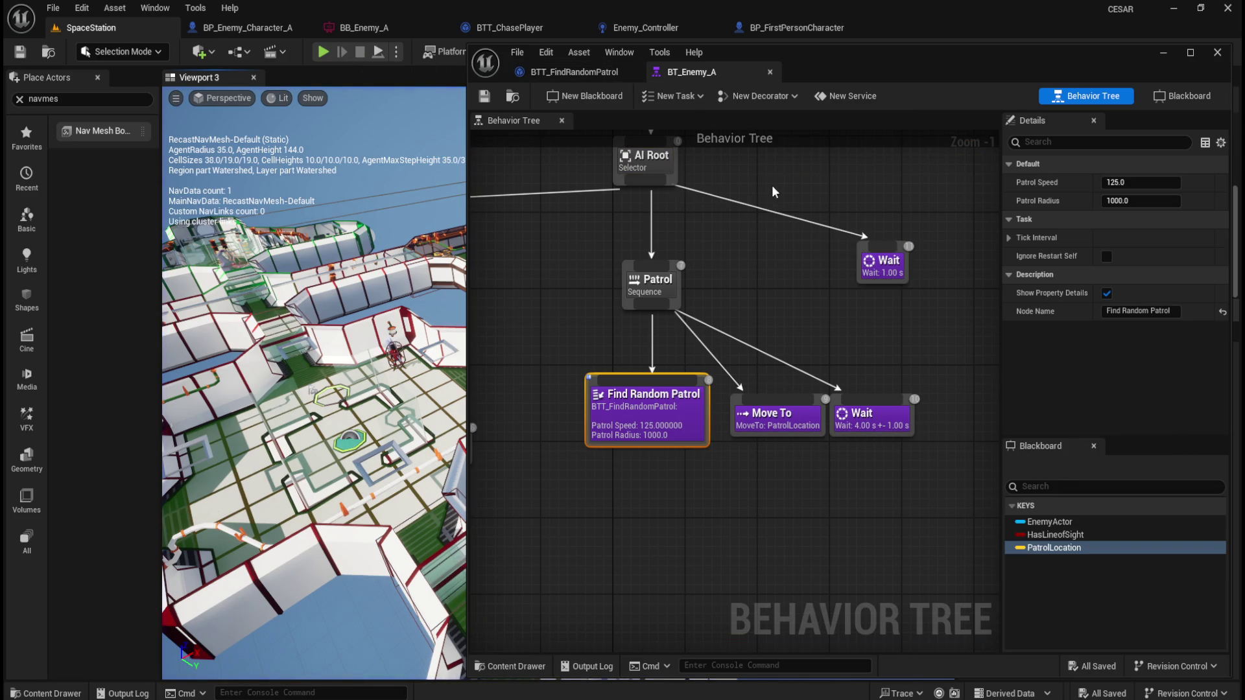
pyautogui.click(586, 70)
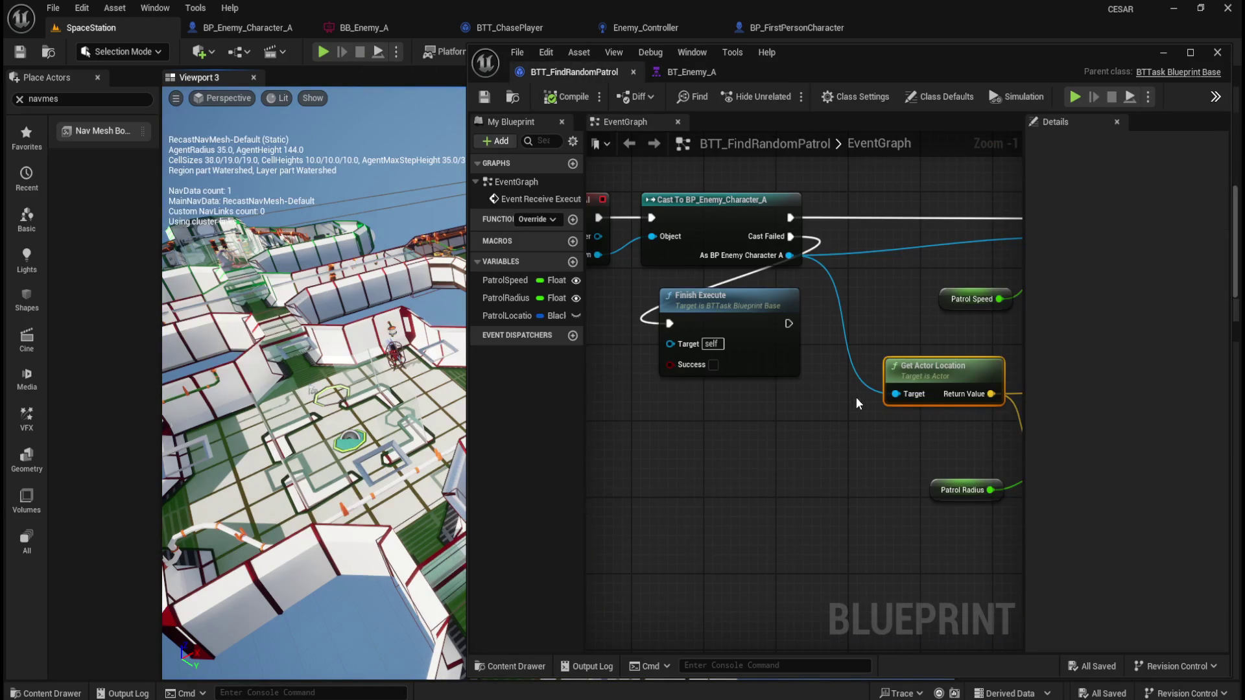
# - Rewire Get Actor Location's Target to Controlled Pawn and save the task blueprint
pyautogui.keyDown('alt'); pyautogui.click(891, 392); pyautogui.keyUp('alt')
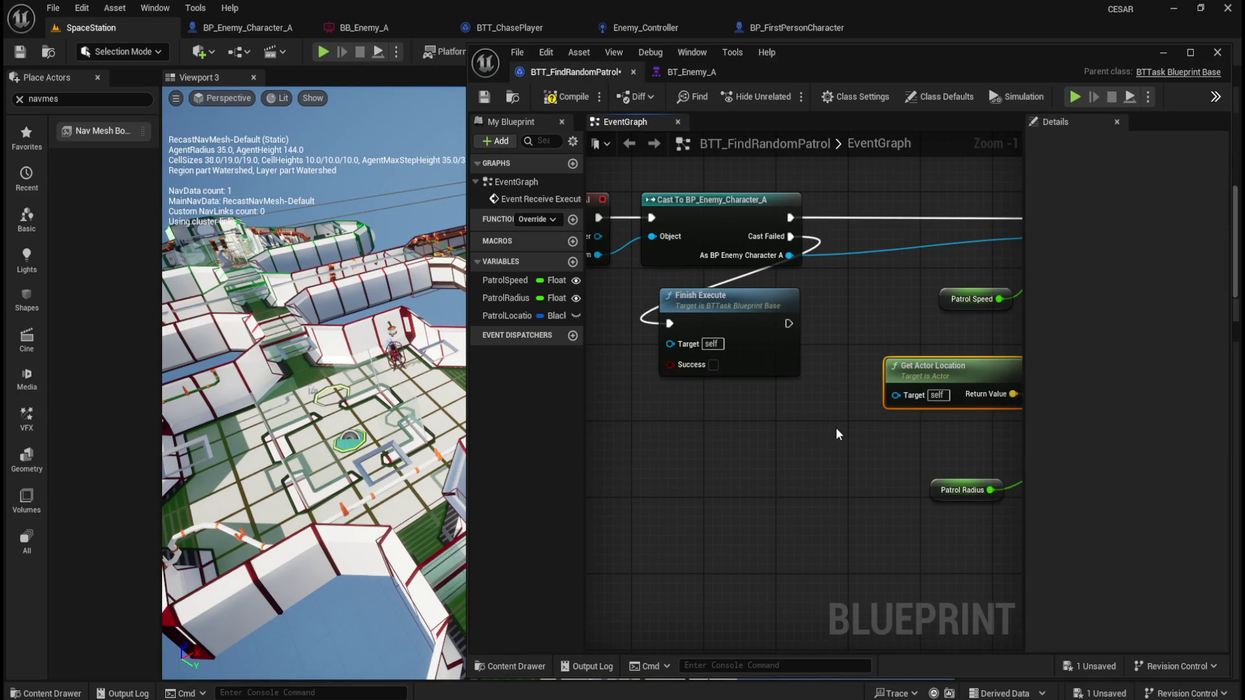
pyautogui.moveTo(834, 431); pyautogui.dragTo(906, 436)
pyautogui.moveTo(972, 407); pyautogui.dragTo(668, 261)
pyautogui.moveTo(703, 186); pyautogui.dragTo(528, 161)
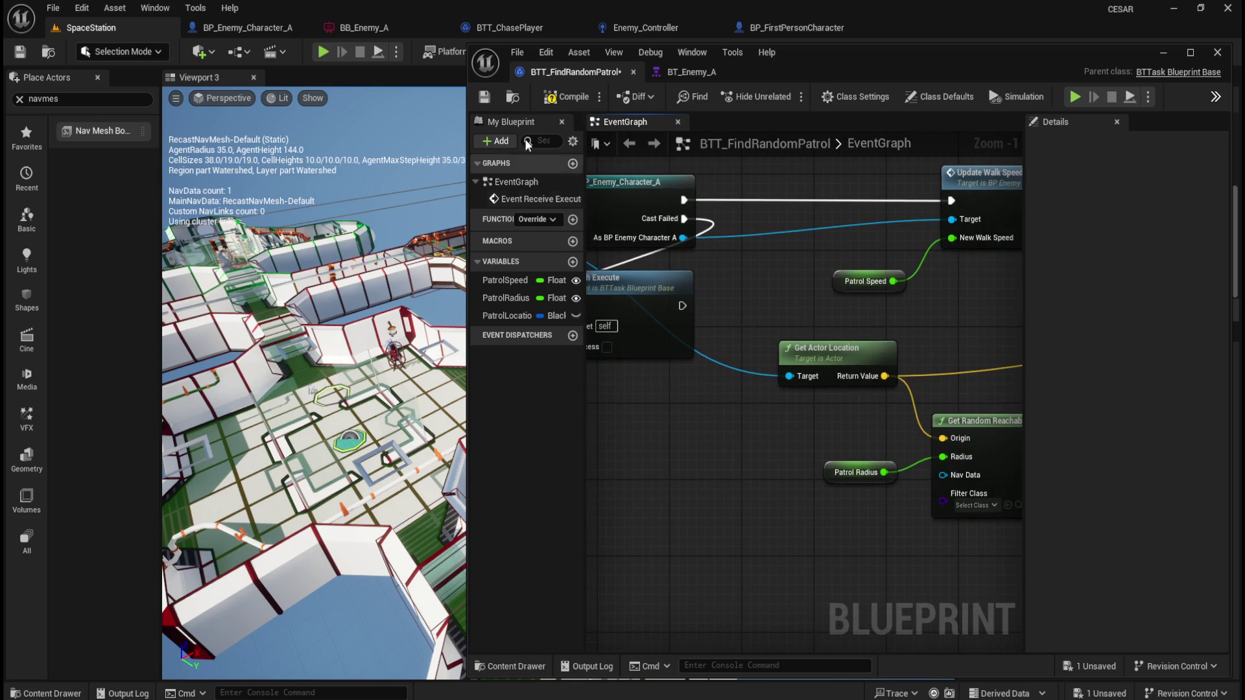
pyautogui.click(485, 96)
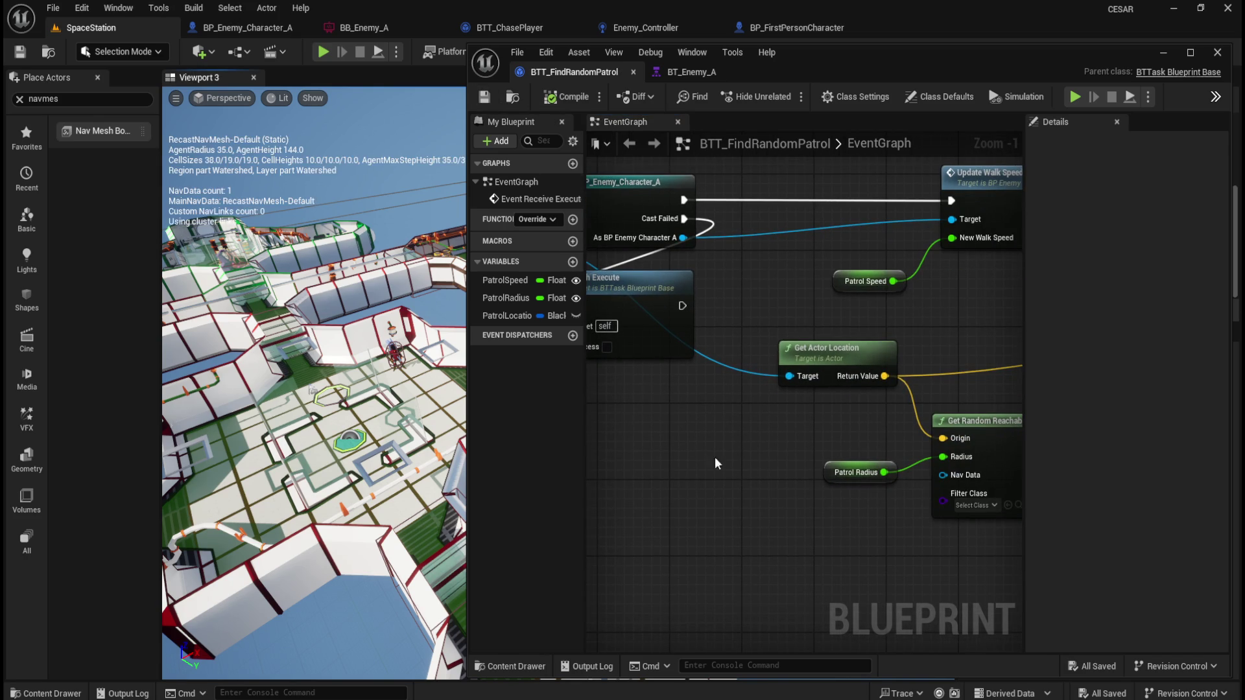
# - Pan to the Branch nodes and inspect the PatrolLocation variable's properties
pyautogui.moveTo(798, 450)
pyautogui.mouseDown()
pyautogui.moveTo(576, 414)
pyautogui.moveTo(603, 417)
pyautogui.mouseUp()
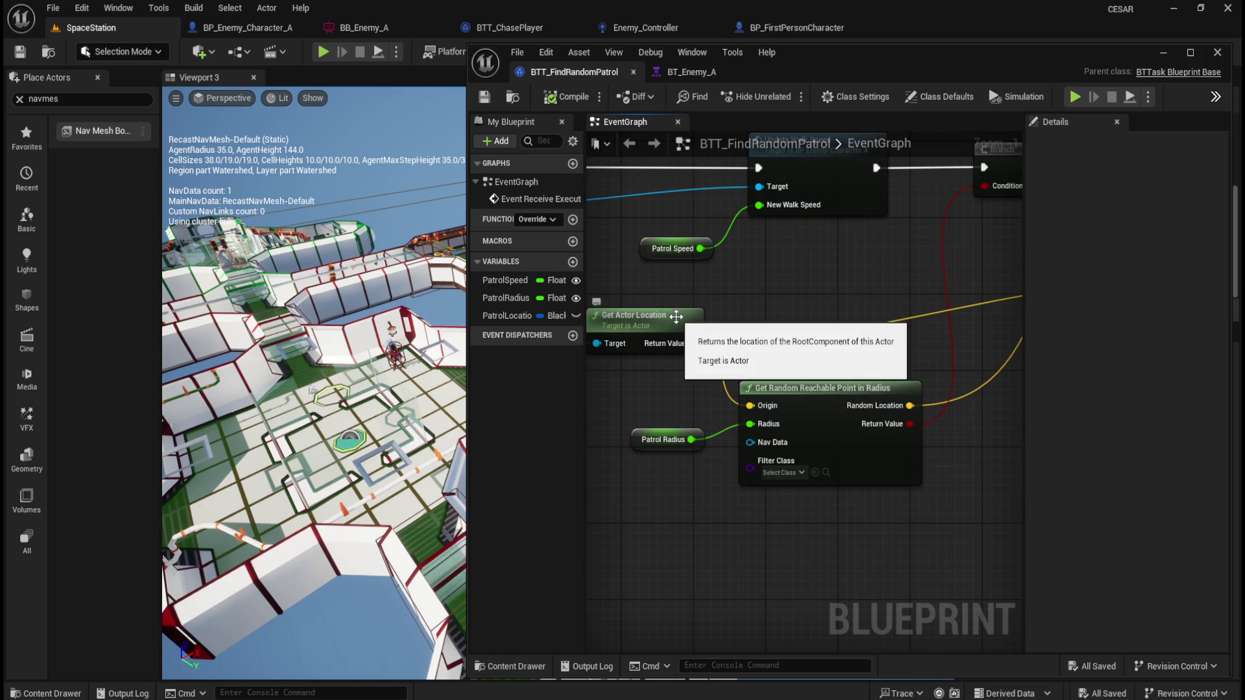
pyautogui.moveTo(933, 356)
pyautogui.mouseDown()
pyautogui.moveTo(670, 411)
pyautogui.moveTo(735, 458)
pyautogui.mouseUp()
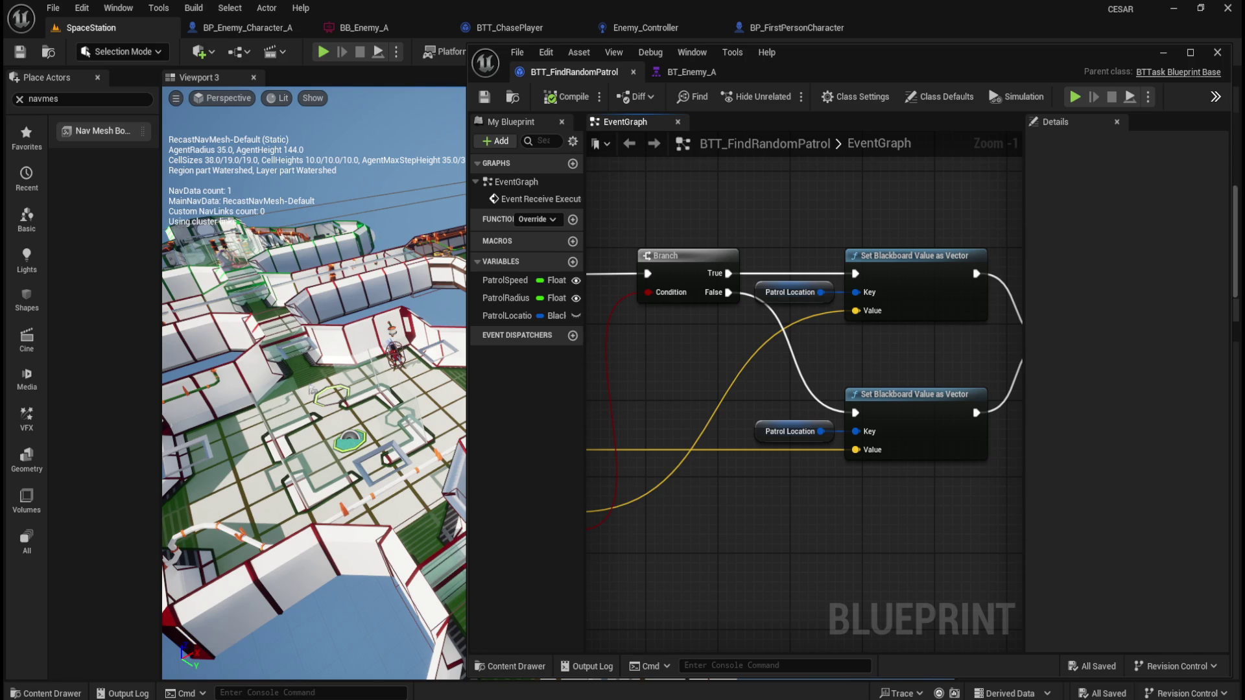
pyautogui.click(790, 291)
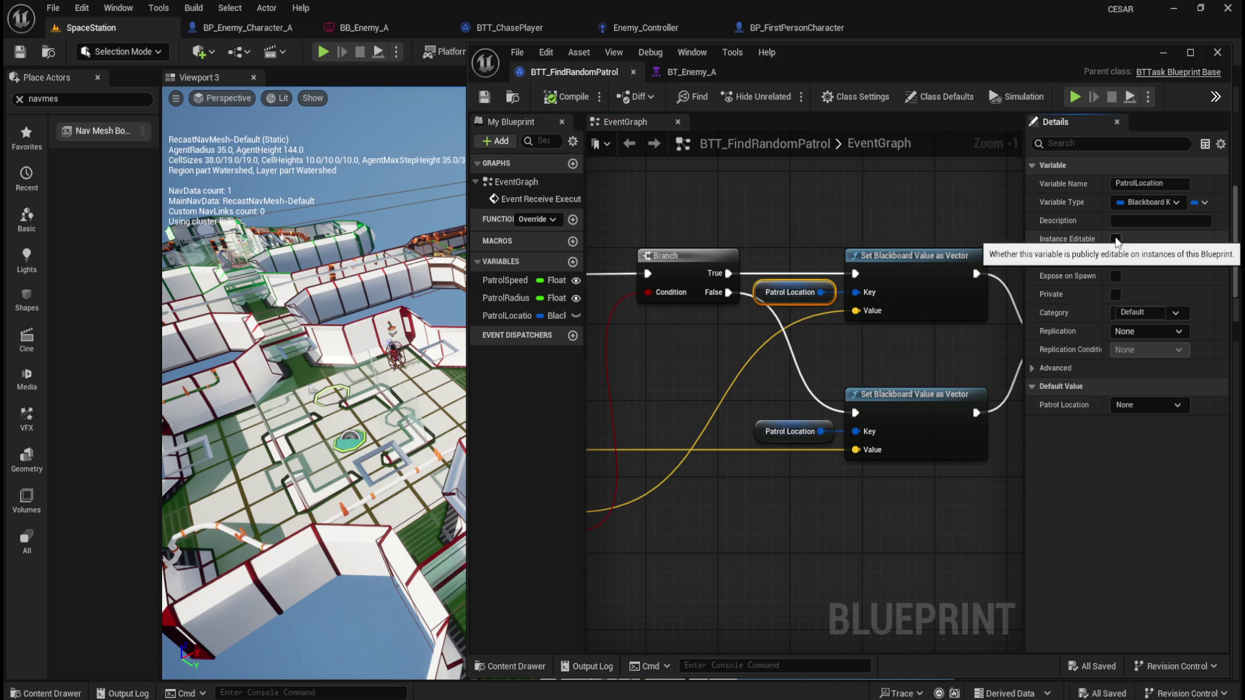
# - Make PatrolLocation instance editable, then compile and save the task
pyautogui.click(577, 315)
pyautogui.click(566, 97)
pyautogui.click(484, 97)
# - Simulate the level while watching BT_Enemy_A, then stop the simulation
pyautogui.click(396, 54)
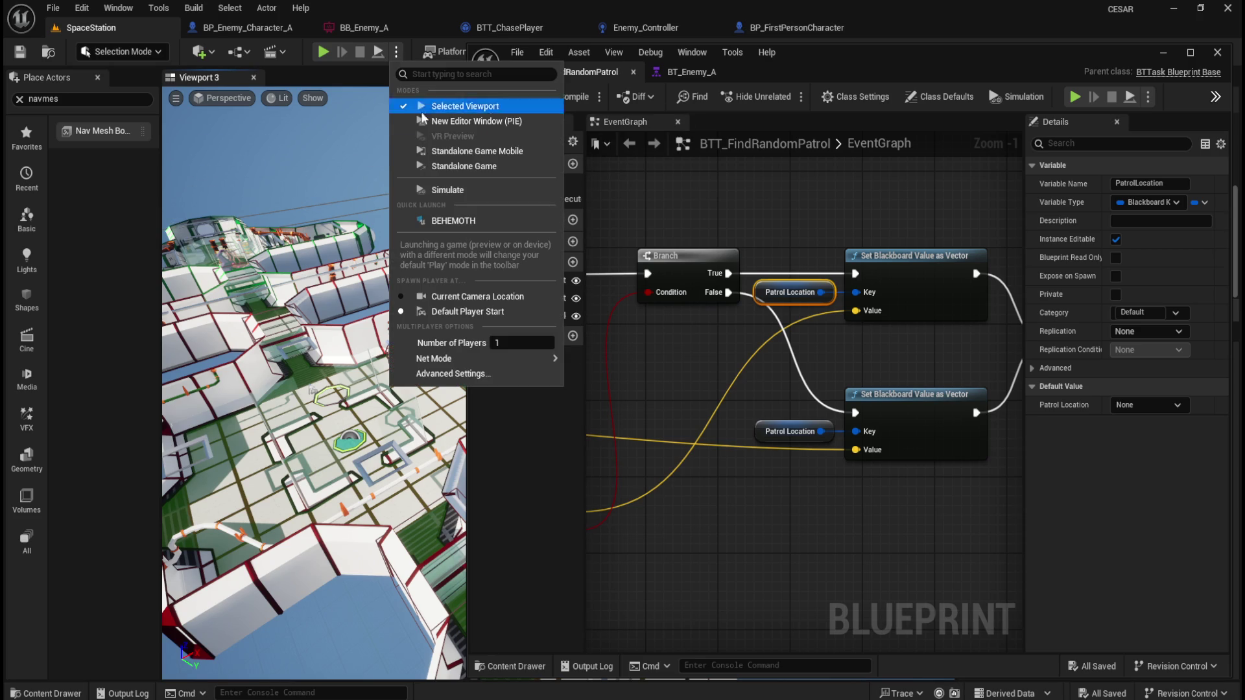
pyautogui.click(441, 190)
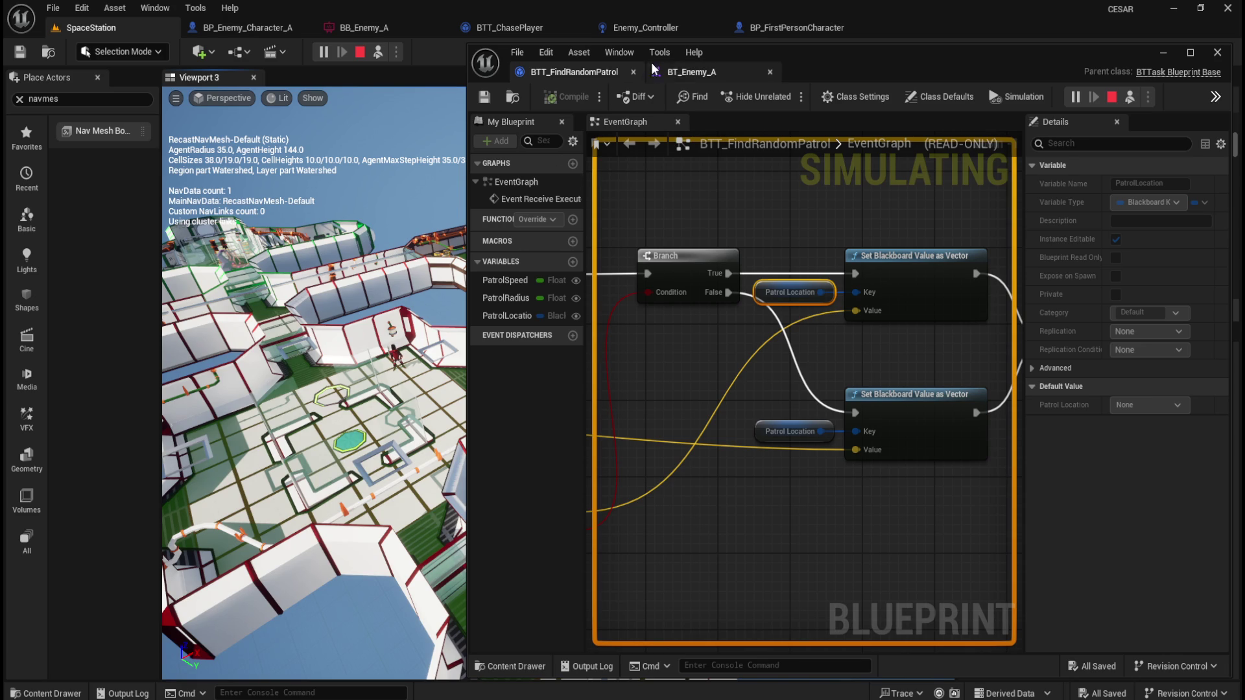
pyautogui.click(679, 70)
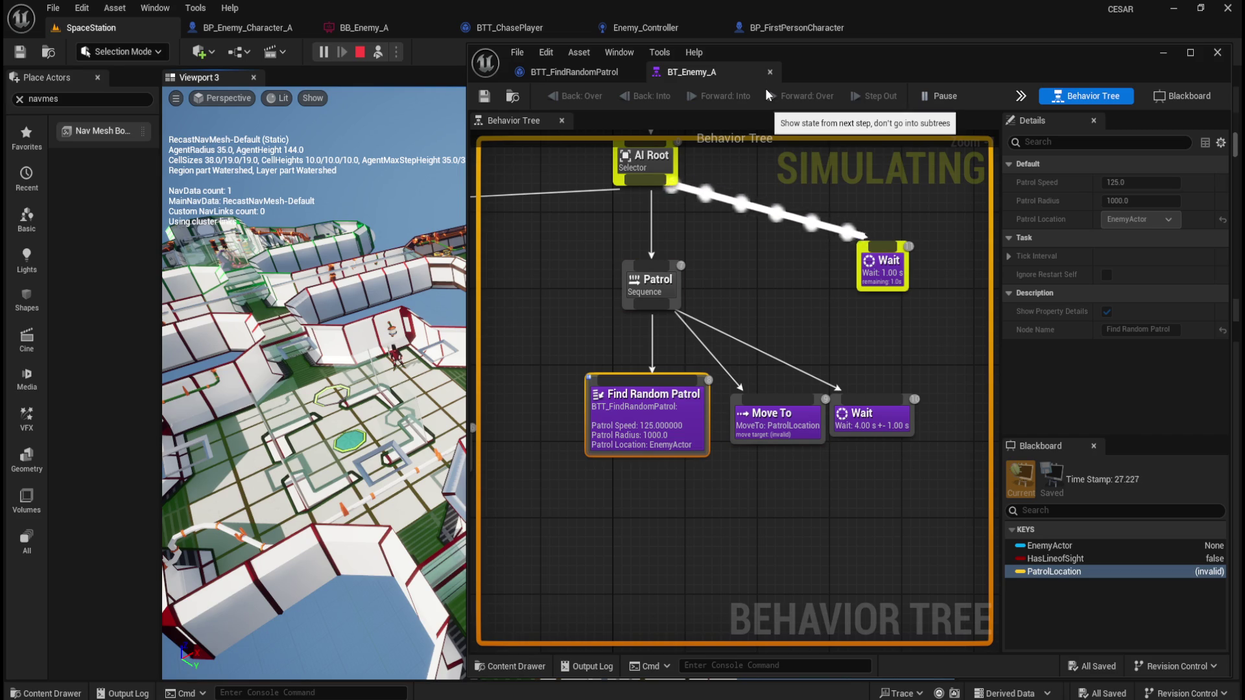
pyautogui.click(359, 52)
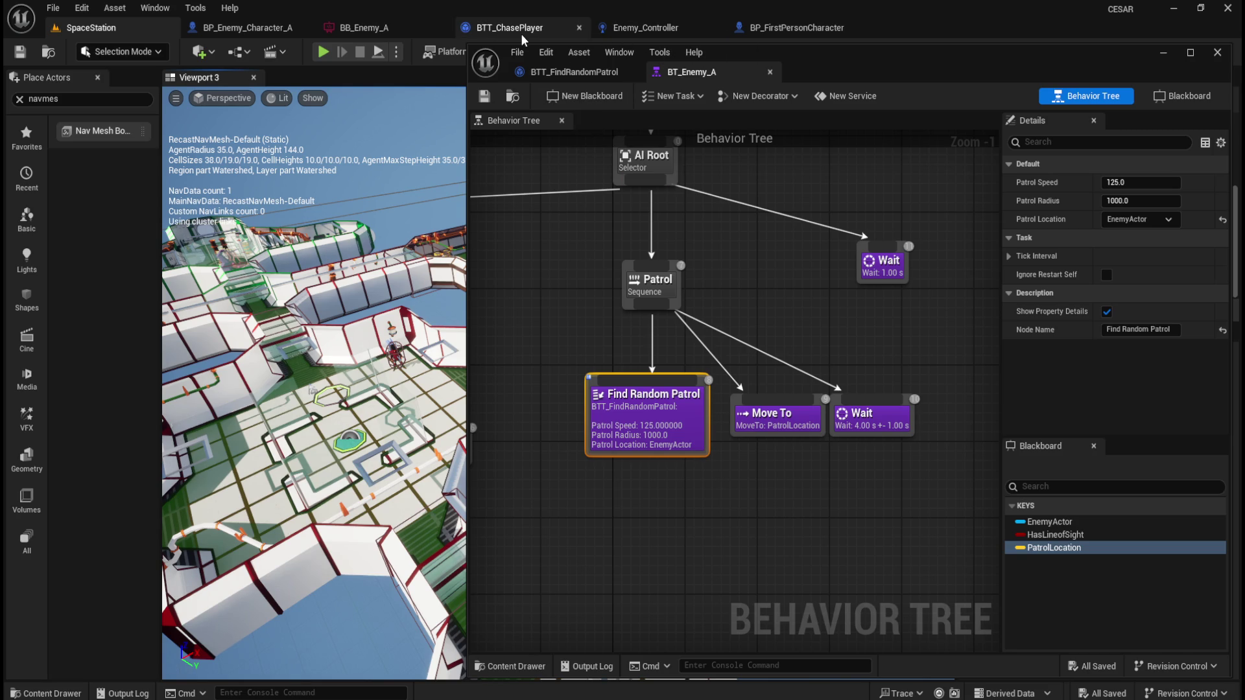
# - Check the defaults of PatrolSpeed (125.0) and PatrolRadius (1000.0) in BTT_FindRandomPatrol
pyautogui.click(589, 72)
pyautogui.moveTo(732, 377)
pyautogui.mouseDown()
pyautogui.moveTo(773, 378)
pyautogui.moveTo(792, 326)
pyautogui.mouseUp()
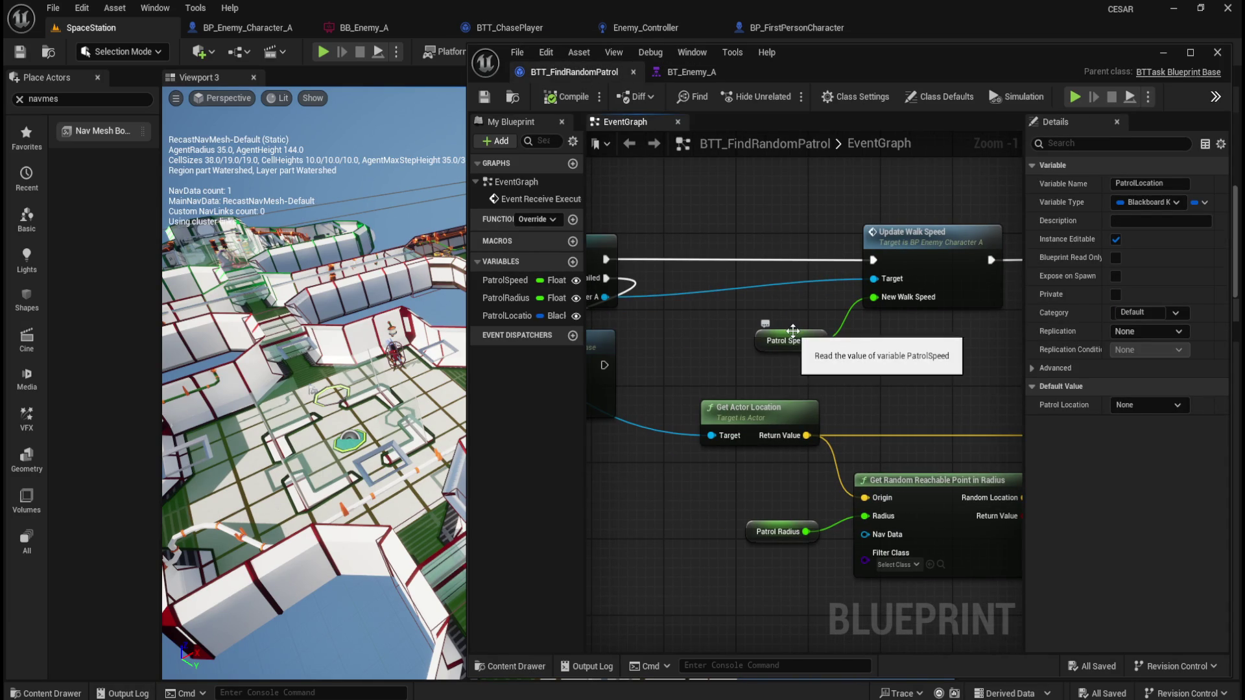
pyautogui.click(793, 330)
pyautogui.click(787, 523)
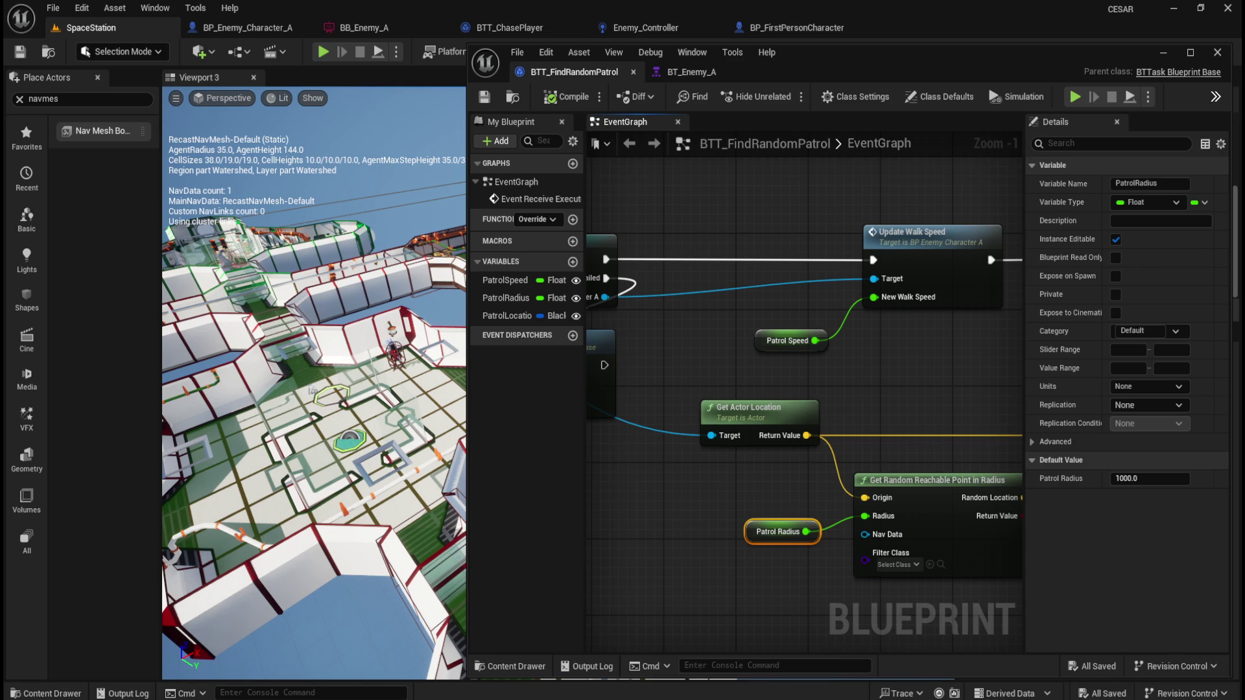
pyautogui.click(790, 340)
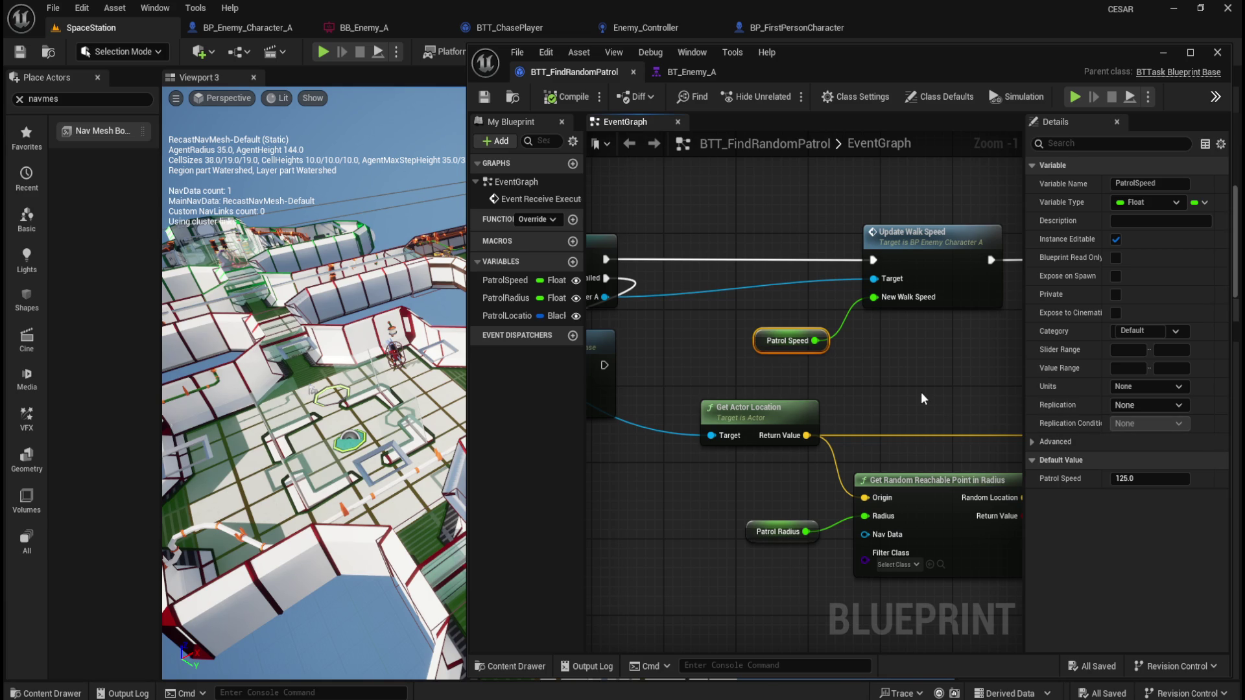
pyautogui.click(776, 522)
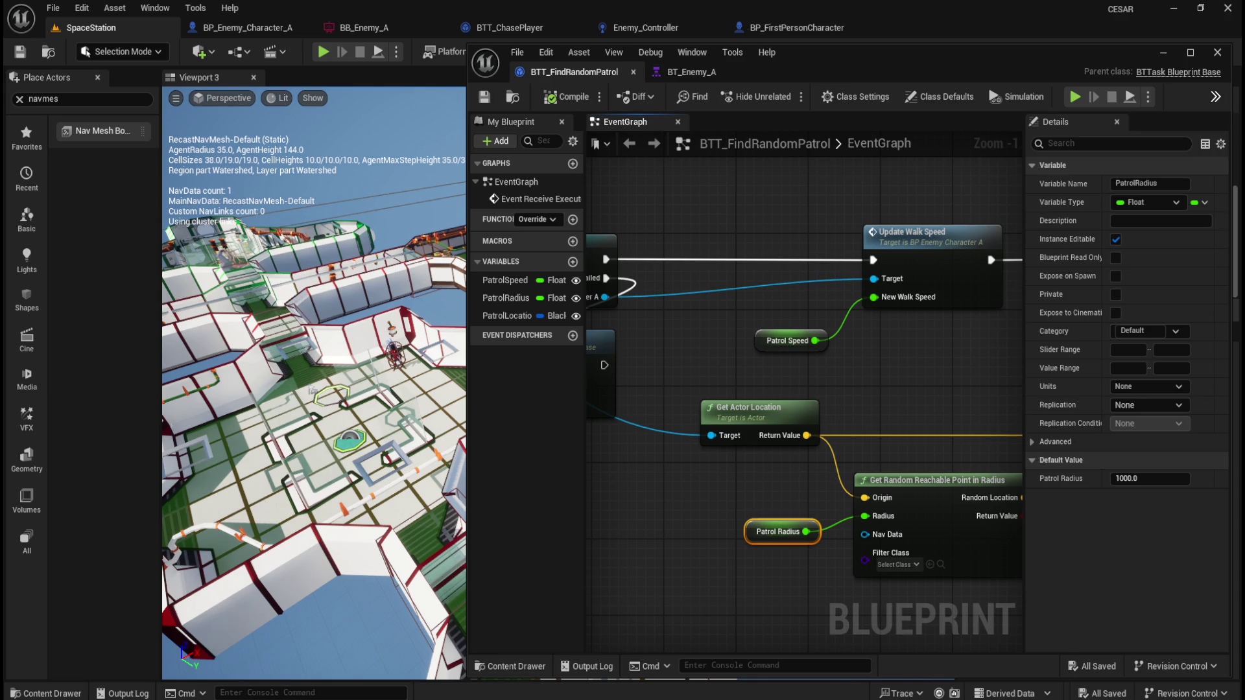
# - Select the upper Patrol Location node and turn off PatrolLocation's Instance Editable
pyautogui.moveTo(881, 393); pyautogui.dragTo(640, 335)
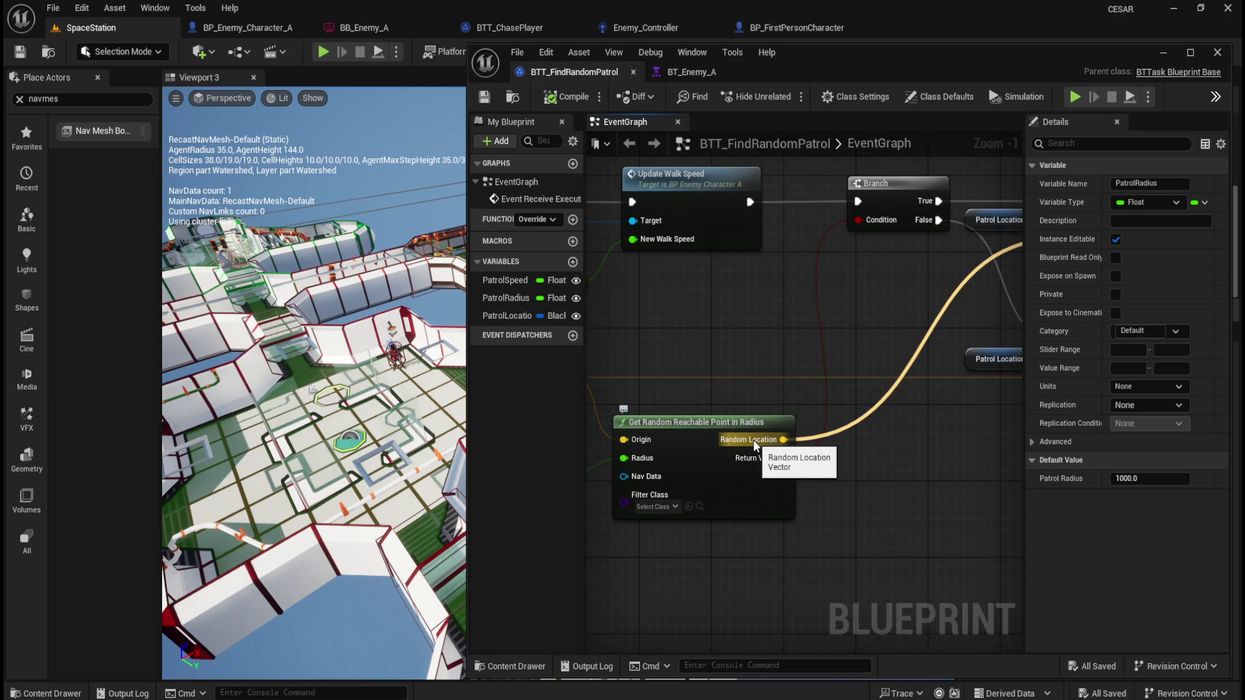
pyautogui.moveTo(893, 435); pyautogui.dragTo(636, 503)
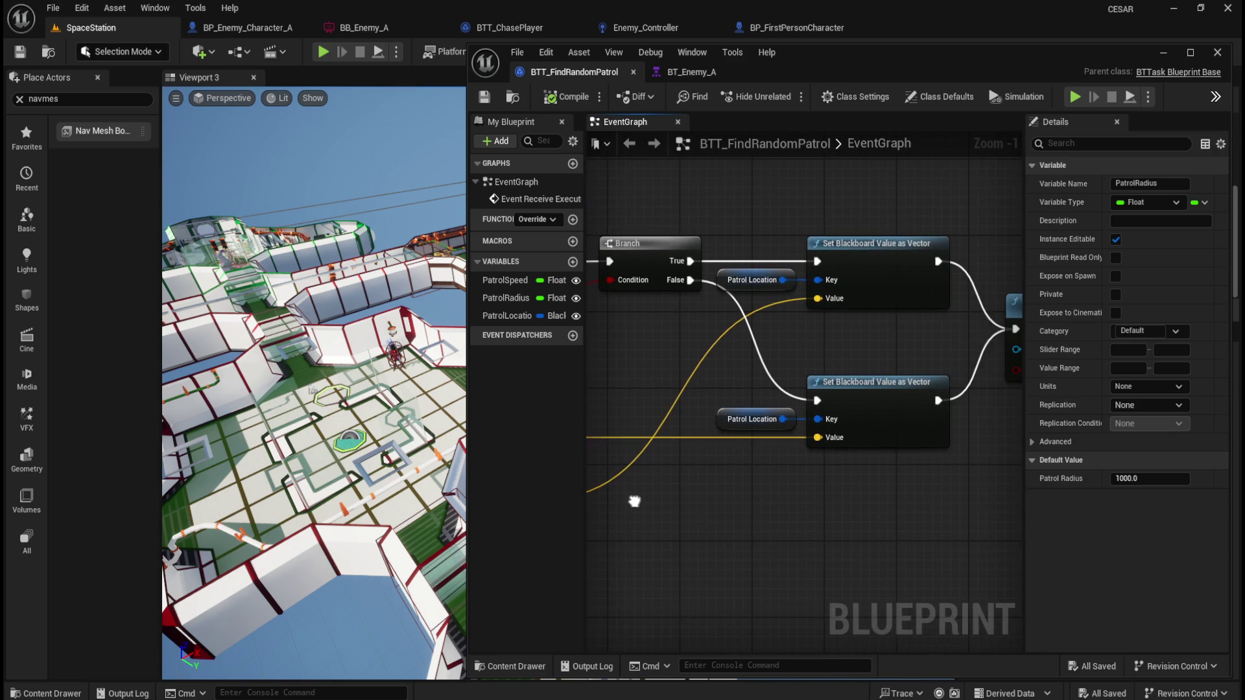
pyautogui.moveTo(769, 221); pyautogui.dragTo(940, 300)
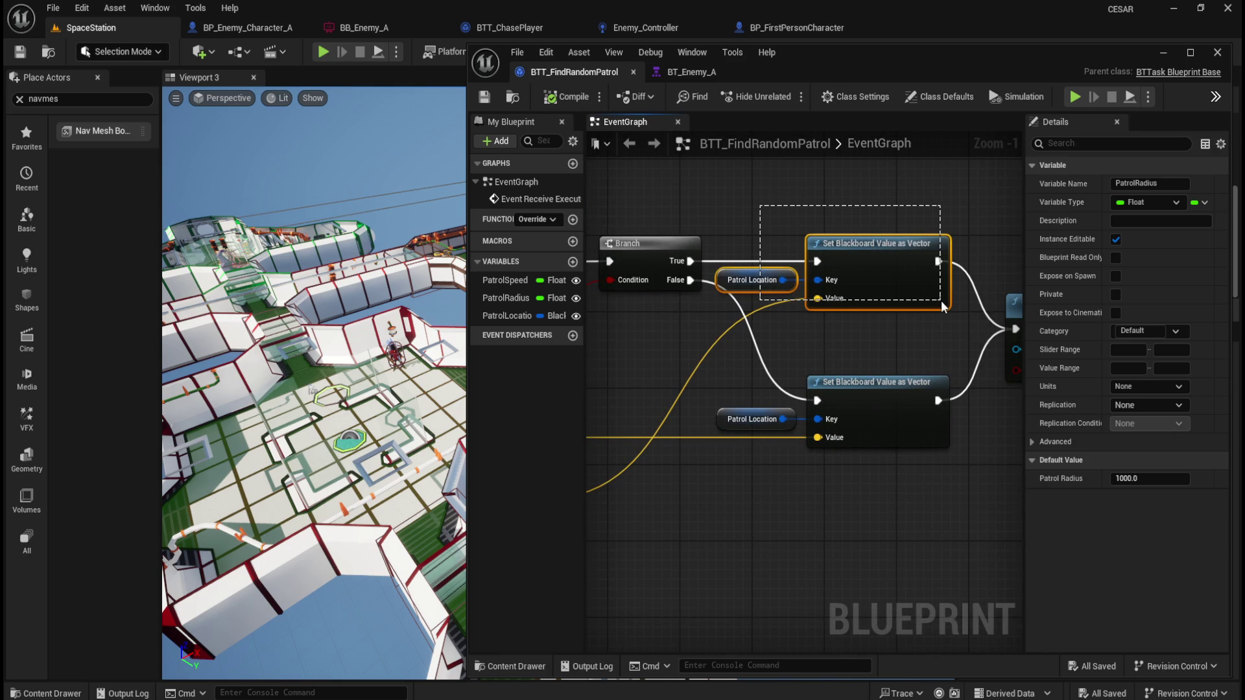
pyautogui.moveTo(940, 300); pyautogui.dragTo(940, 301)
pyautogui.keyDown('ctrl'); pyautogui.click(942, 266); pyautogui.keyUp('ctrl')
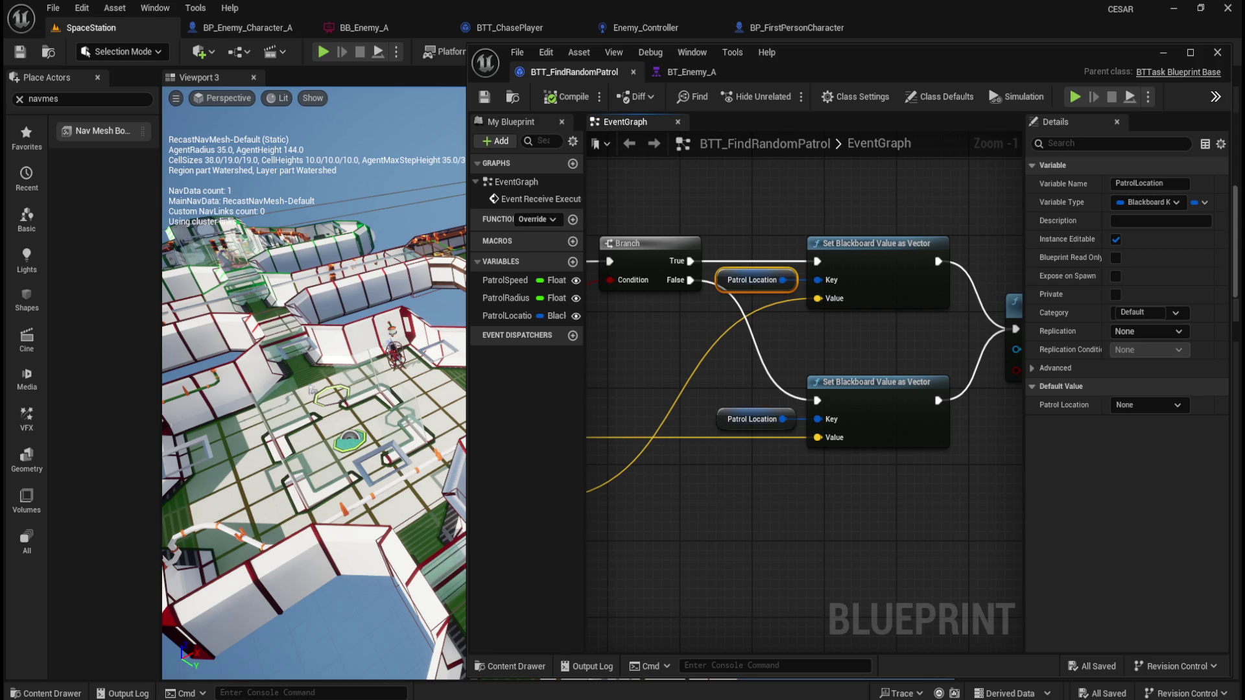
pyautogui.moveTo(931, 527)
pyautogui.mouseDown()
pyautogui.moveTo(746, 515)
pyautogui.moveTo(873, 504)
pyautogui.mouseUp()
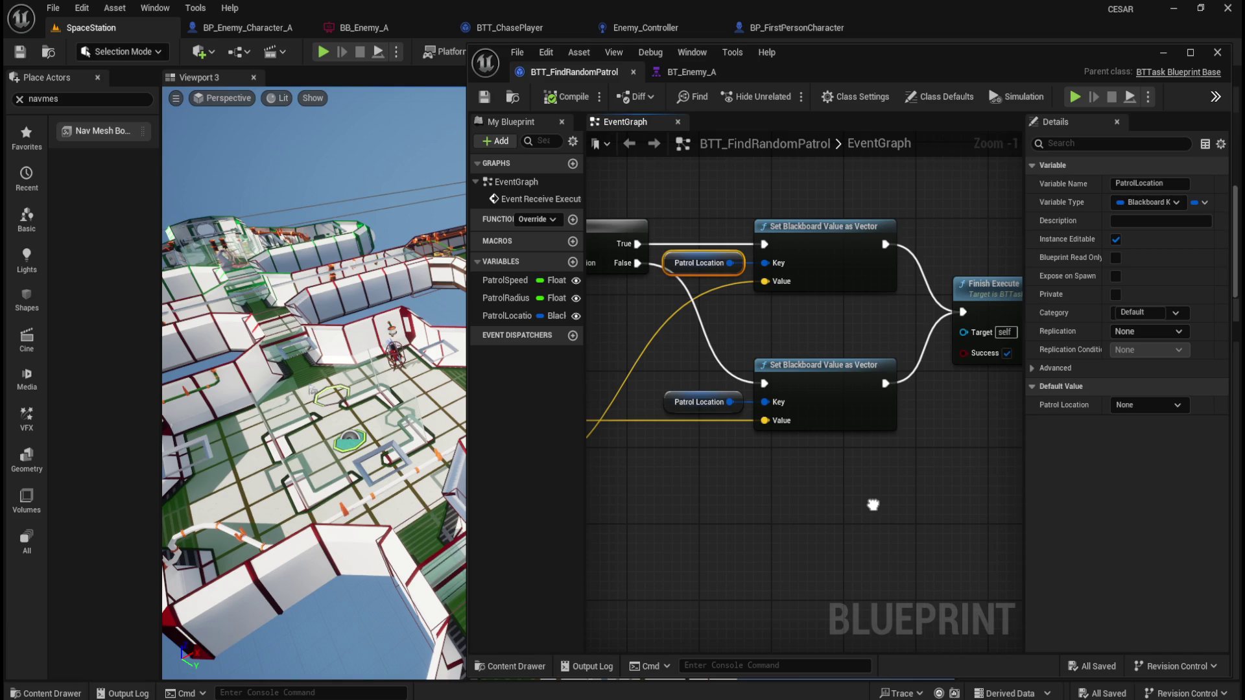
pyautogui.moveTo(873, 505); pyautogui.dragTo(883, 504)
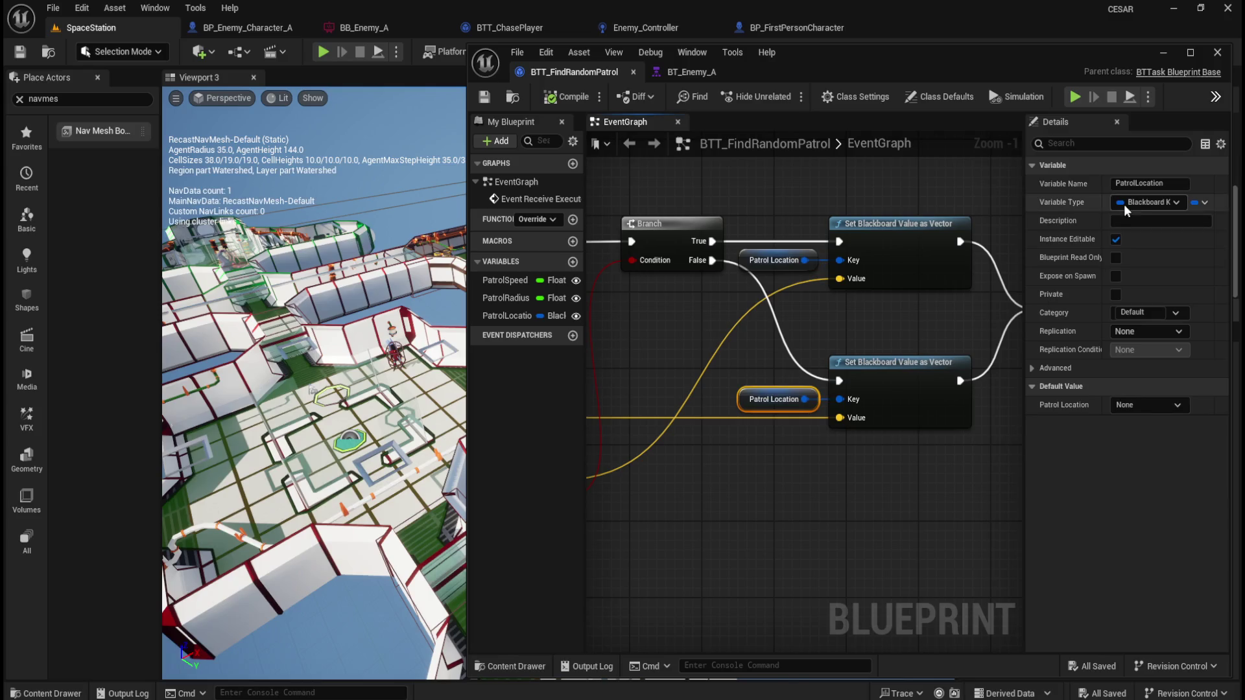
pyautogui.click(1116, 239)
pyautogui.click(805, 253)
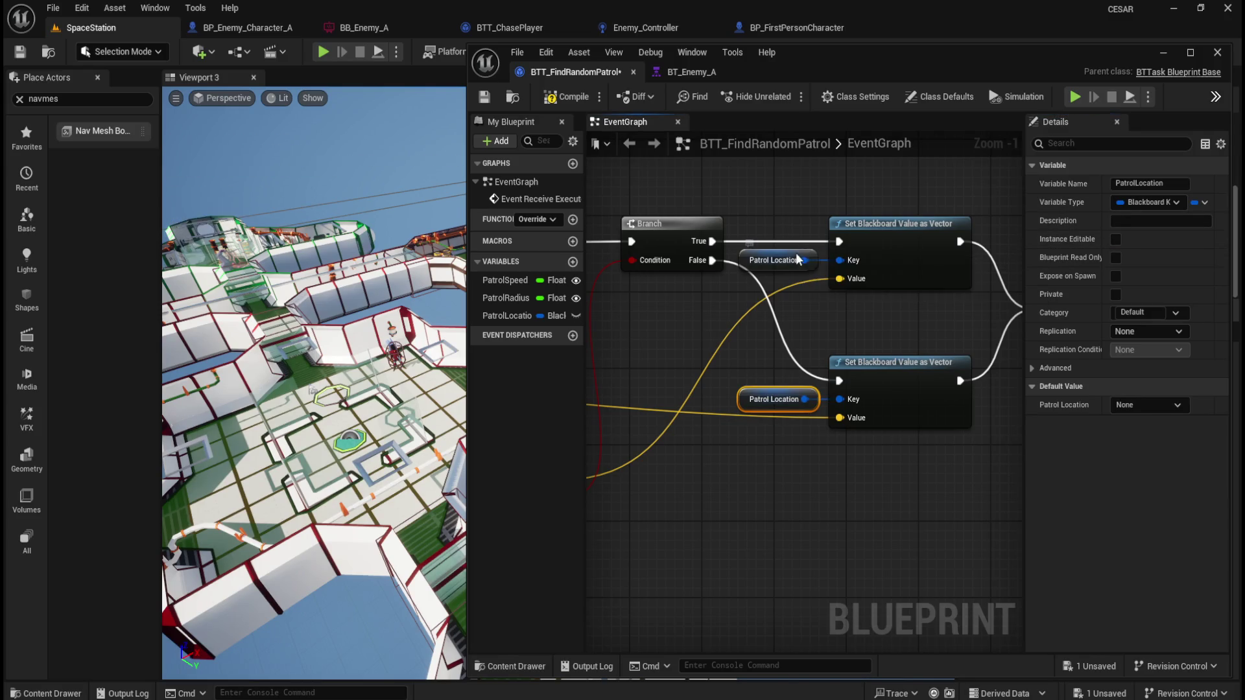
# - Compile and save the task, check the lower Patrol Location node, and return to BT_Enemy_A
pyautogui.click(566, 97)
pyautogui.click(486, 97)
pyautogui.moveTo(758, 212); pyautogui.dragTo(798, 436)
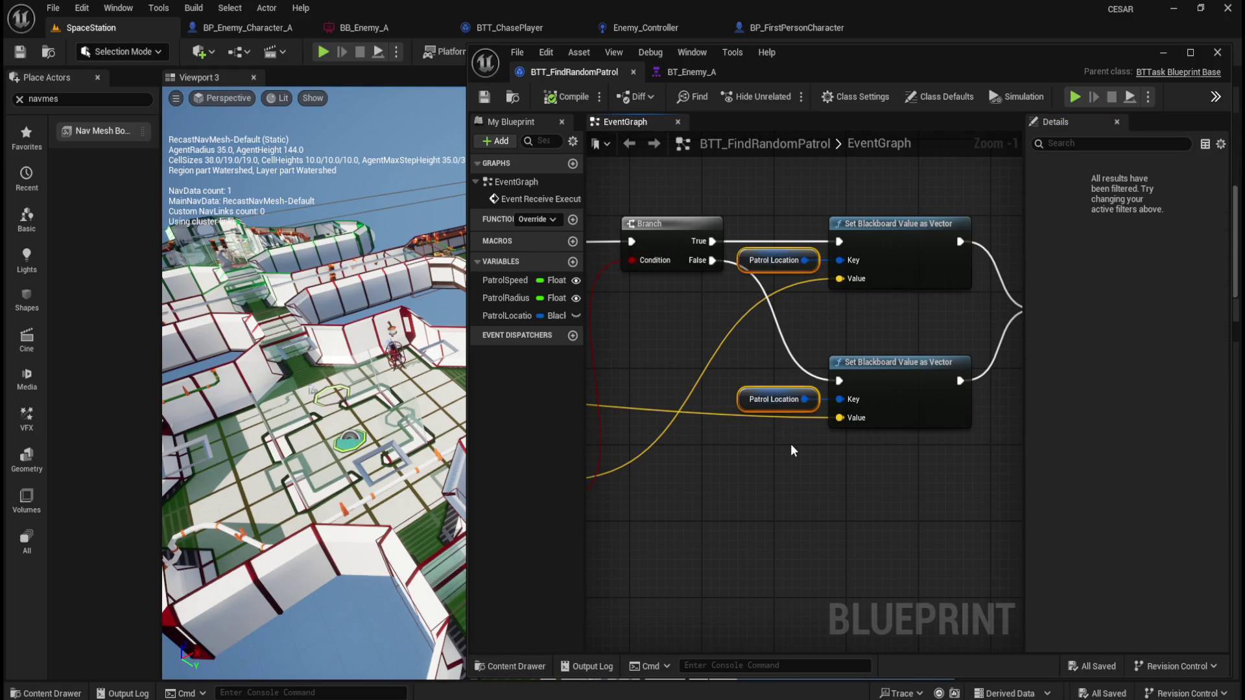
pyautogui.click(771, 399)
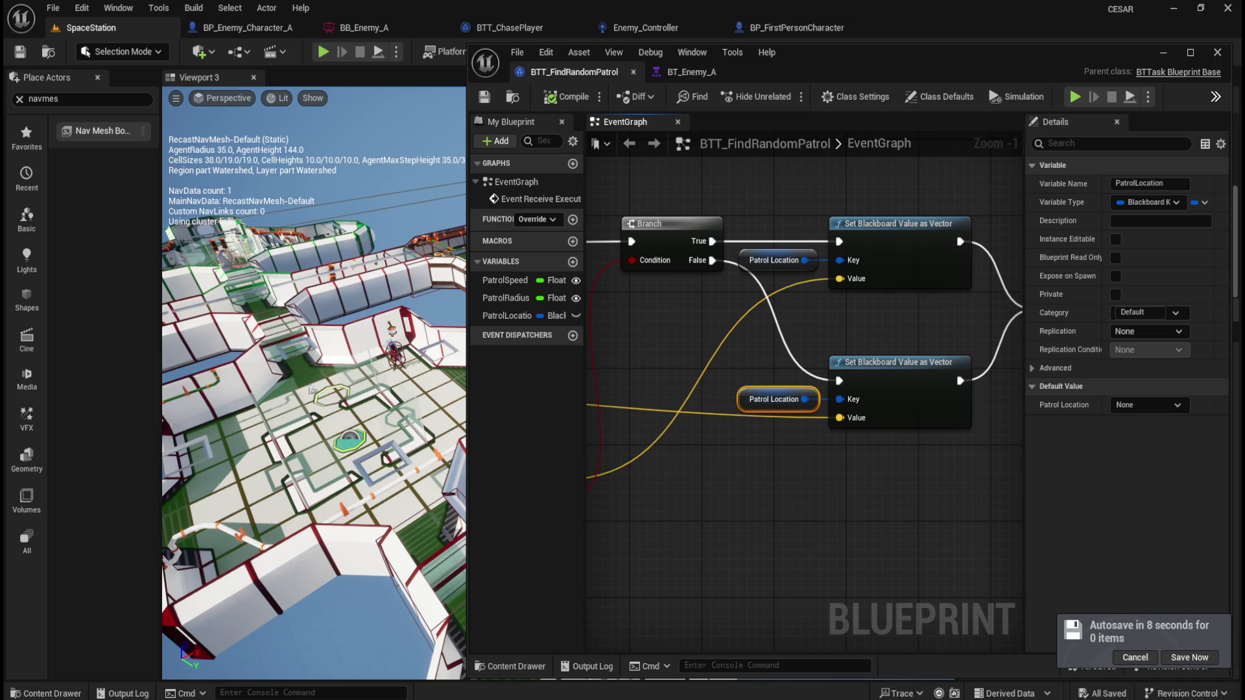
pyautogui.click(719, 74)
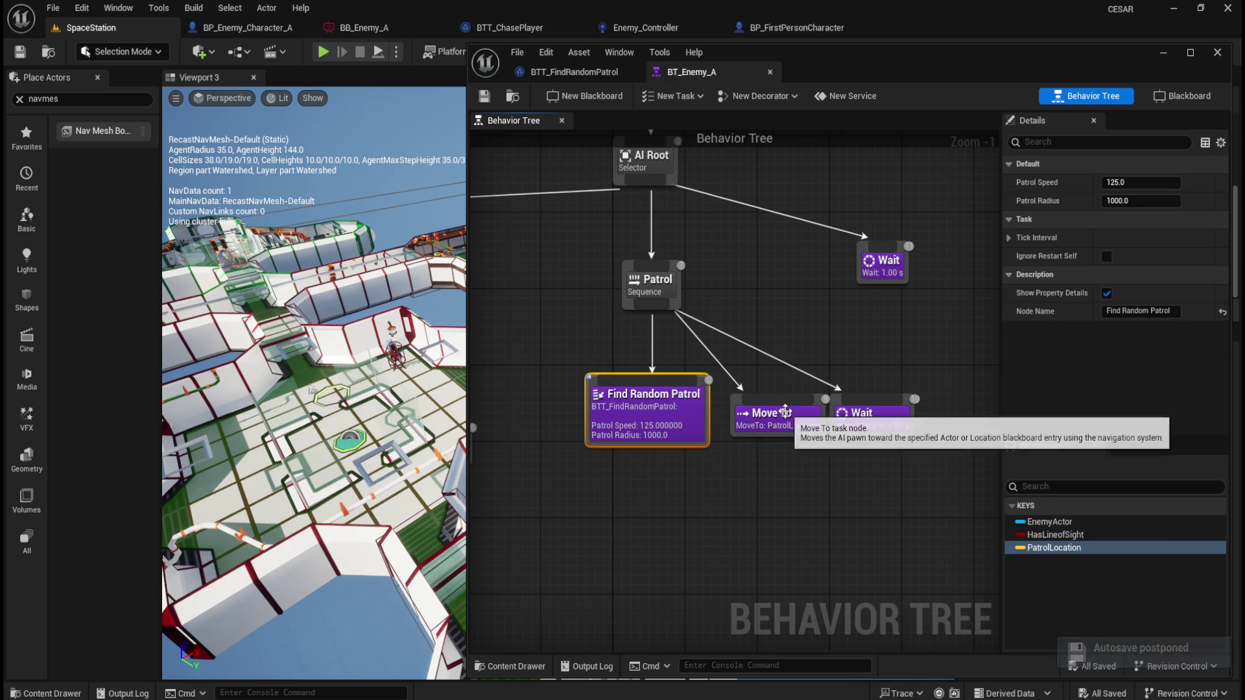
# - Verify the Move To node's Blackboard Key is PatrolLocation, then go back to BTT_FindRandomPatrol
pyautogui.click(787, 410)
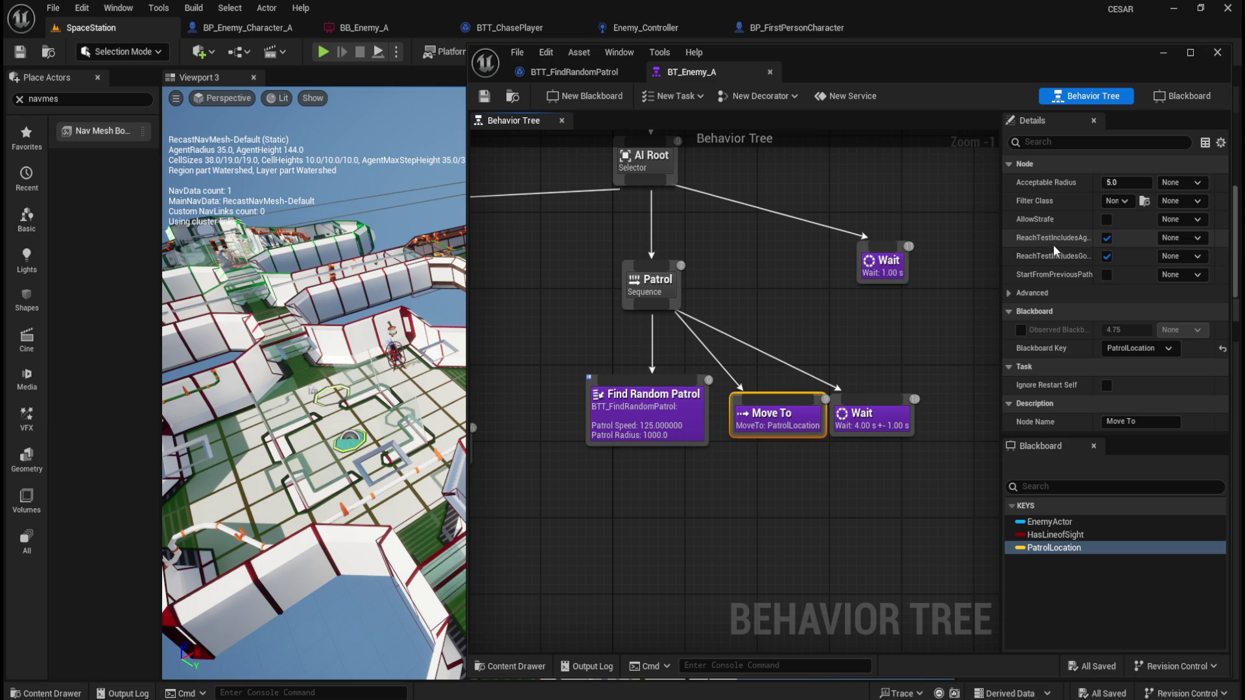
pyautogui.click(753, 477)
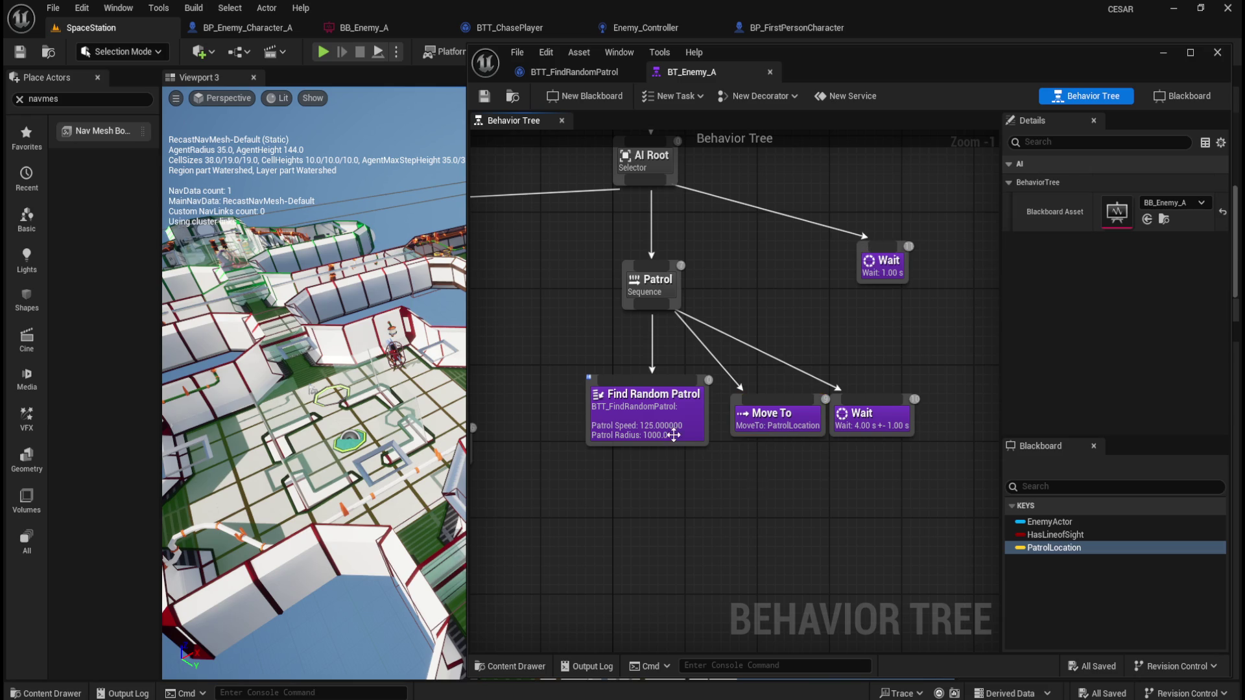
pyautogui.click(792, 426)
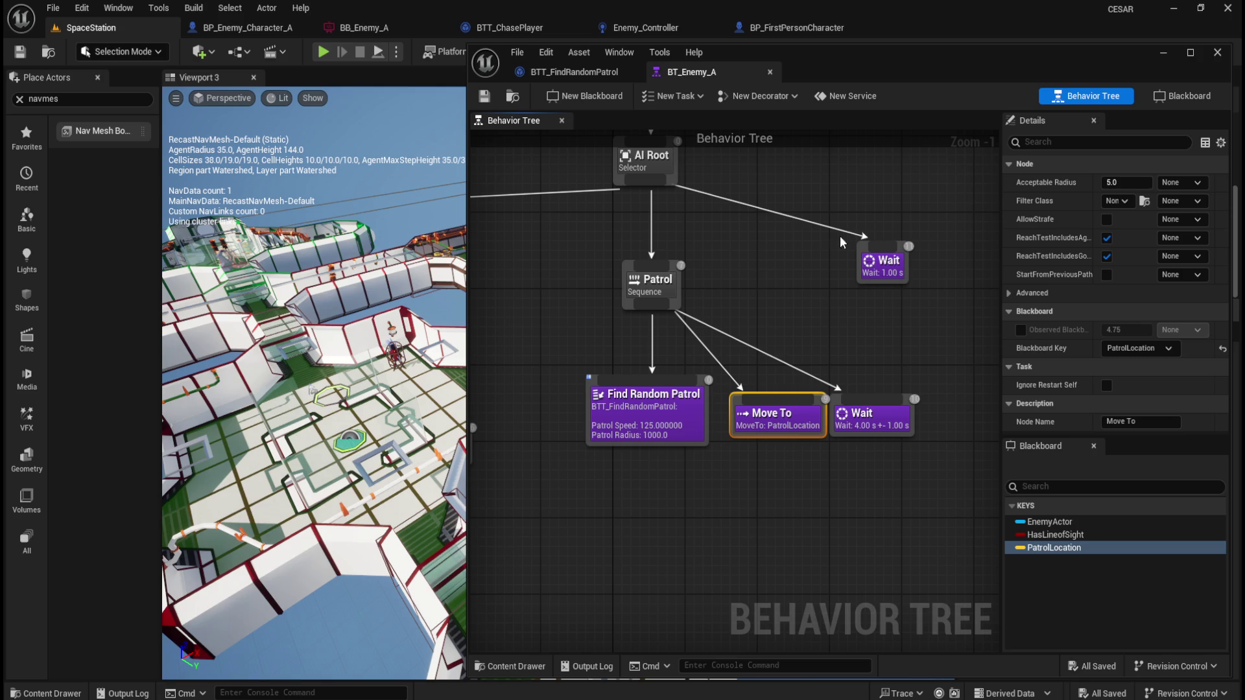
pyautogui.click(586, 73)
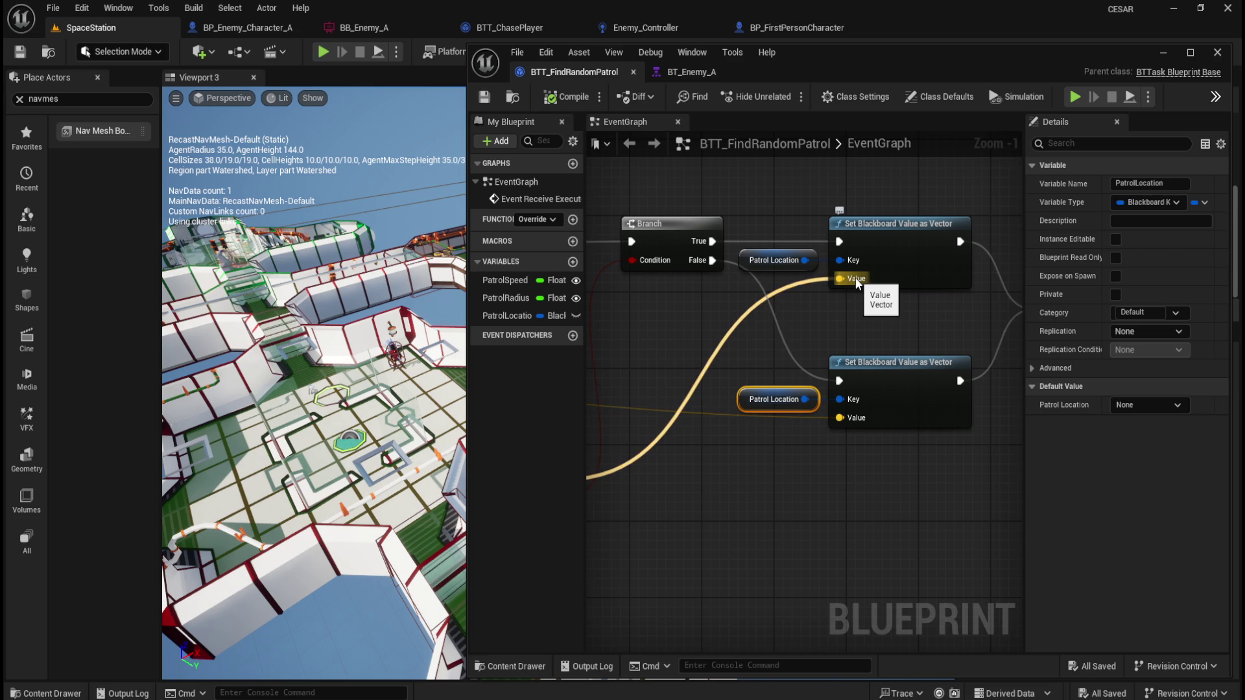
pyautogui.click(901, 228)
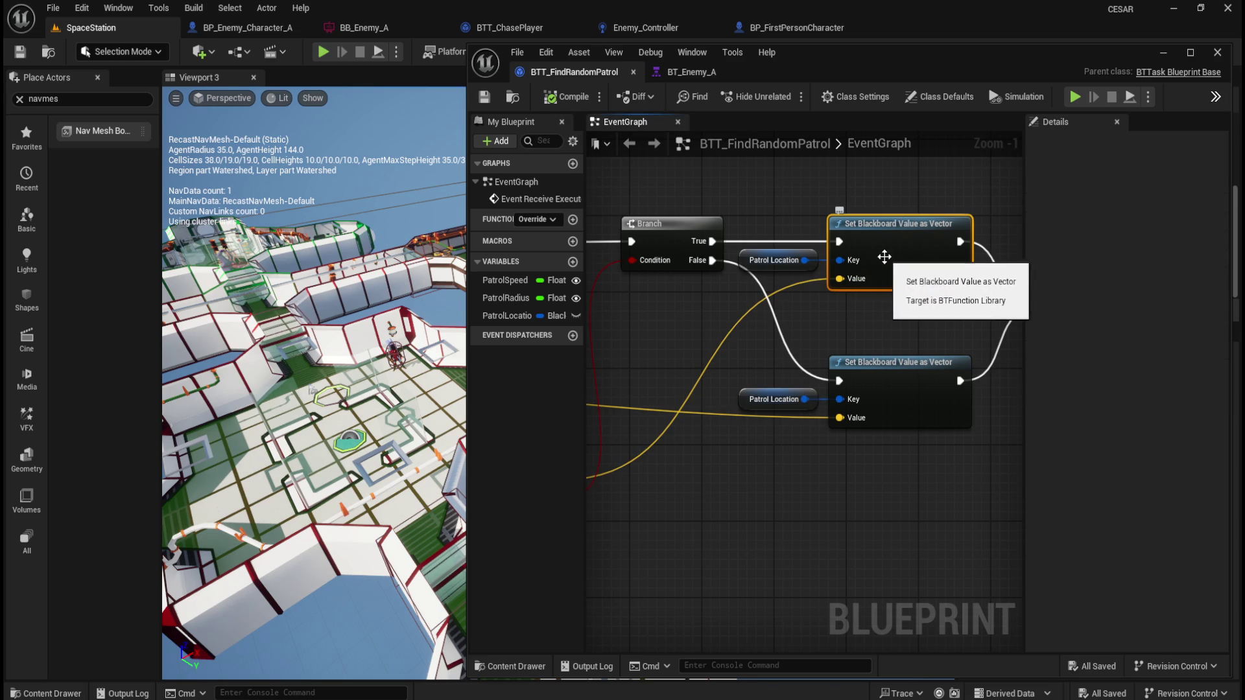
pyautogui.click(790, 268)
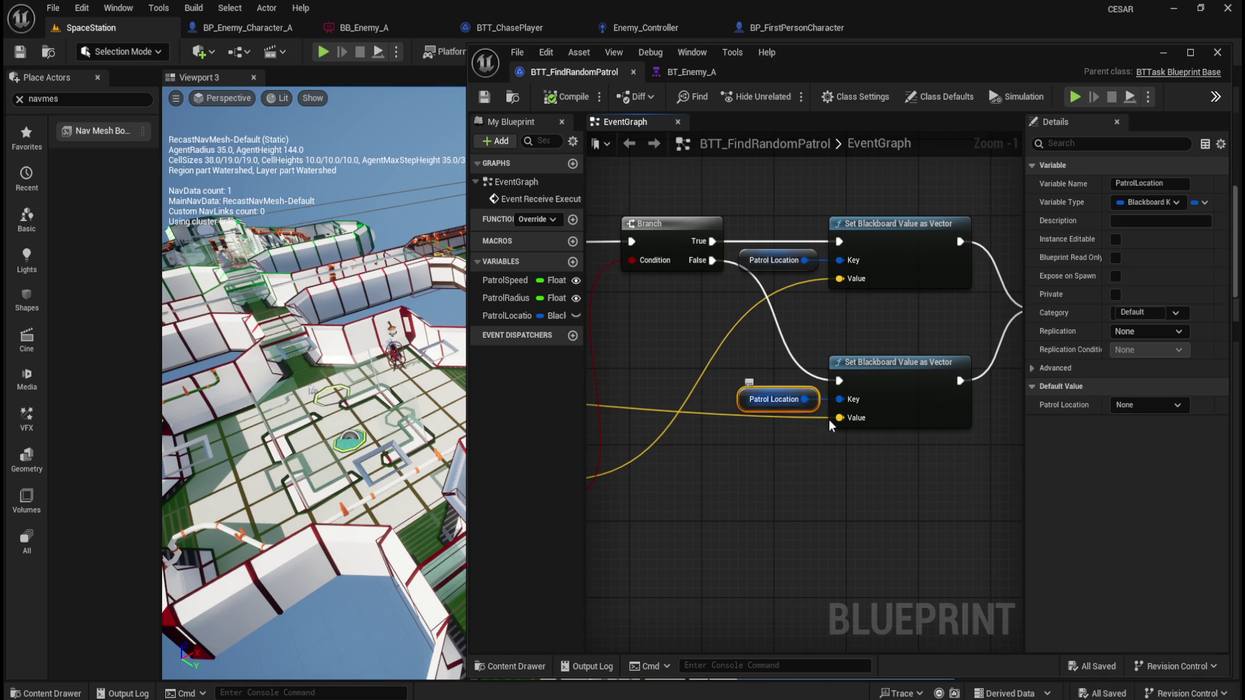
pyautogui.click(788, 398)
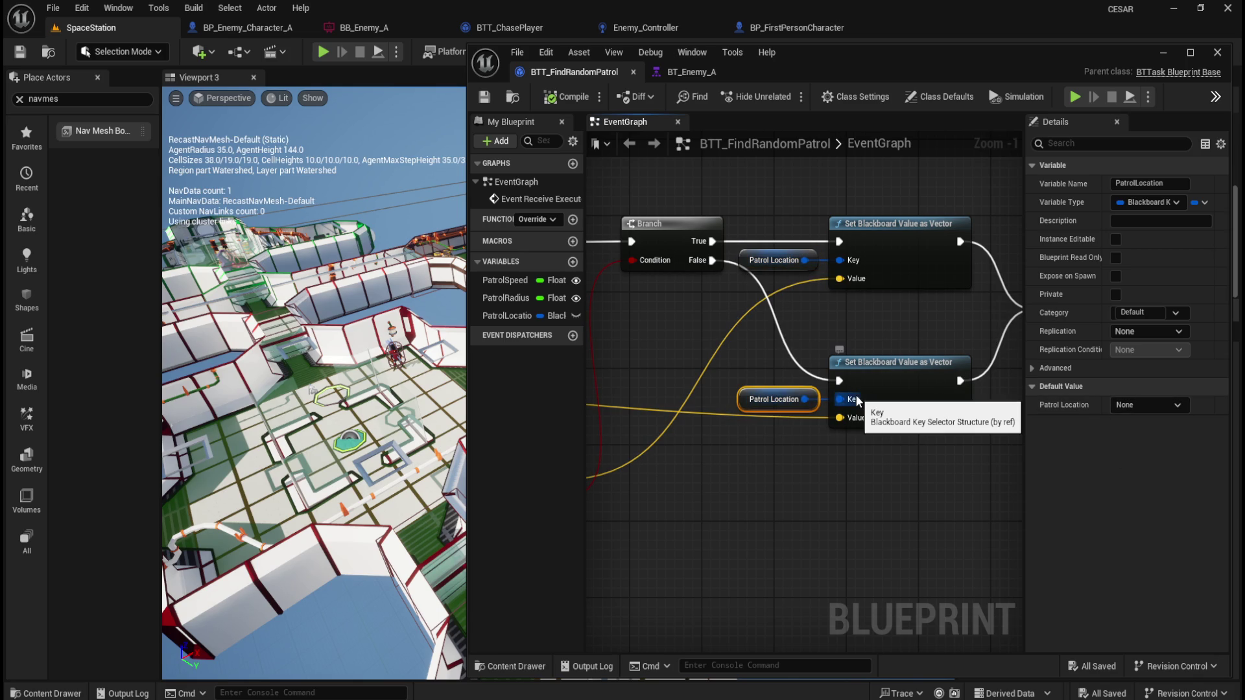
pyautogui.moveTo(661, 454)
pyautogui.mouseDown()
pyautogui.moveTo(973, 428)
pyautogui.moveTo(619, 410)
pyautogui.mouseUp()
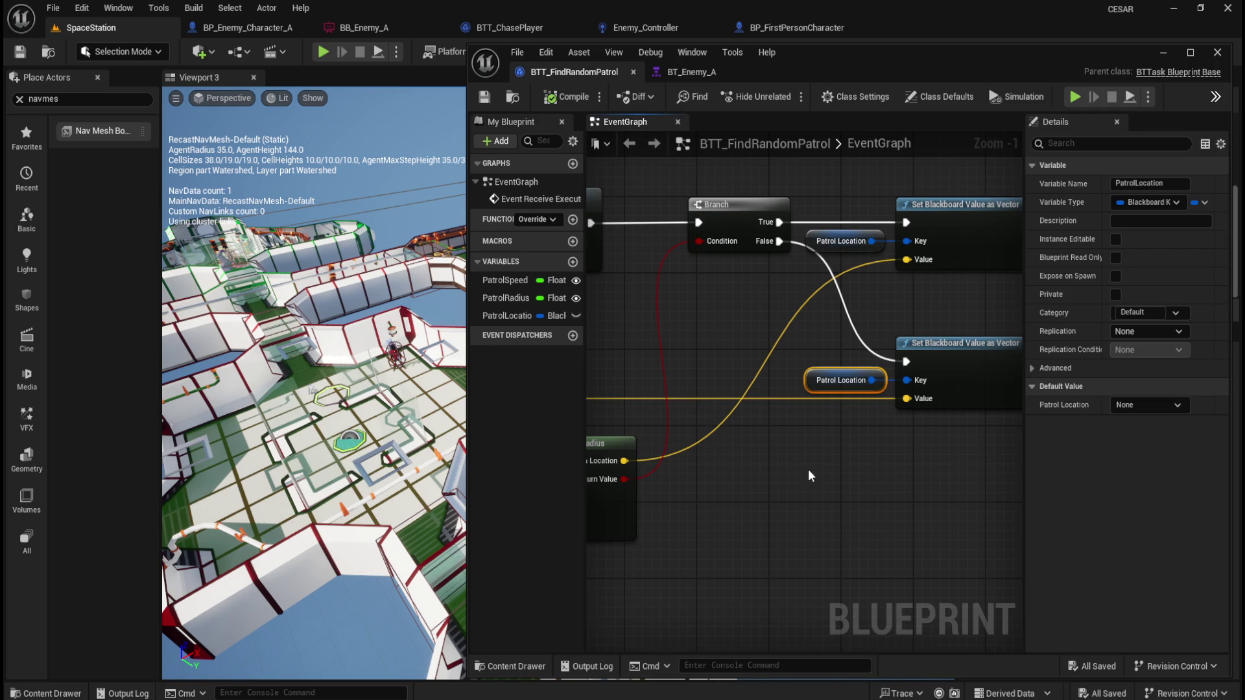
pyautogui.moveTo(732, 484)
pyautogui.mouseDown()
pyautogui.moveTo(932, 510)
pyautogui.moveTo(697, 520)
pyautogui.mouseUp()
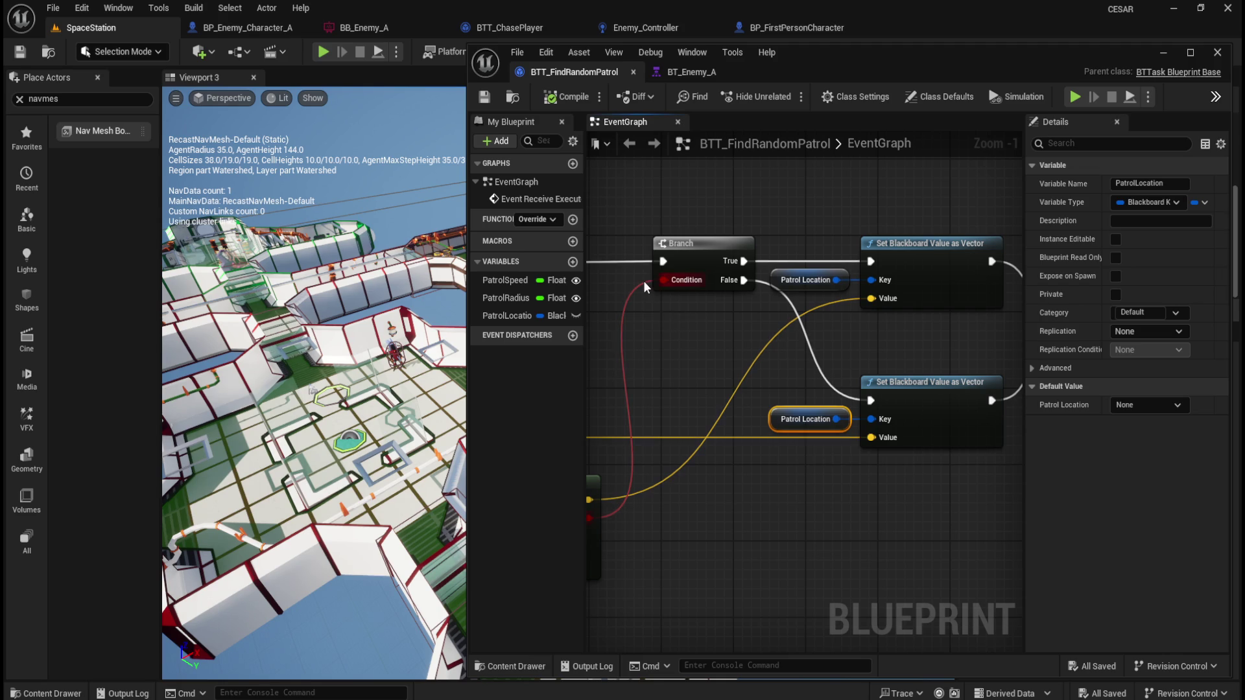
pyautogui.click(53, 8)
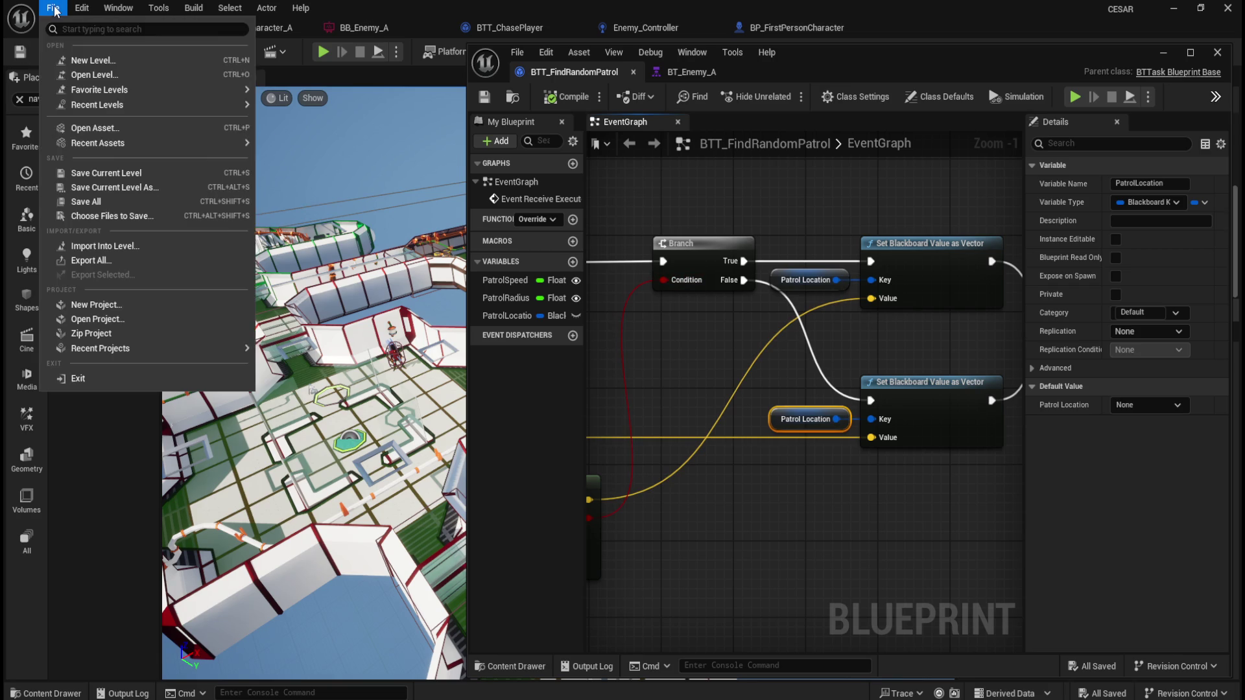
# - Save all assets and dock the BTT_FindRandomPatrol and BT_Enemy_A tabs into the main tab bar
pyautogui.click(84, 202)
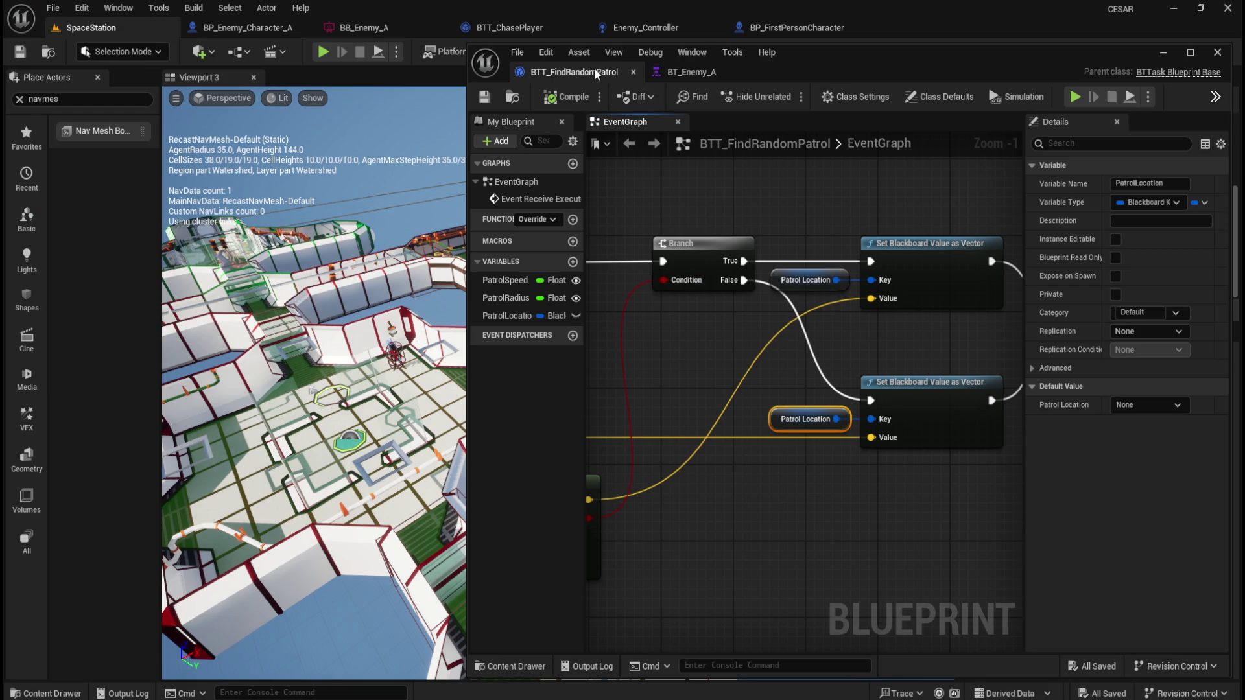
pyautogui.moveTo(595, 74); pyautogui.dragTo(898, 27)
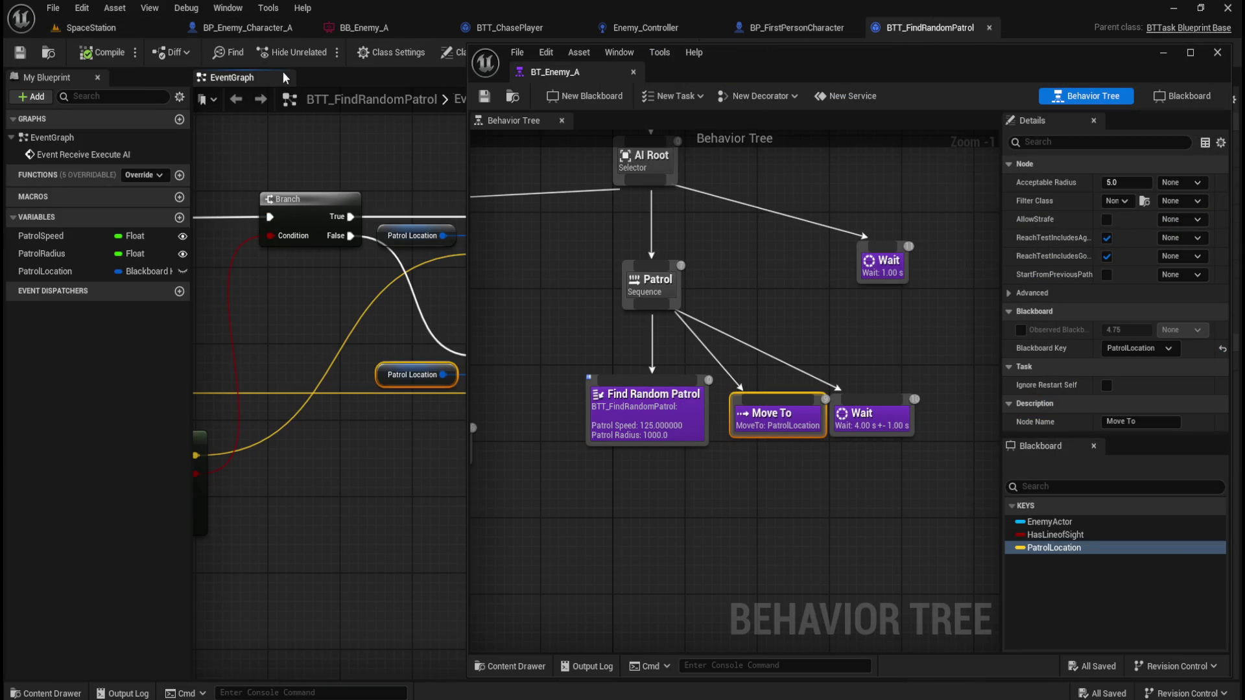
pyautogui.moveTo(581, 72)
pyautogui.mouseDown()
pyautogui.moveTo(1005, 56)
pyautogui.moveTo(1053, 31)
pyautogui.mouseUp()
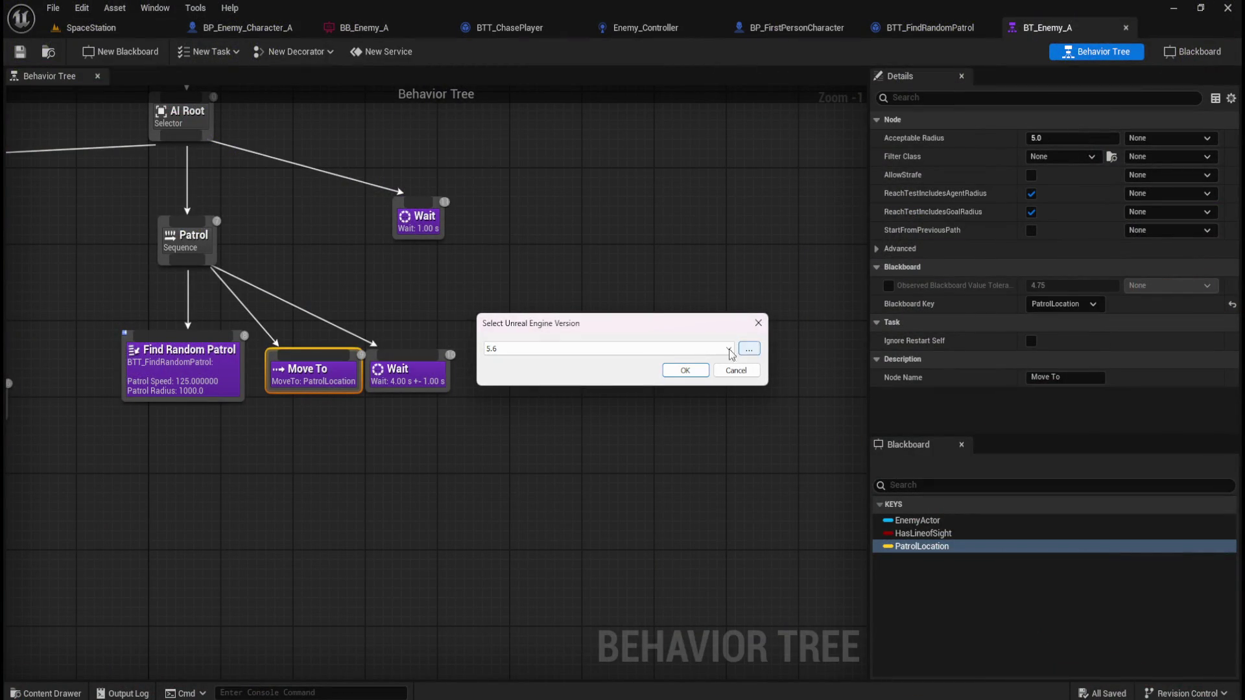
# - Pick engine version 5.5 in the Select Unreal Engine Version dialog and confirm
pyautogui.click(694, 350)
pyautogui.click(658, 367)
pyautogui.click(686, 370)
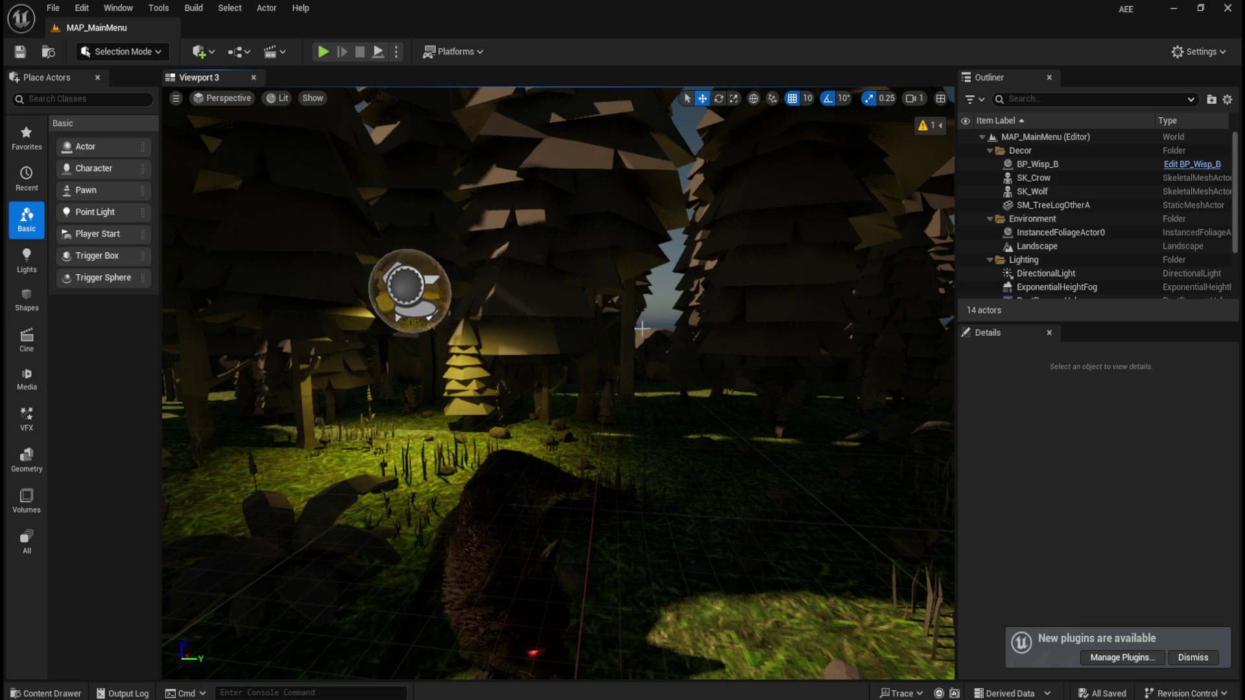
# - Load MAP_Survival from FirstPerson > Maps via the Content Drawer and fly over the wolf's enclosure
pyautogui.moveTo(646, 392)
pyautogui.mouseDown()
pyautogui.moveTo(635, 351)
pyautogui.moveTo(644, 368)
pyautogui.moveTo(645, 356)
pyautogui.mouseUp()
pyautogui.hotkey('ctrl', 'space')
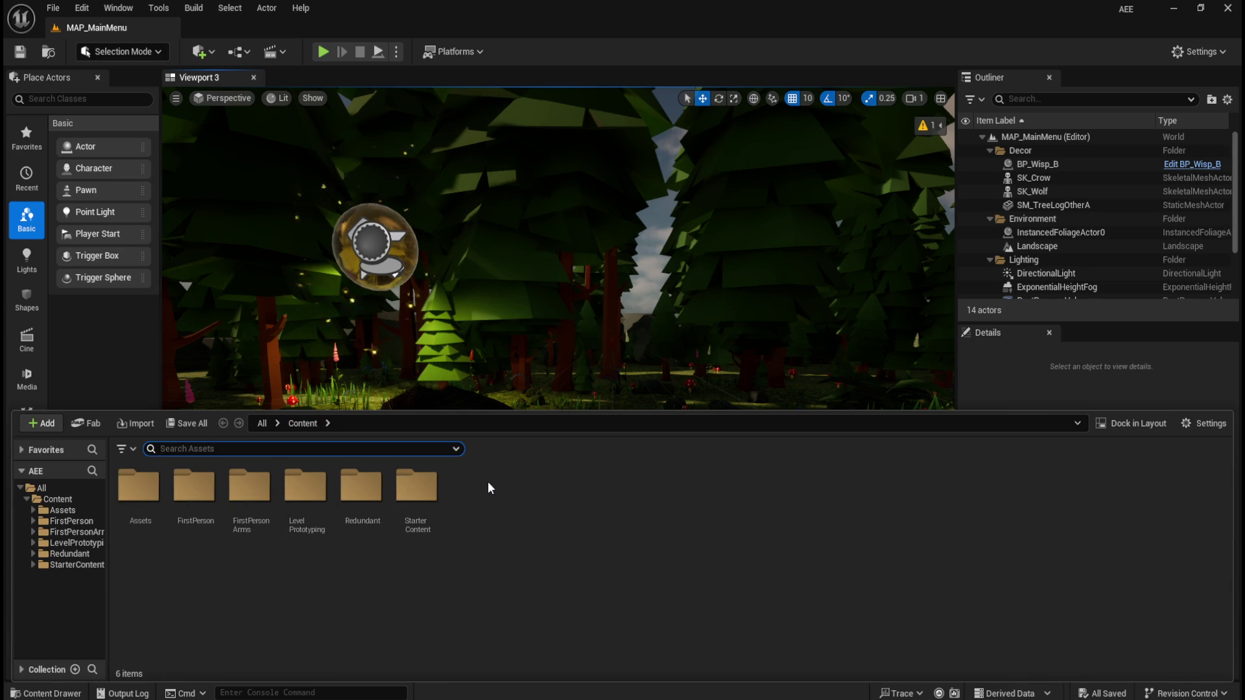
pyautogui.doubleClick(206, 494)
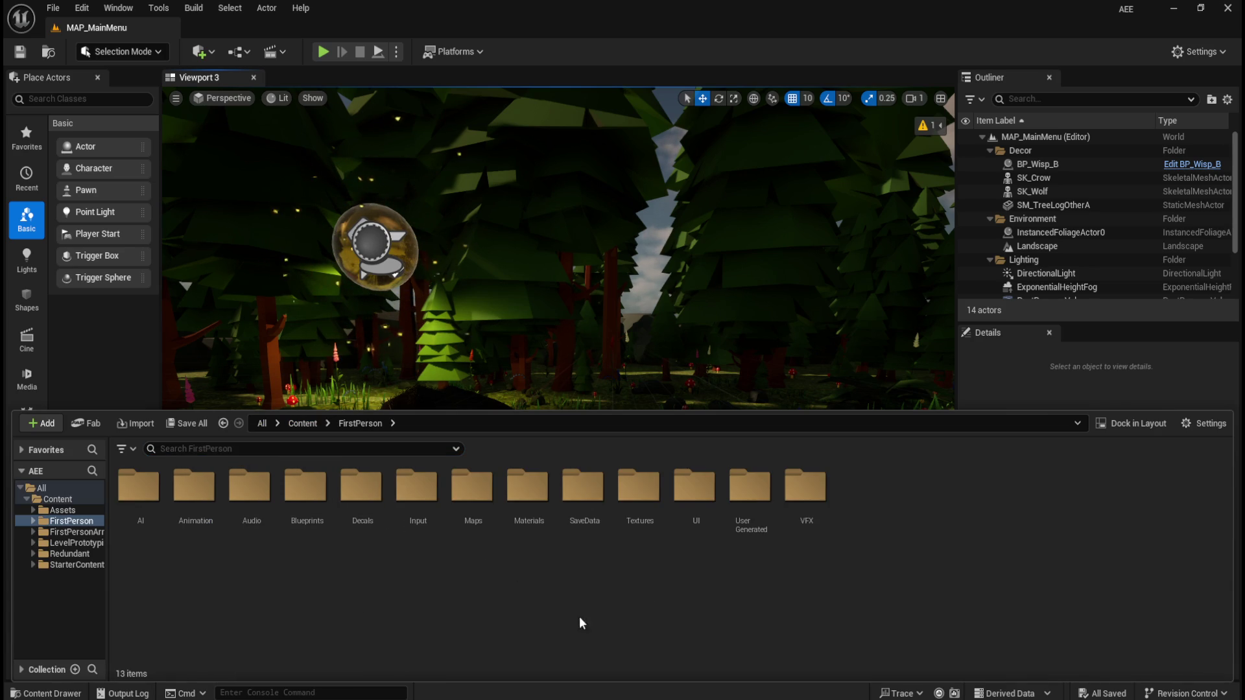
pyautogui.doubleClick(472, 496)
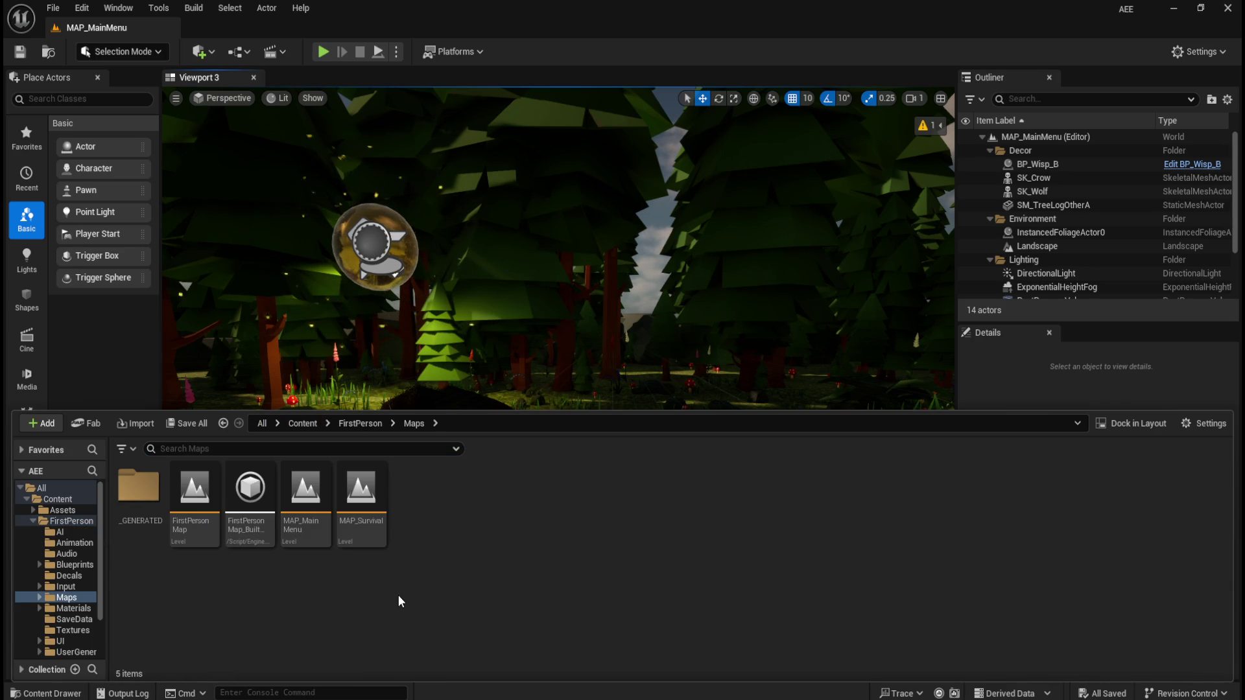
pyautogui.doubleClick(363, 528)
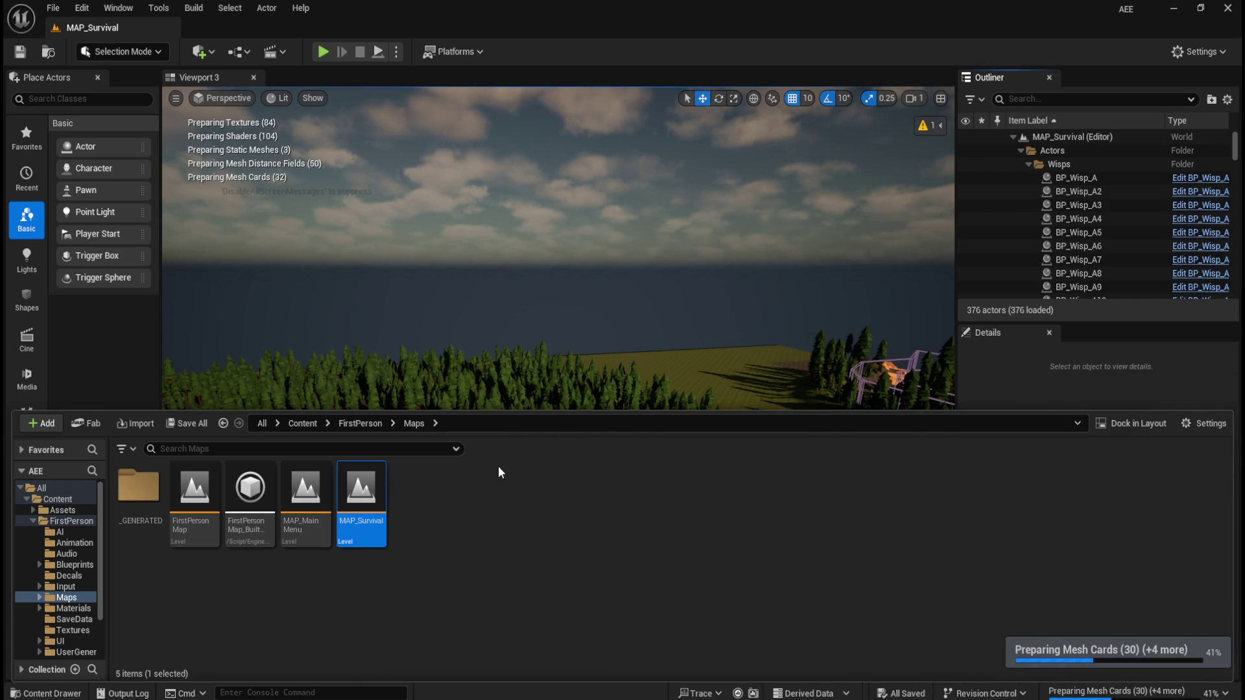
pyautogui.hotkey('ctrl', 'space')
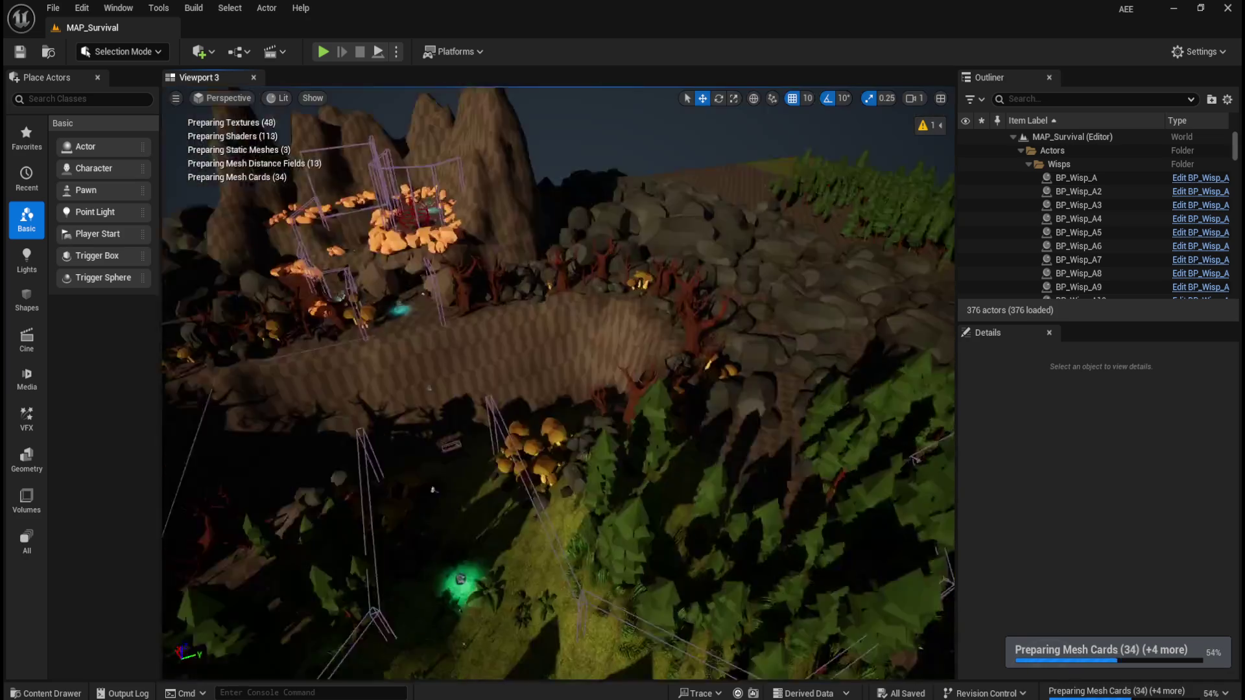
pyautogui.moveTo(634, 427)
pyautogui.mouseDown()
pyautogui.moveTo(610, 415)
pyautogui.moveTo(623, 389)
pyautogui.moveTo(634, 428)
pyautogui.moveTo(555, 508)
pyautogui.moveTo(573, 519)
pyautogui.moveTo(563, 451)
pyautogui.mouseUp()
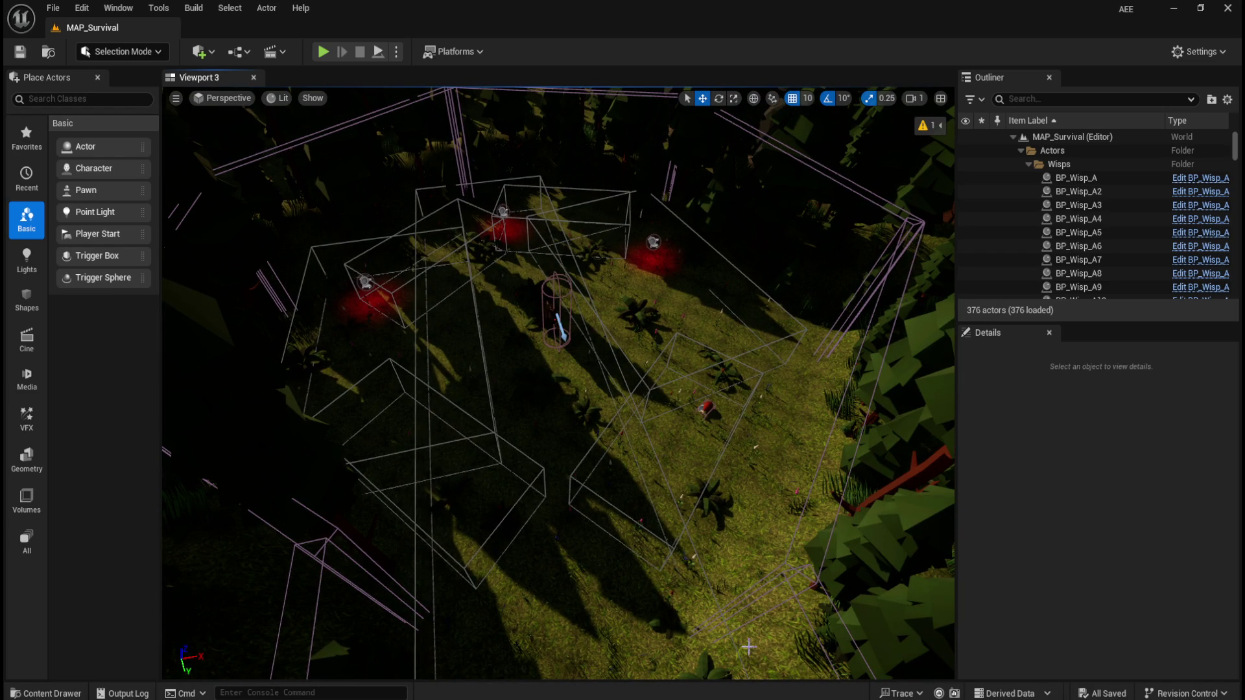
# - In the CESAR editor's SpaceStation level, zoom in to check the enemy
pyautogui.moveTo(751, 699)
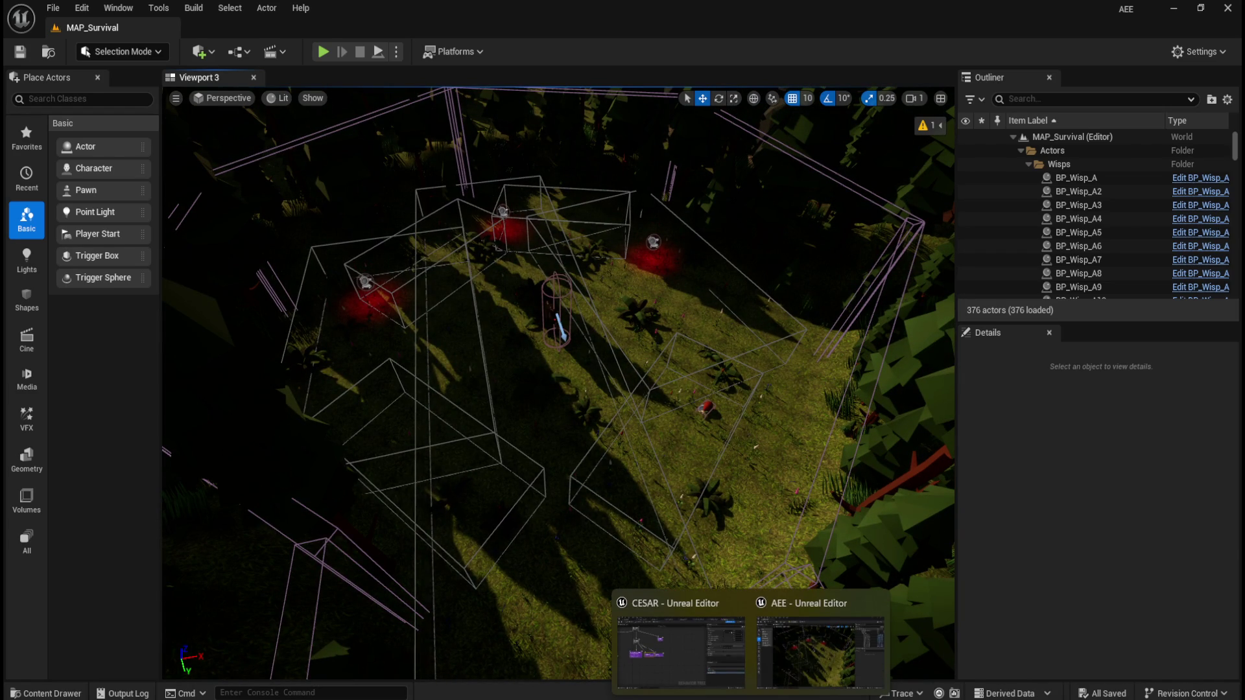
pyautogui.click(686, 661)
pyautogui.click(135, 26)
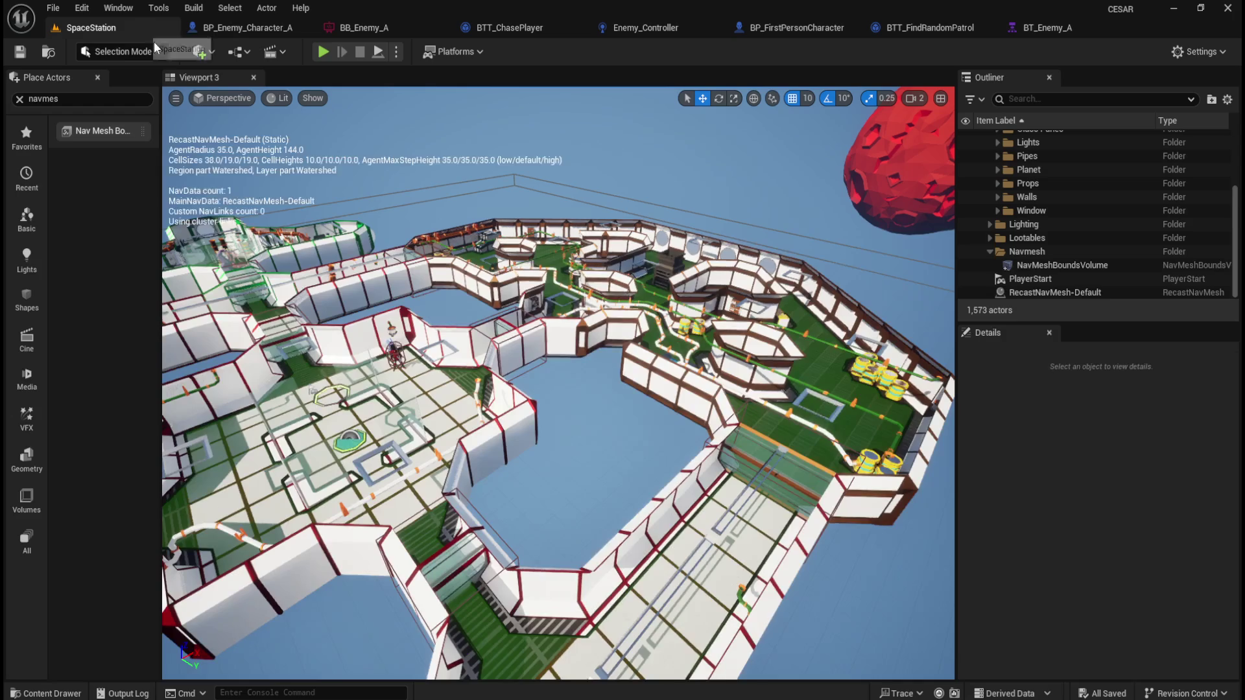
pyautogui.scroll(10, 528, 439)
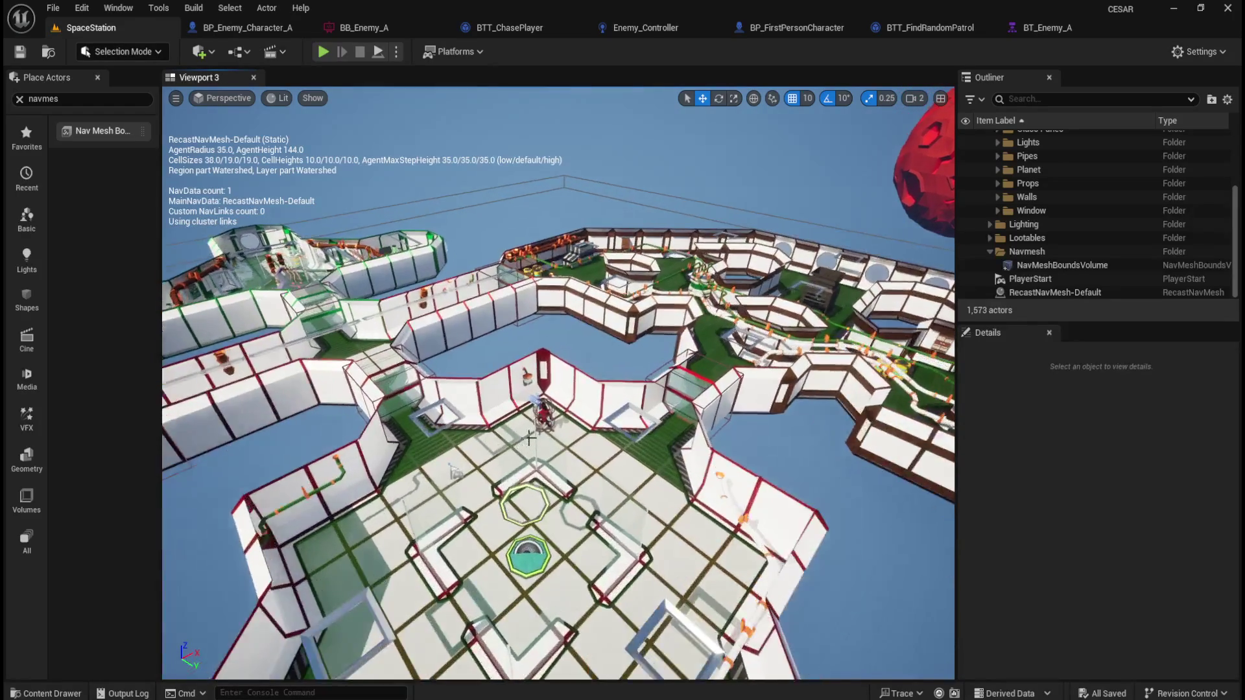
pyautogui.scroll(5, 528, 439)
pyautogui.scroll(-2, 529, 439)
pyautogui.scroll(3, 529, 439)
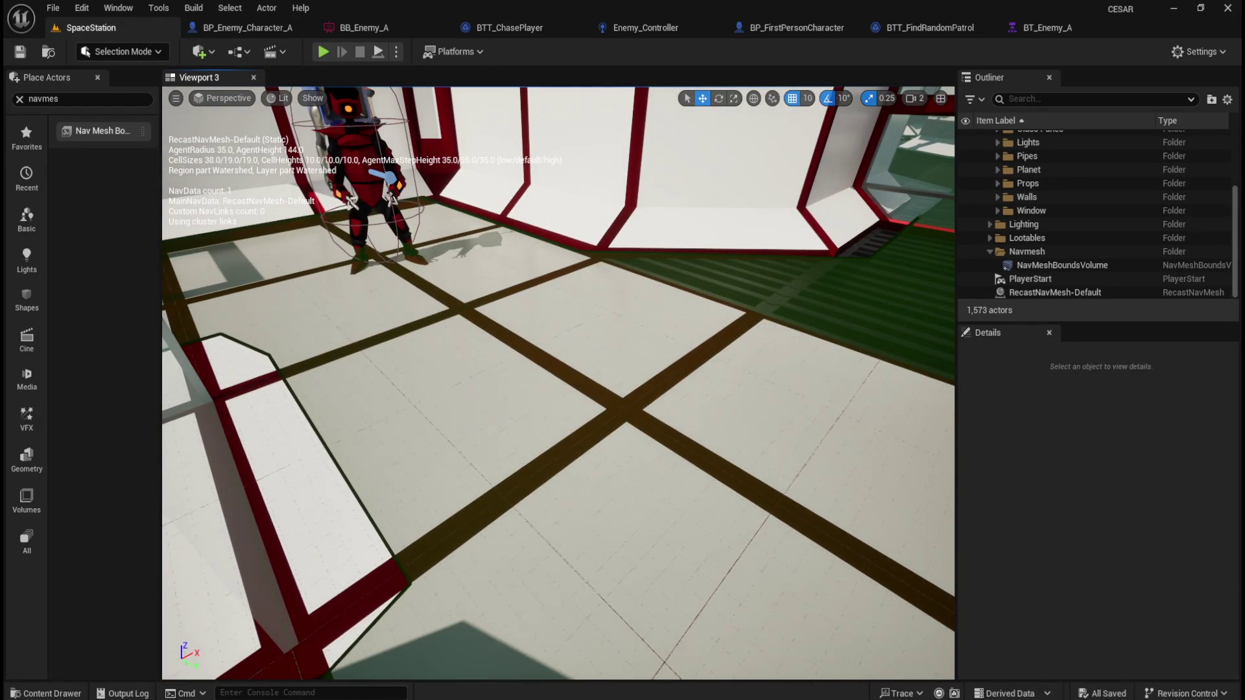
pyautogui.scroll(-10, 787, 653)
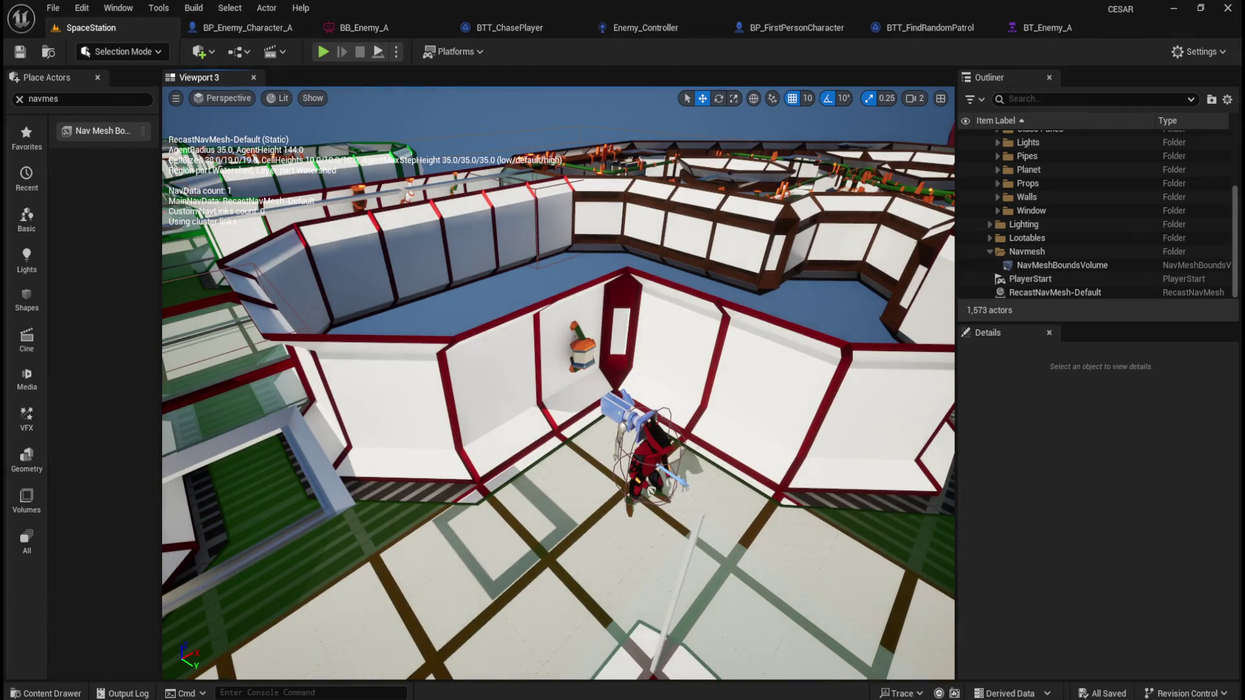
# - Return to the AEE MAP_Survival editor and show the Play mode options
pyautogui.moveTo(752, 697)
pyautogui.click(843, 648)
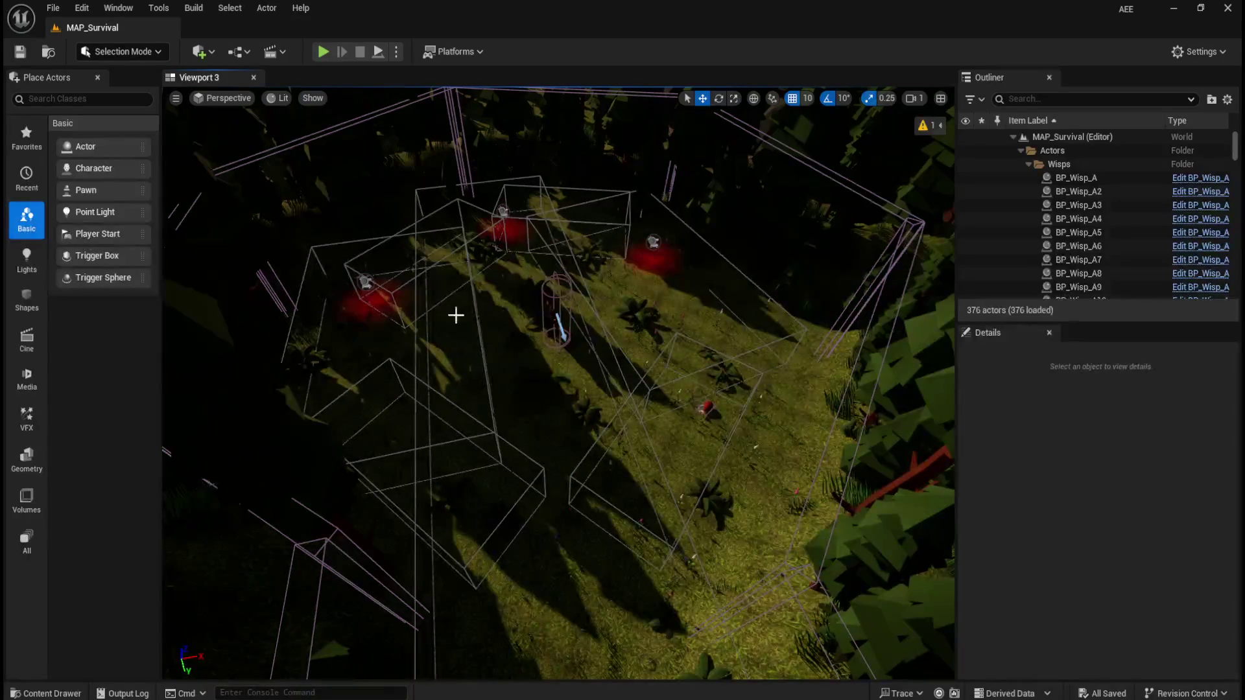
pyautogui.click(396, 52)
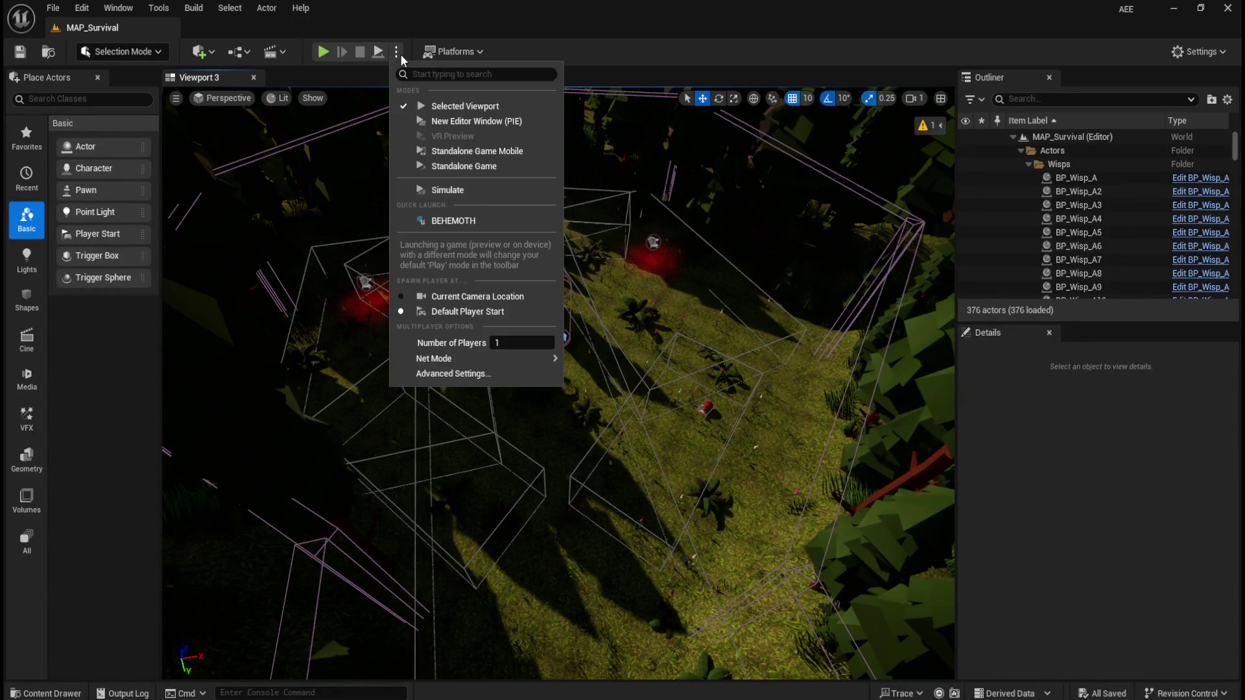
# - Start a Play In Editor session of MAP_Survival
pyautogui.click(446, 190)
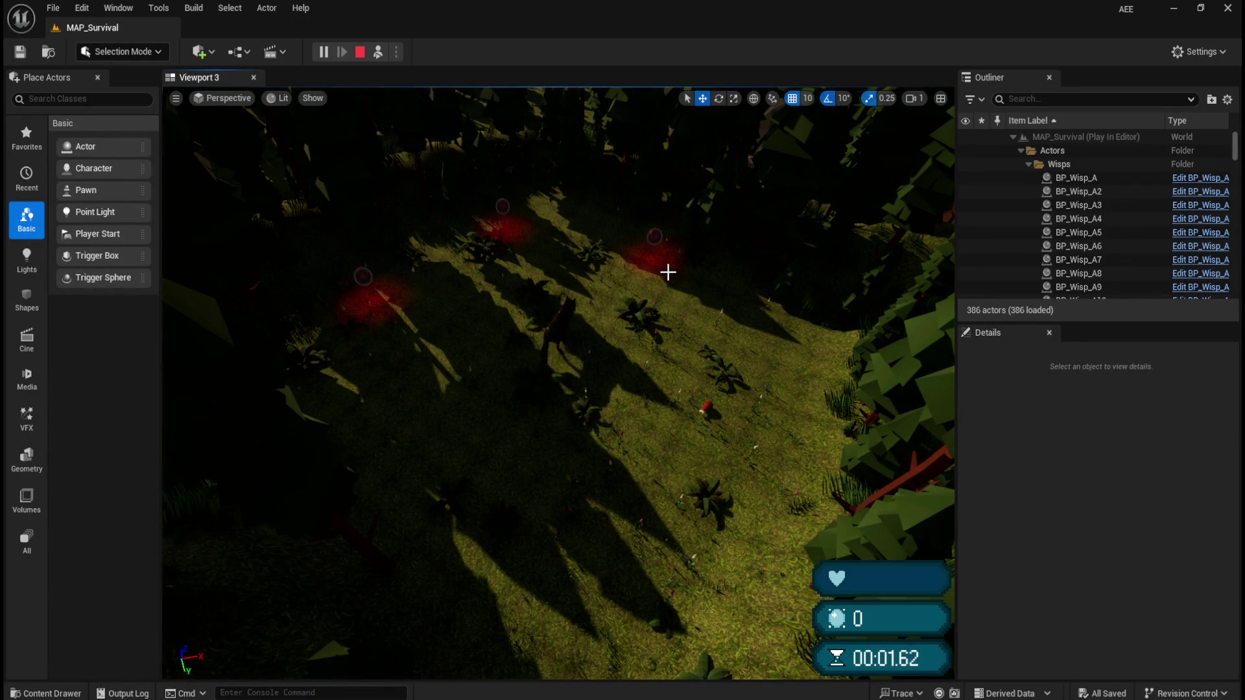
pyautogui.scroll(2, 668, 273)
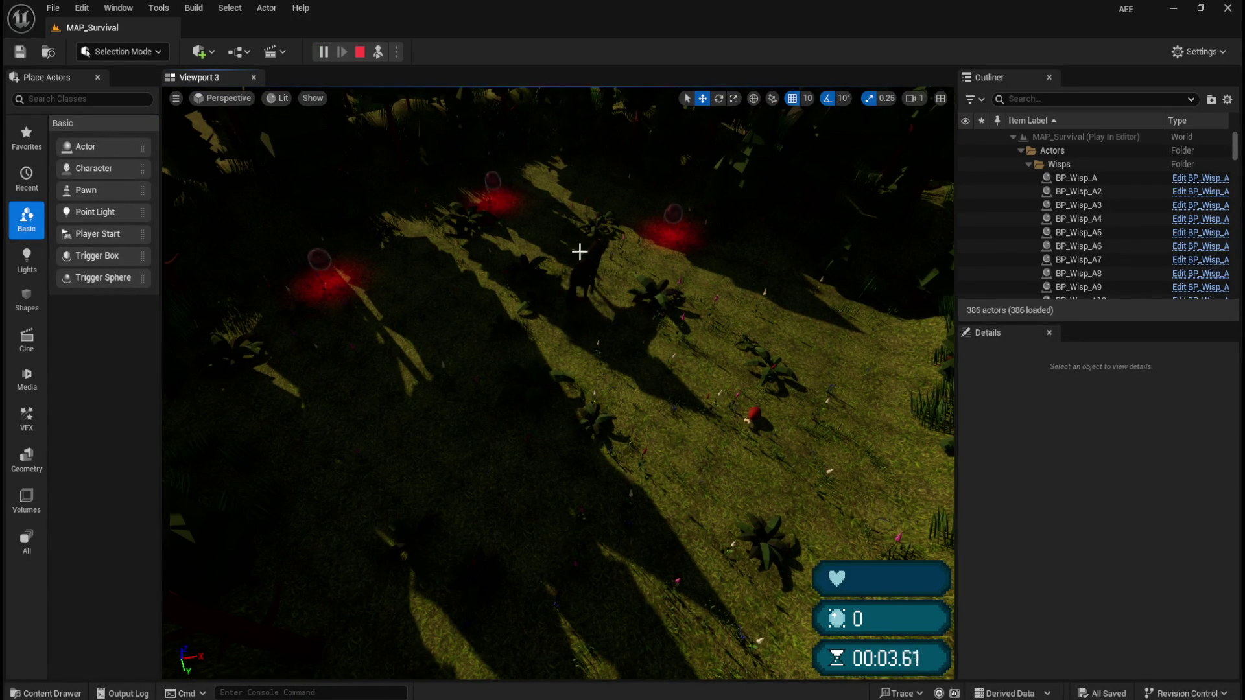
pyautogui.scroll(-2, 594, 237)
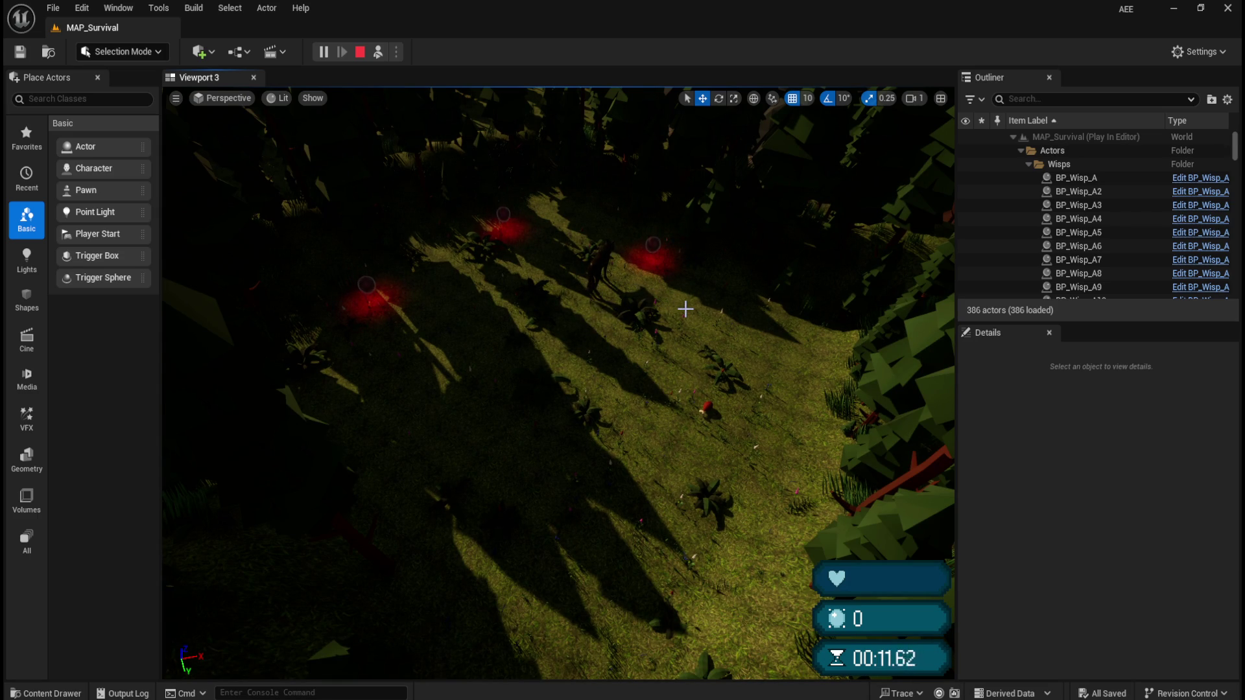
pyautogui.scroll(3, 616, 359)
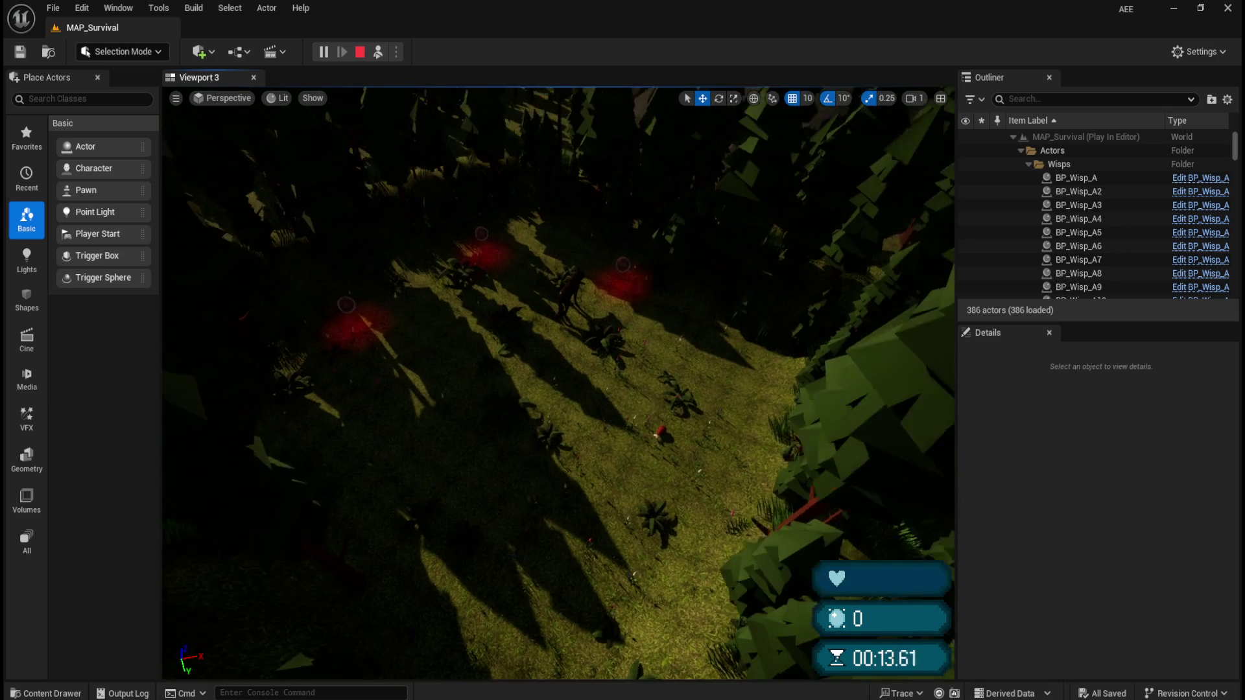
# - Walk past the red wisps to the patrolling wolf, then stop the session
pyautogui.press('w')
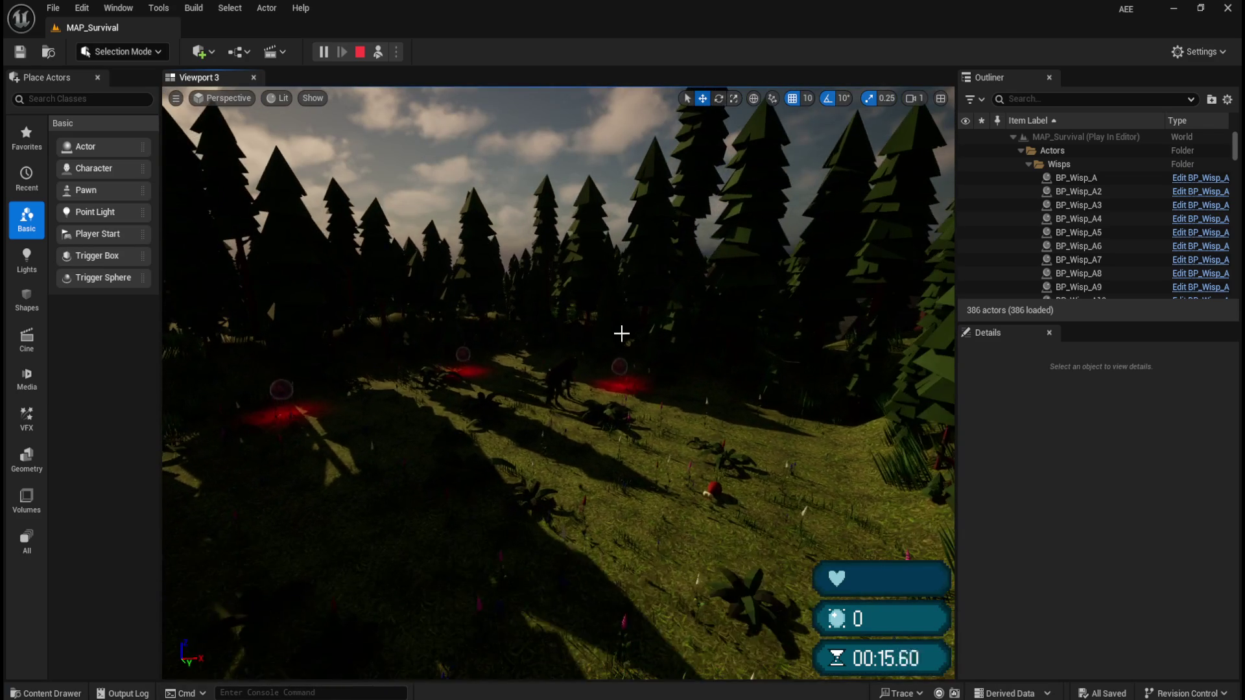
pyautogui.press('w')
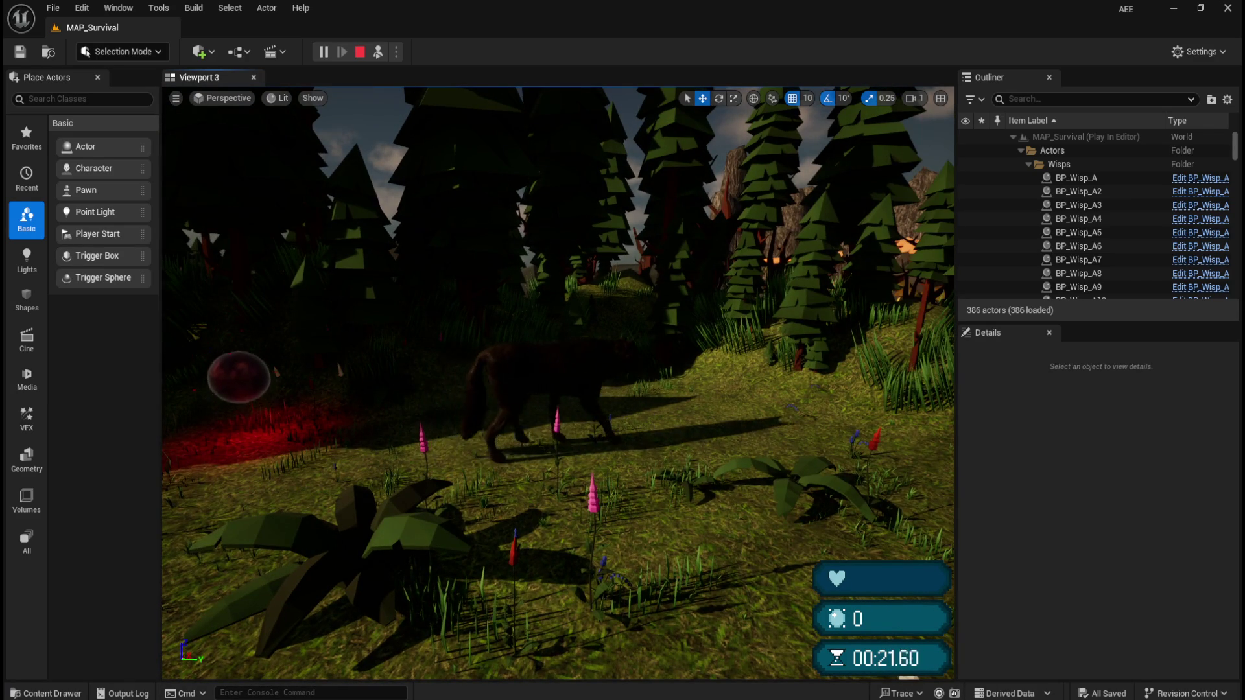
pyautogui.press('w')
pyautogui.press('w')
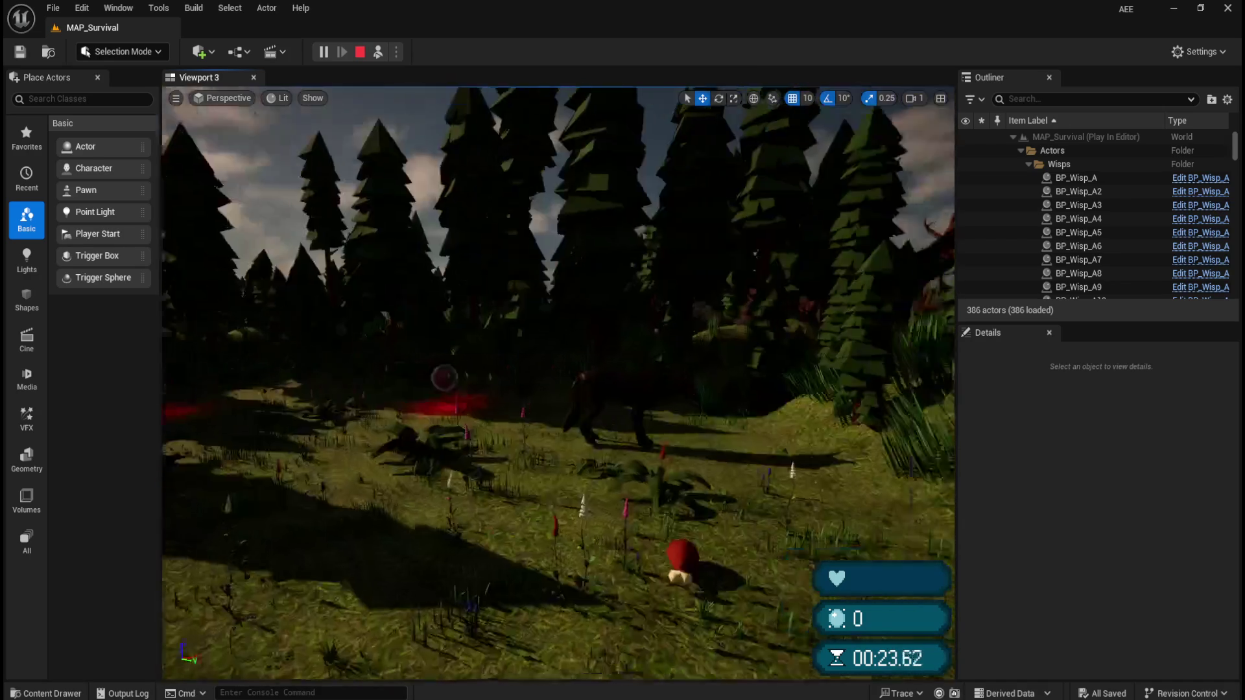
pyautogui.press('w')
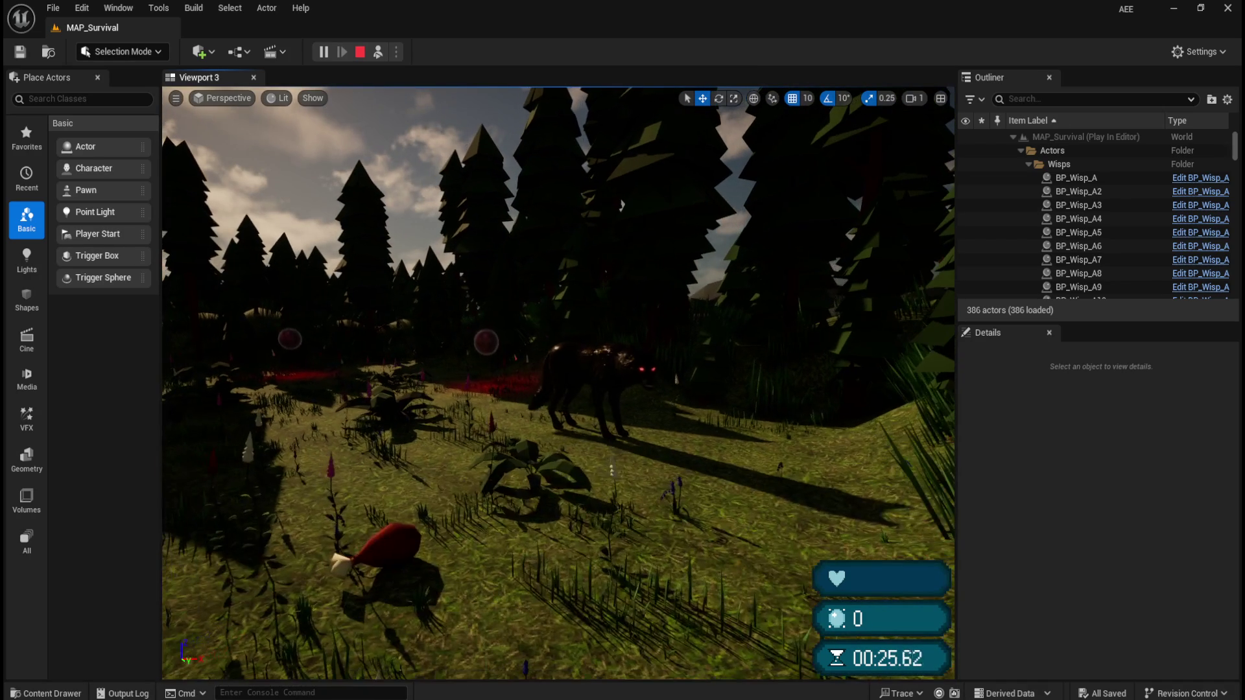
pyautogui.press('w')
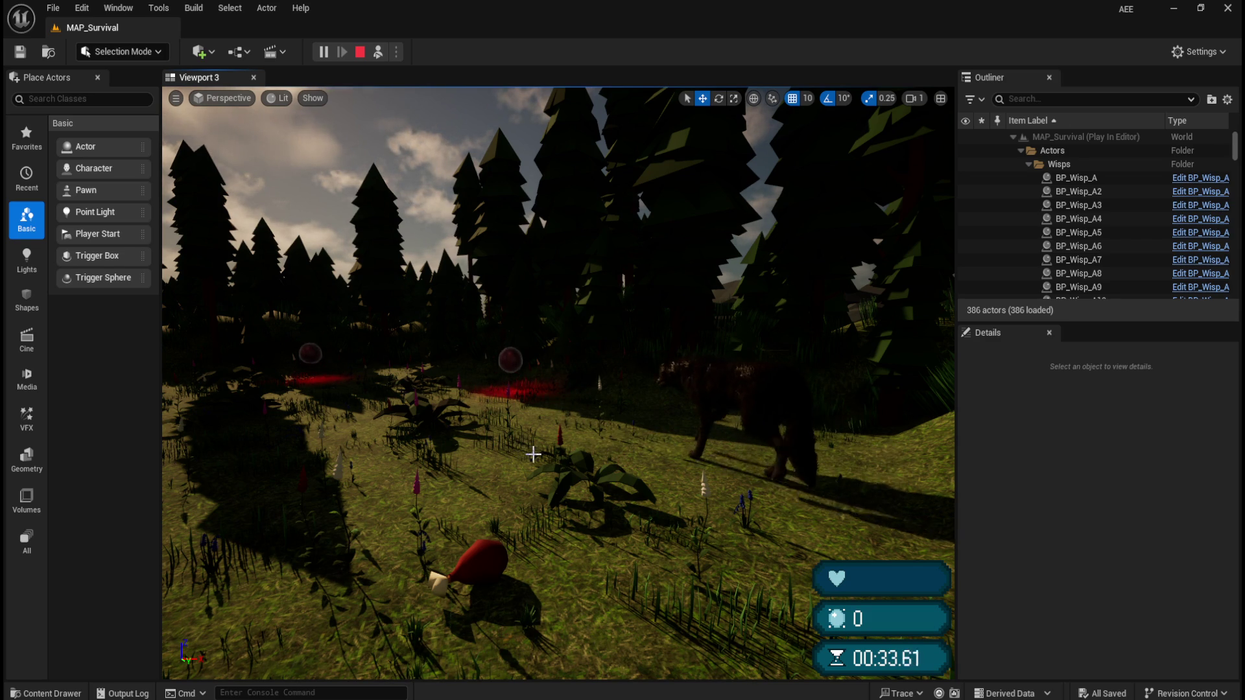
pyautogui.click(360, 51)
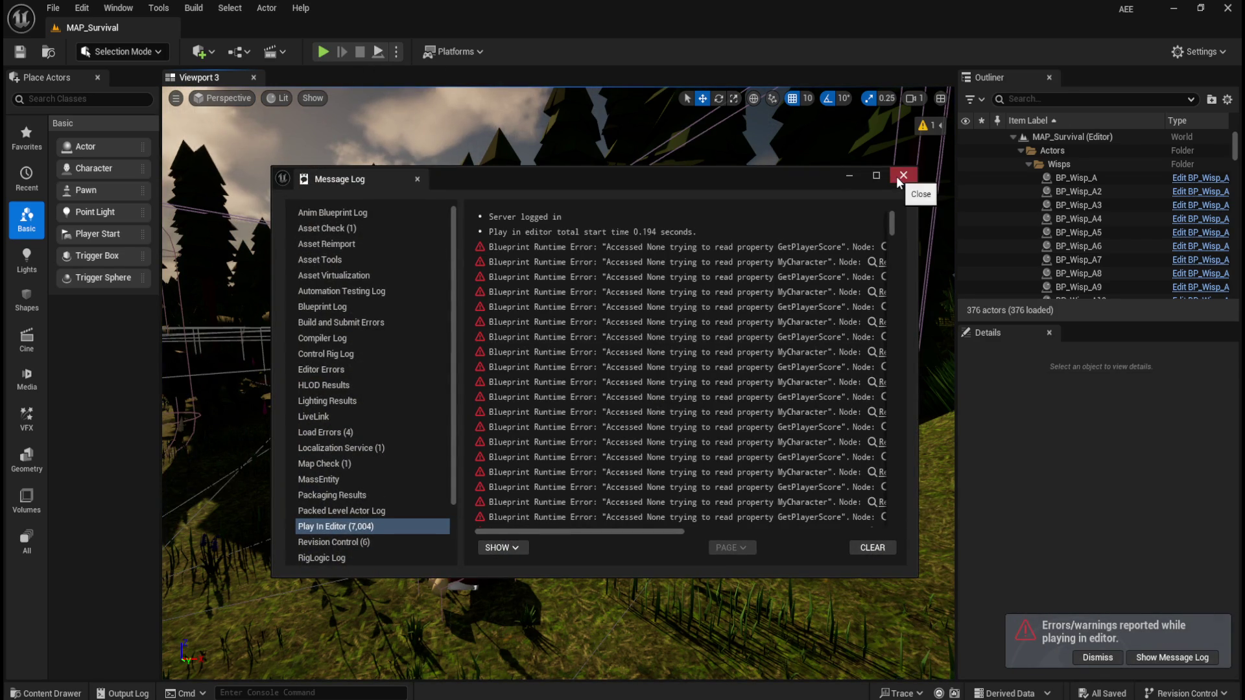
# - Close the Message Log and open BT_Enemy from FirstPerson > AI, docked beside the map
pyautogui.click(902, 175)
pyautogui.hotkey('ctrl', 'space')
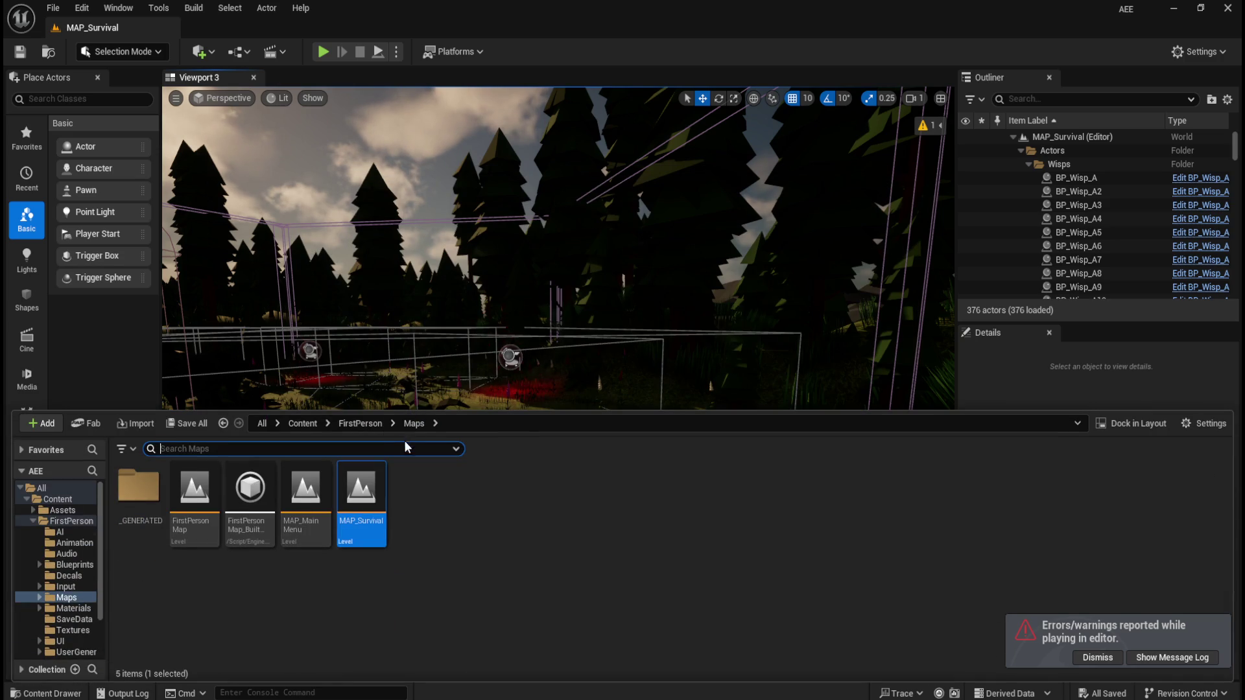
pyautogui.click(372, 425)
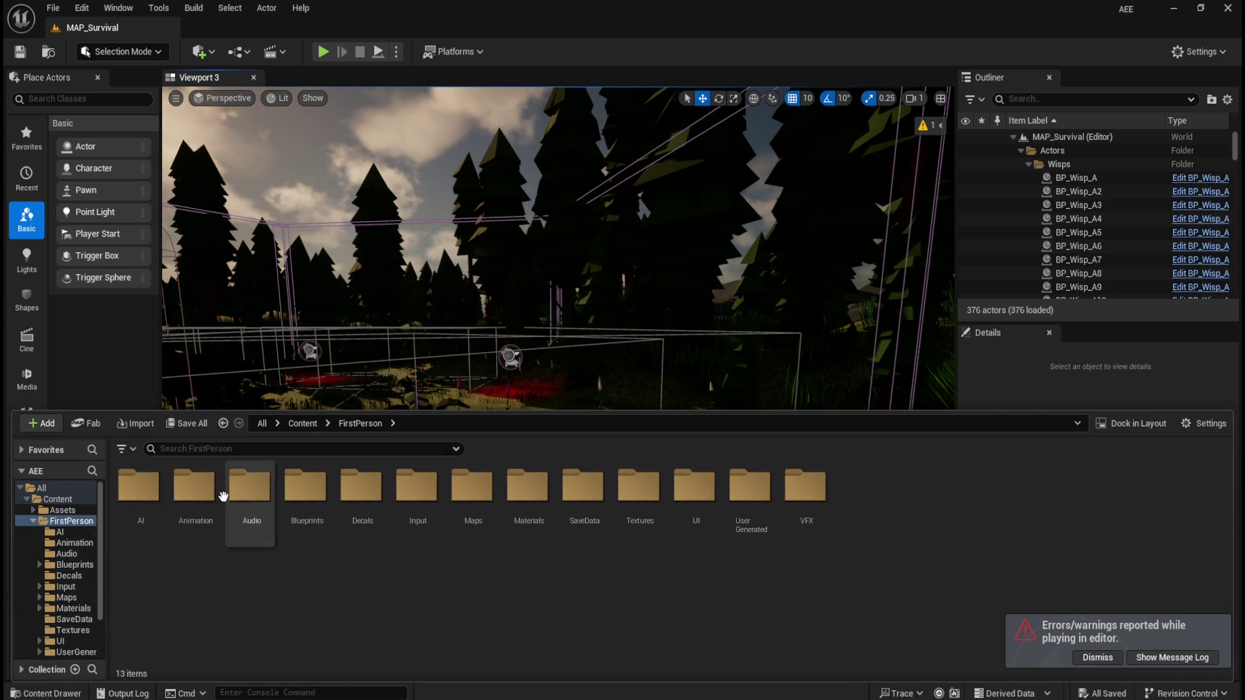
pyautogui.doubleClick(128, 486)
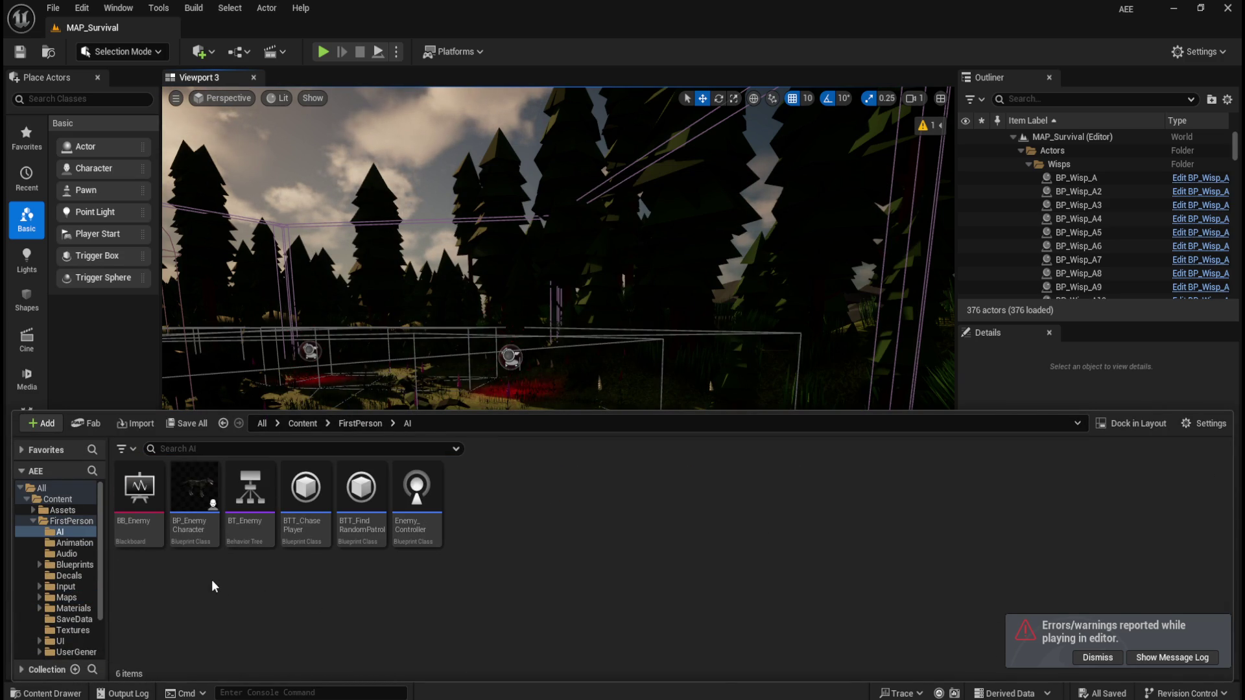
pyautogui.doubleClick(250, 493)
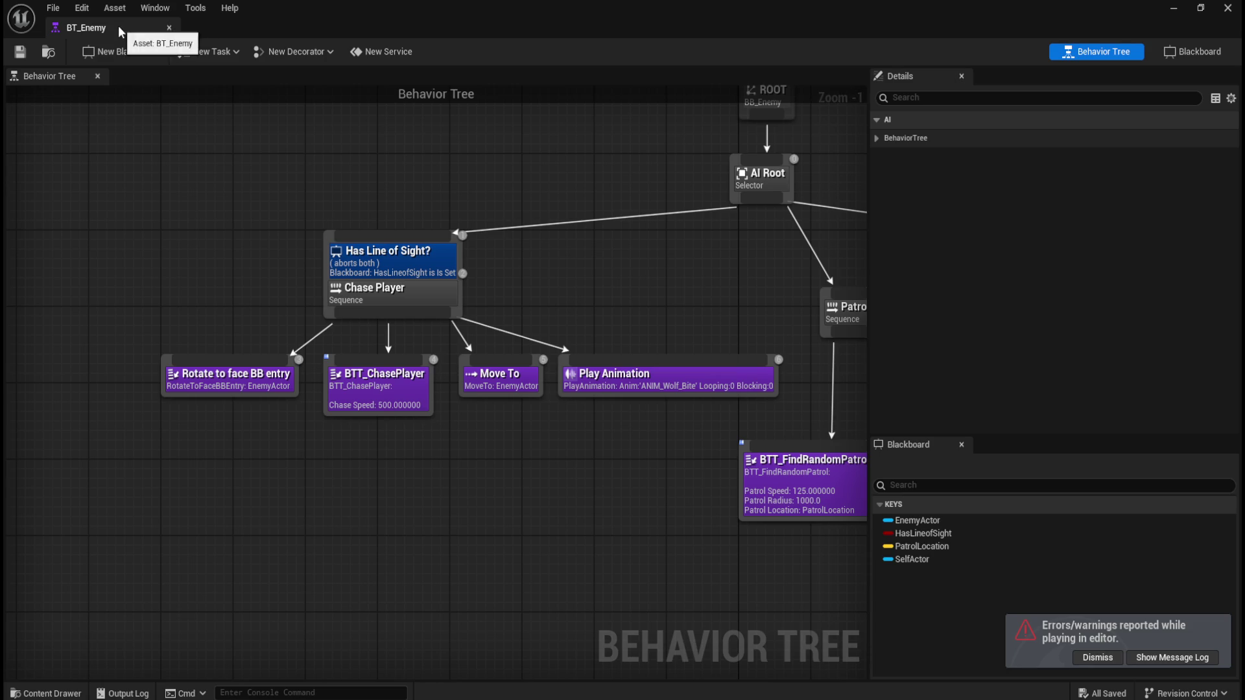
pyautogui.moveTo(118, 25)
pyautogui.mouseDown()
pyautogui.moveTo(220, 69)
pyautogui.moveTo(223, 33)
pyautogui.mouseUp()
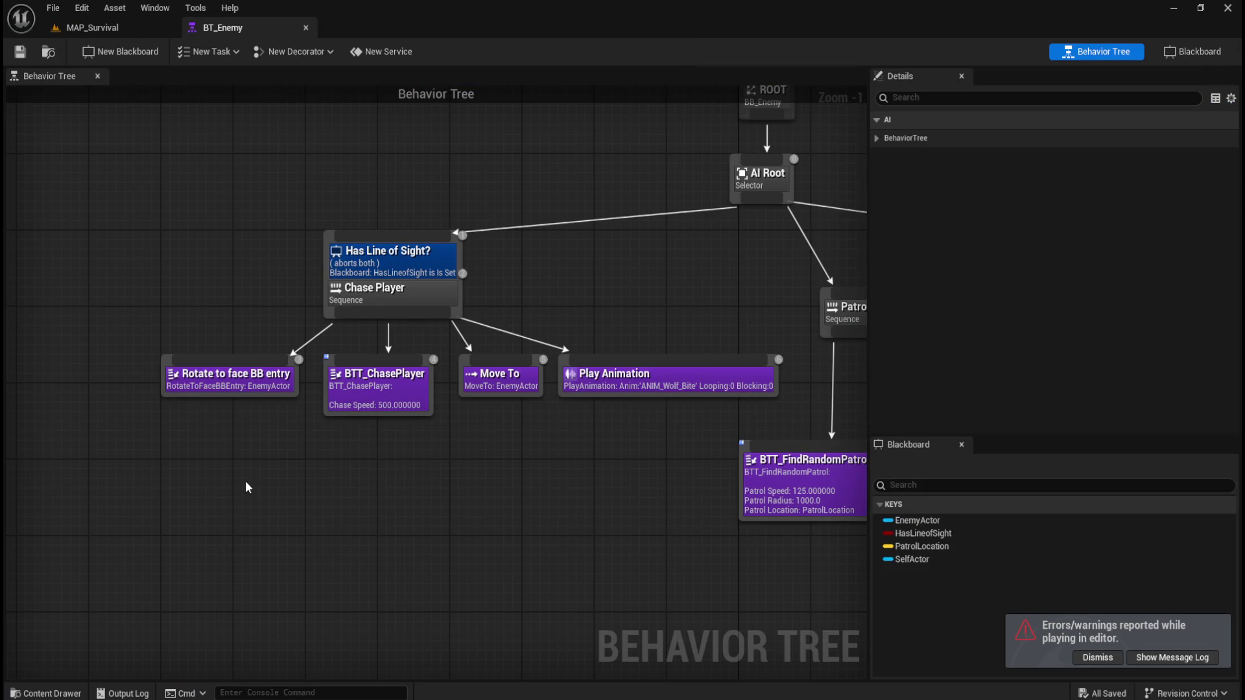
# - Inspect the Play Animation task and the Has Line of Sight condition settings
pyautogui.click(625, 394)
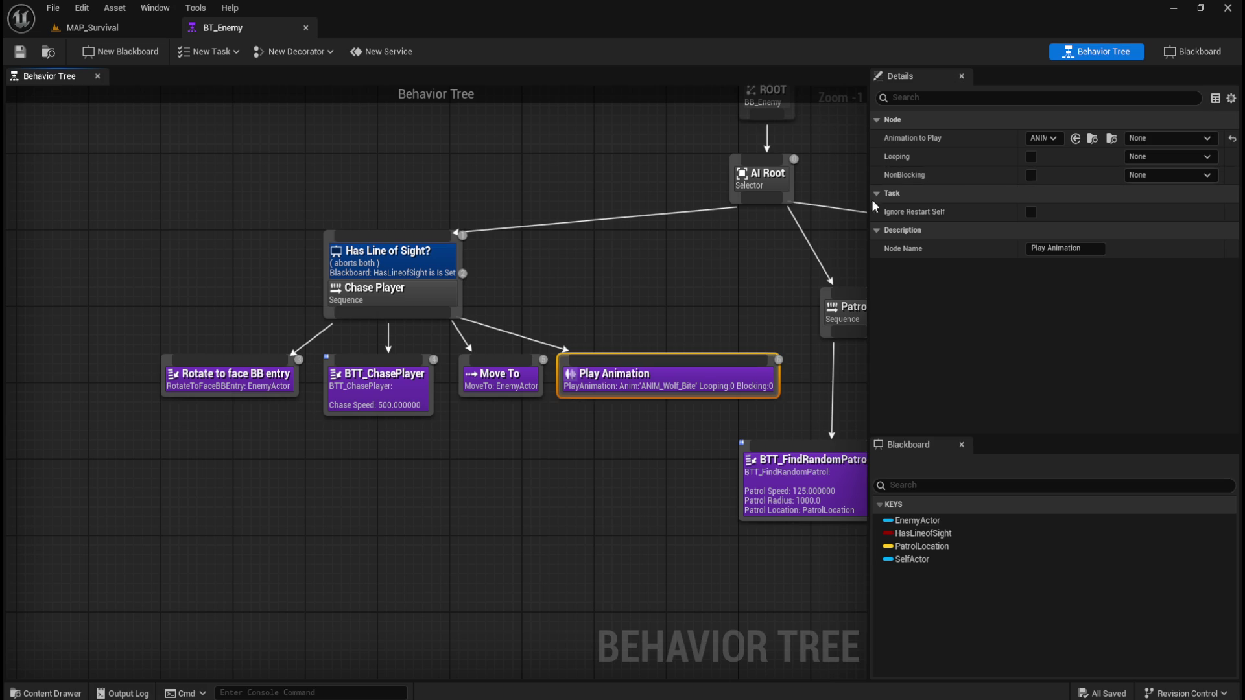
pyautogui.click(431, 260)
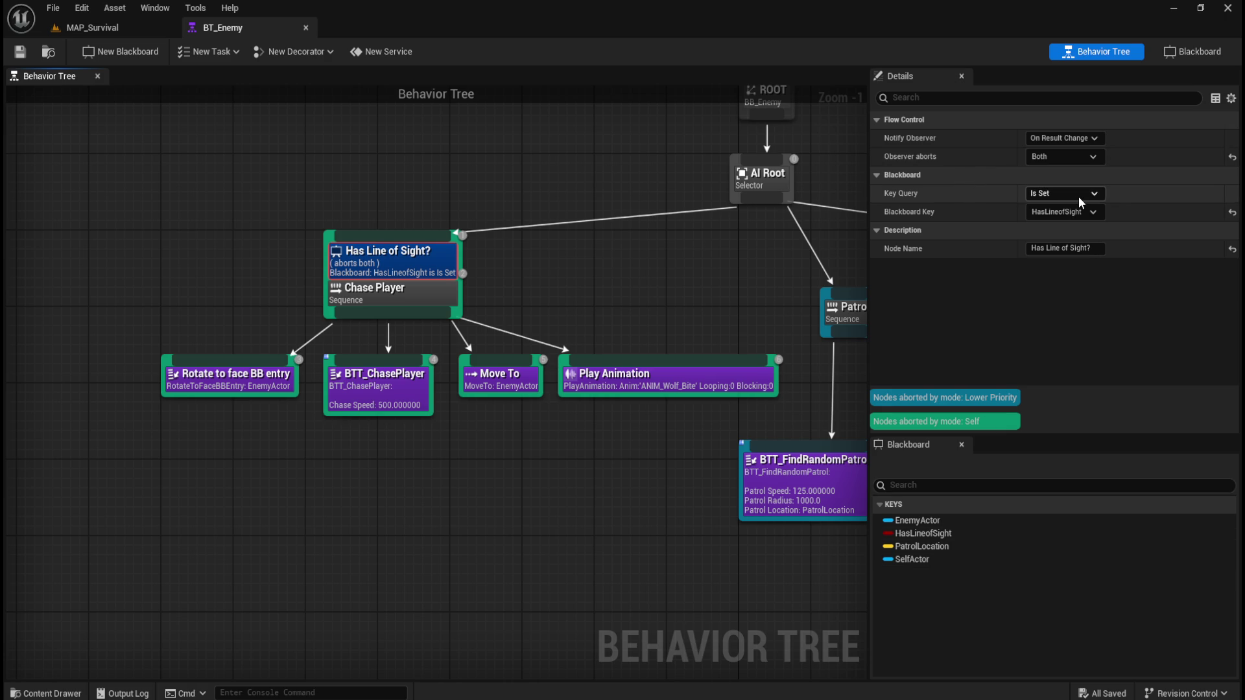
pyautogui.click(520, 474)
# - Review the Patrol sequence, BTT_FindRandomPatrol and Move To PatrolLocation nodes, including advanced options
pyautogui.moveTo(528, 478); pyautogui.dragTo(329, 425)
pyautogui.click(436, 301)
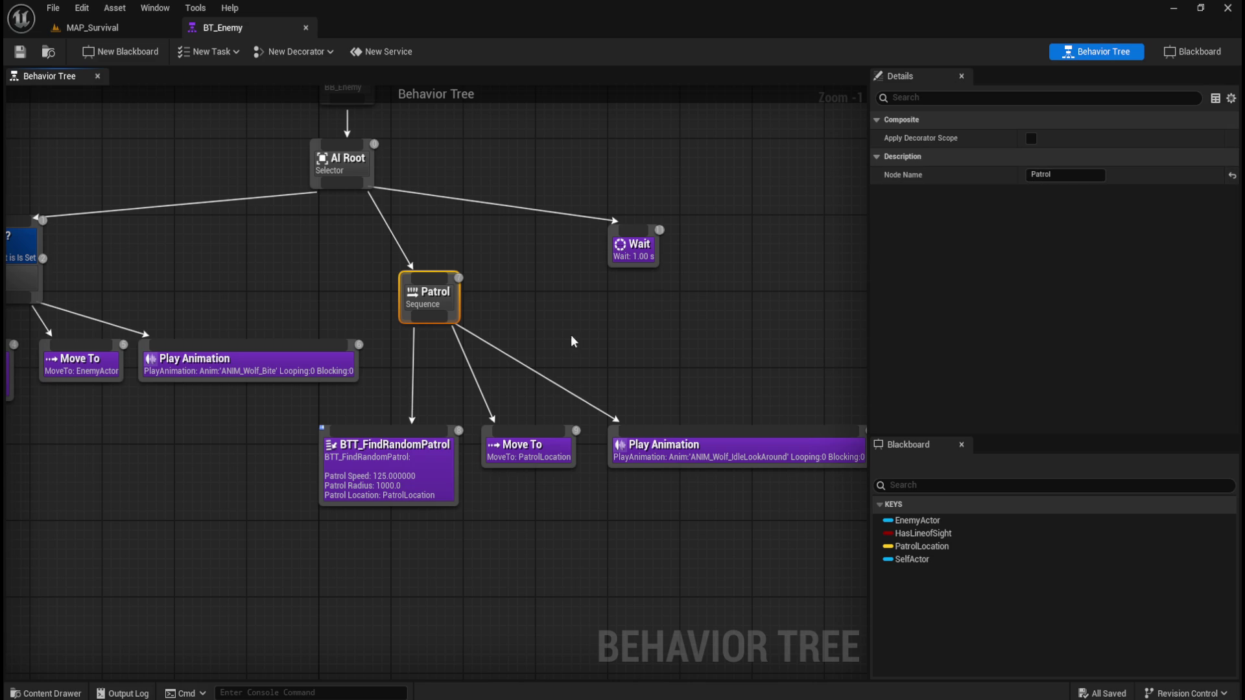
pyautogui.click(417, 471)
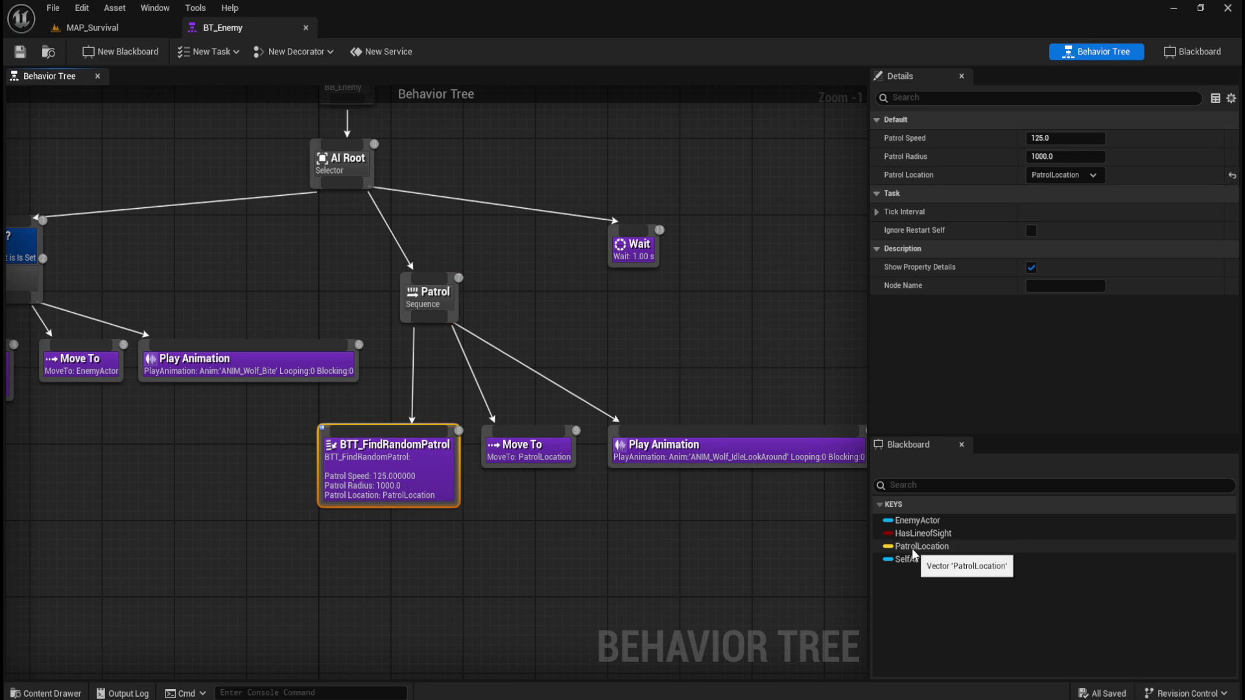
pyautogui.click(544, 447)
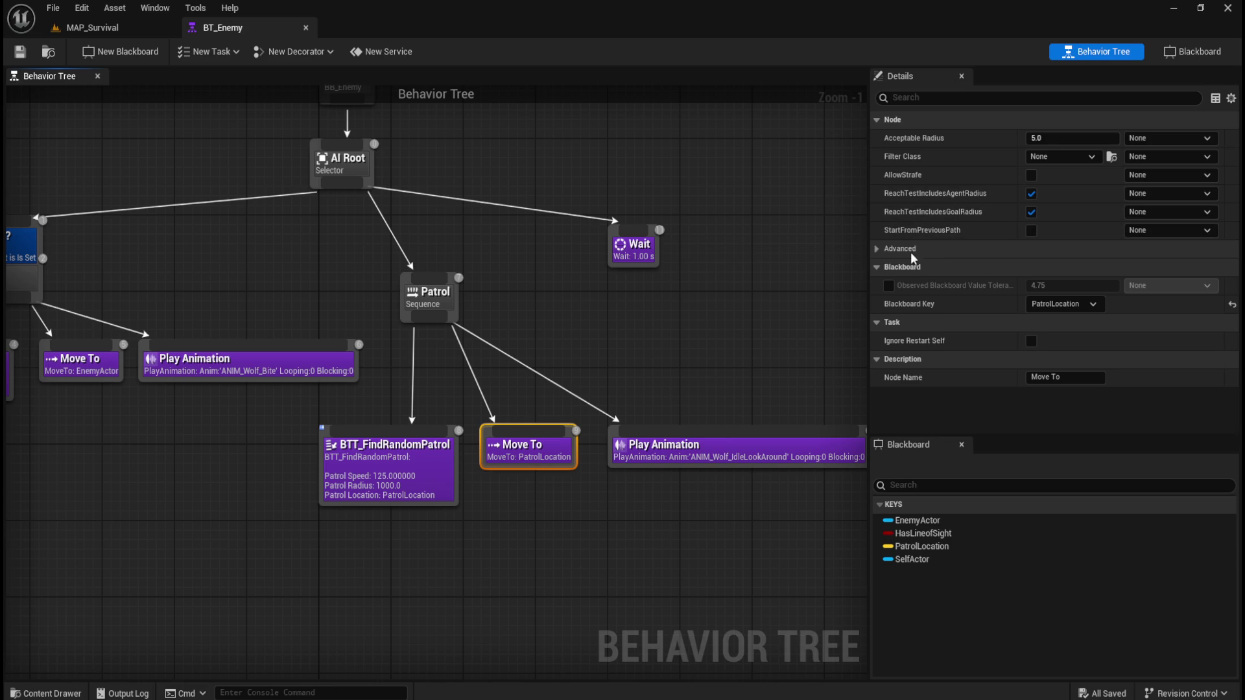
pyautogui.click(877, 250)
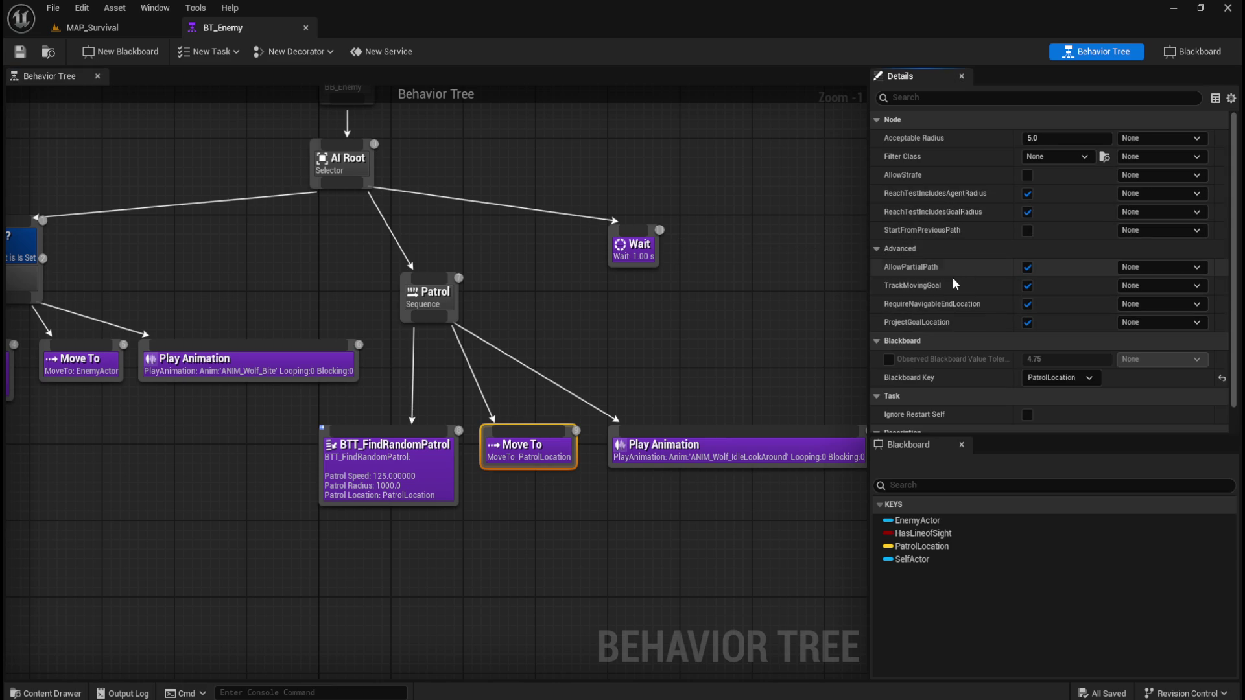
pyautogui.click(876, 250)
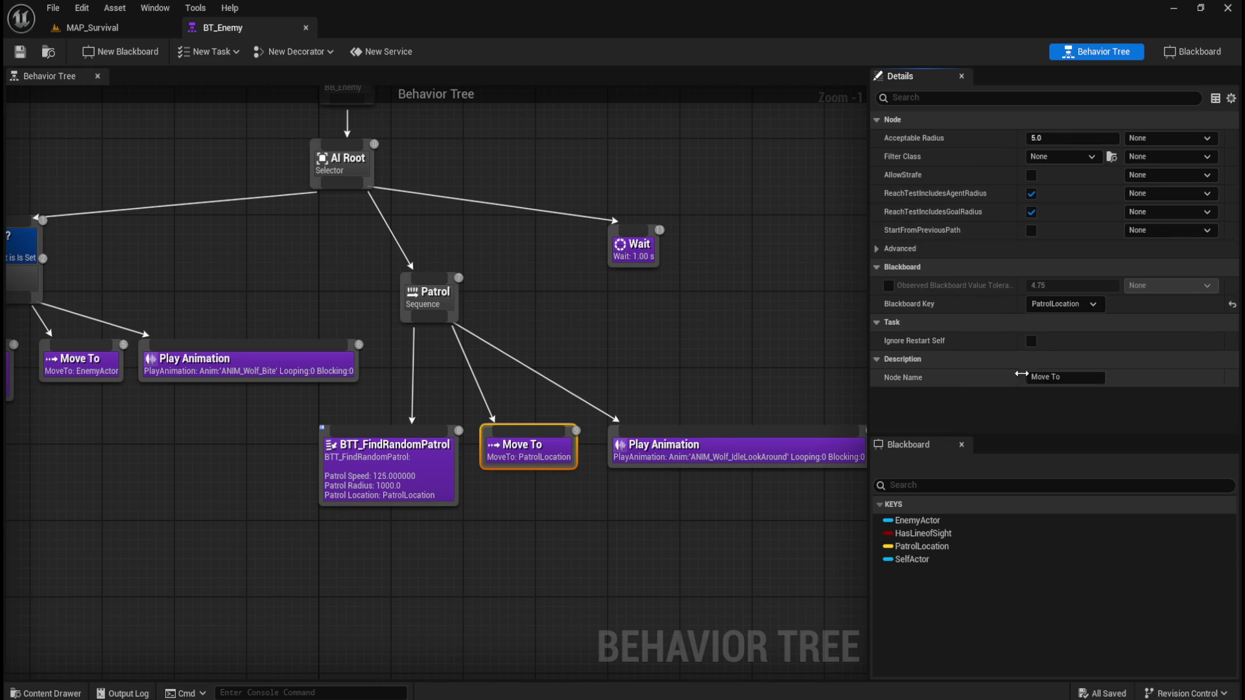
# - Recheck the Patrol sequence's SelfActor blackboard key and the BTT_FindRandomPatrol node
pyautogui.moveTo(758, 379)
pyautogui.mouseDown()
pyautogui.moveTo(645, 378)
pyautogui.moveTo(715, 377)
pyautogui.mouseUp()
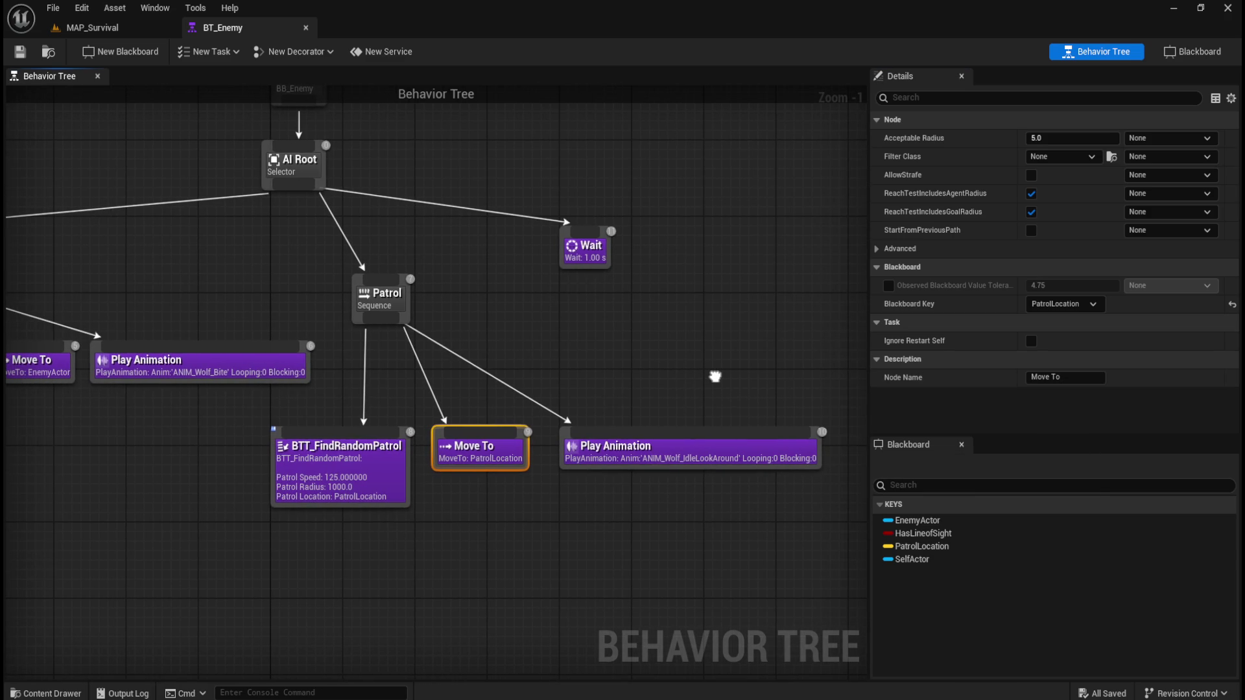
pyautogui.click(399, 304)
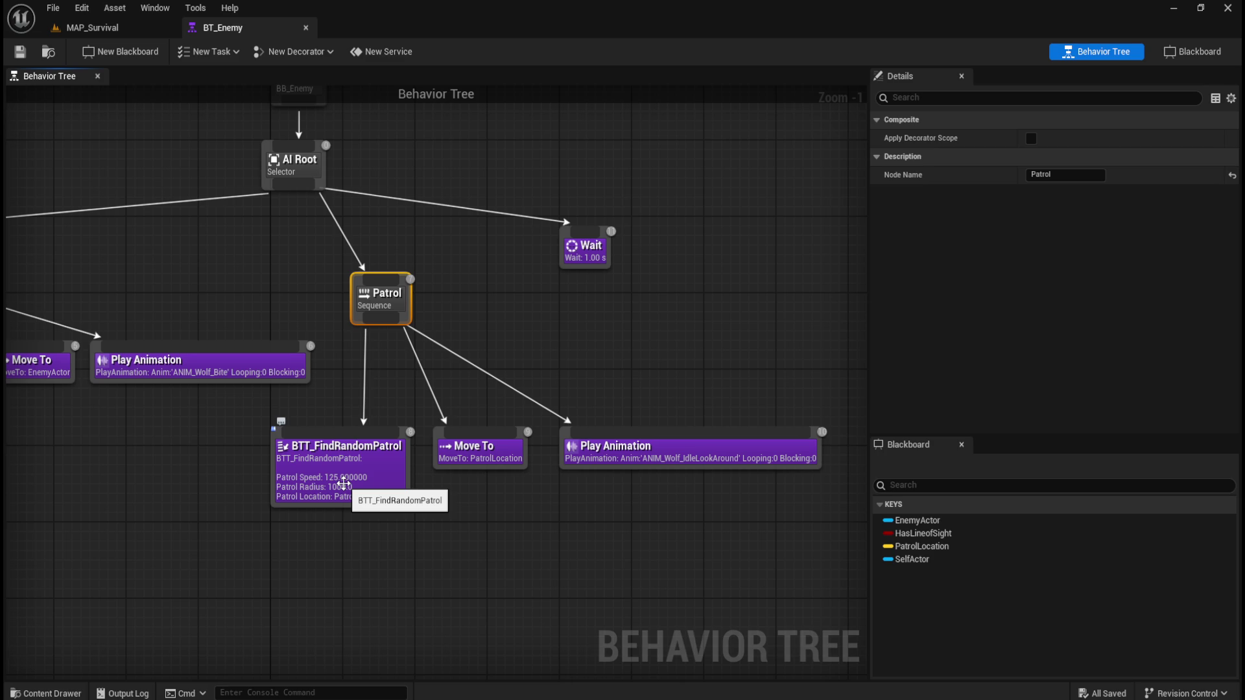
pyautogui.click(913, 560)
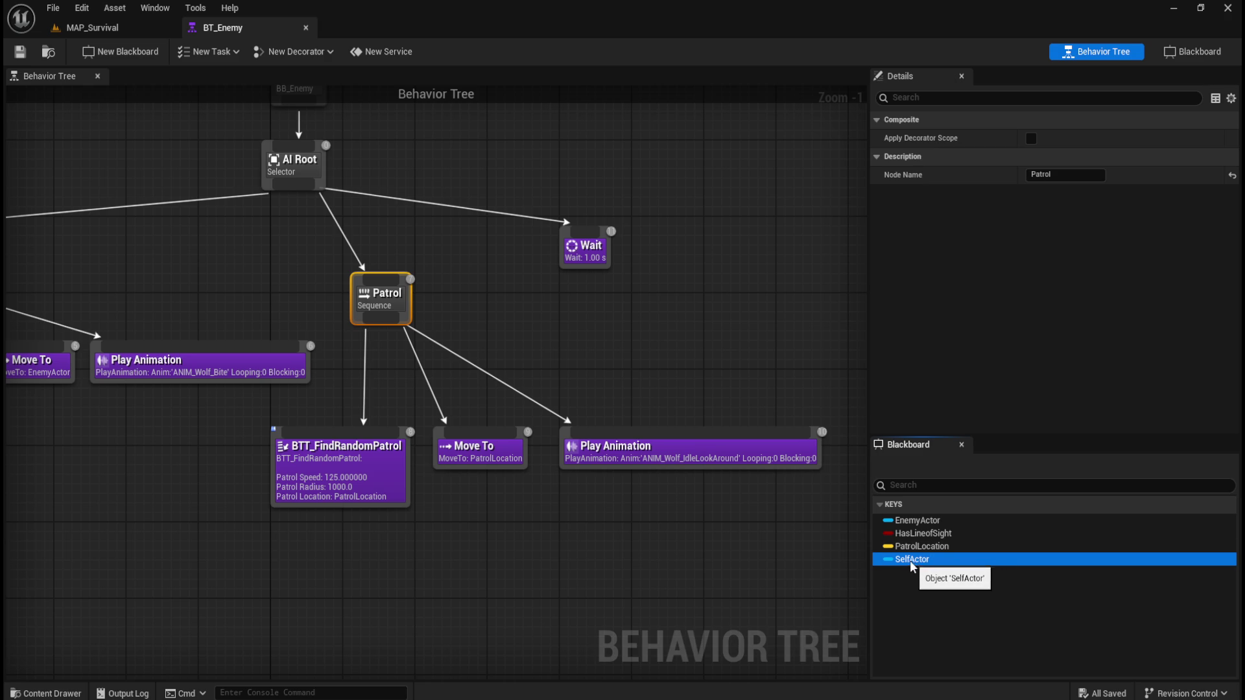
pyautogui.click(347, 490)
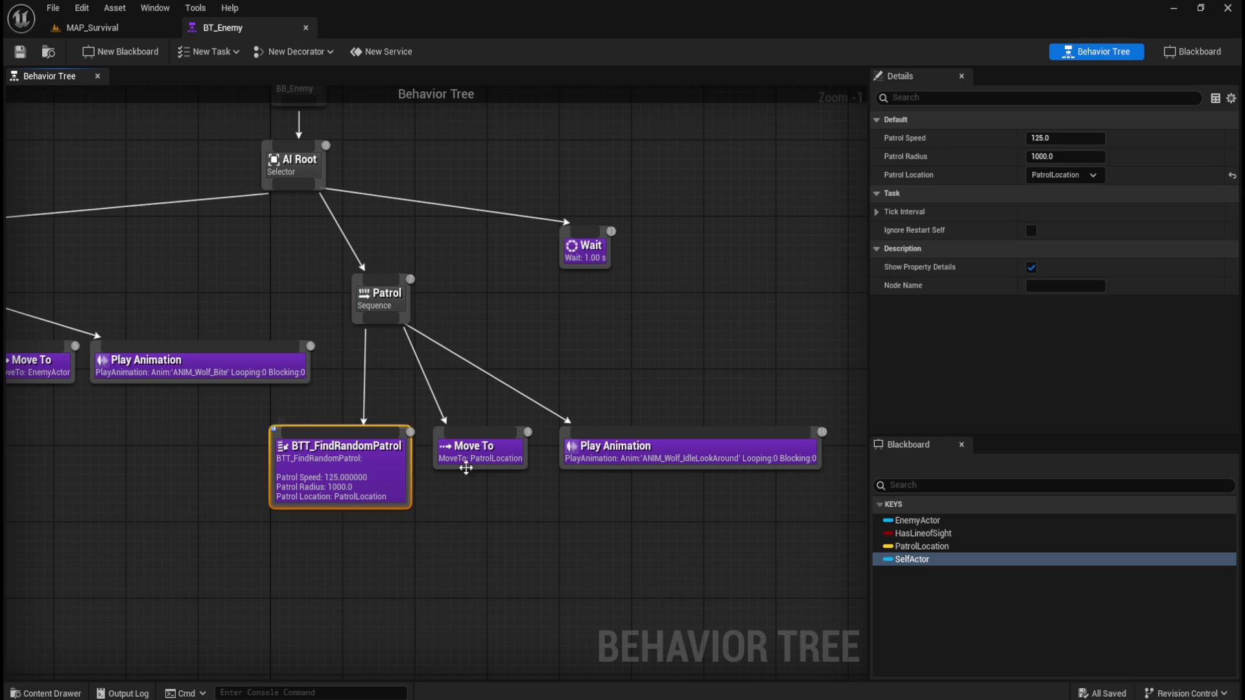
pyautogui.click(496, 348)
pyautogui.hotkey('ctrl', 'space')
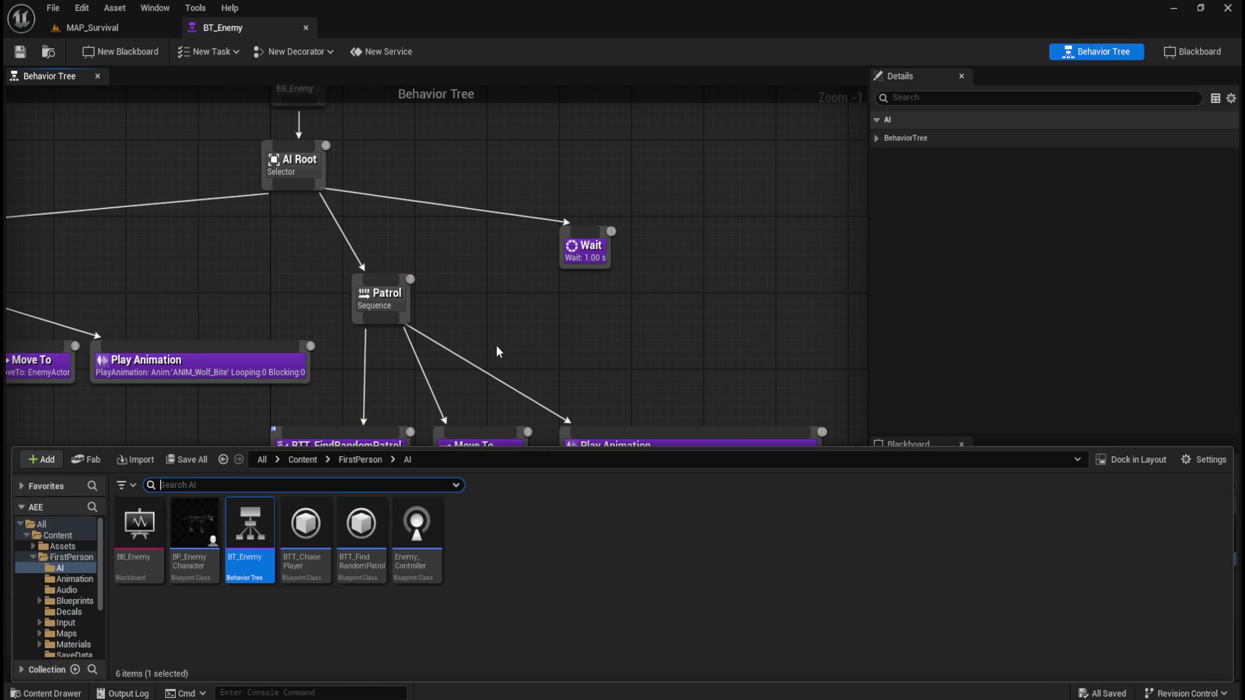
# - Open the BTT_FindRandomPatrol task blueprint and pan across its EventGraph nodes
pyautogui.doubleClick(362, 546)
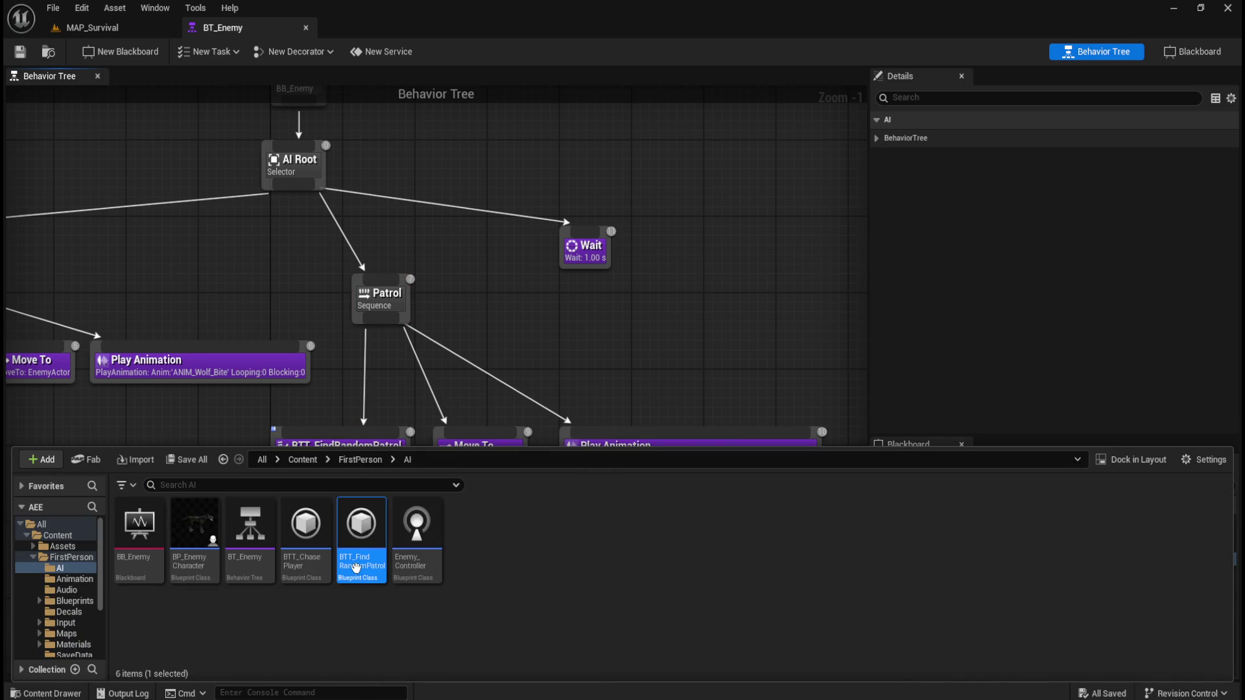
pyautogui.scroll(4, 422, 421)
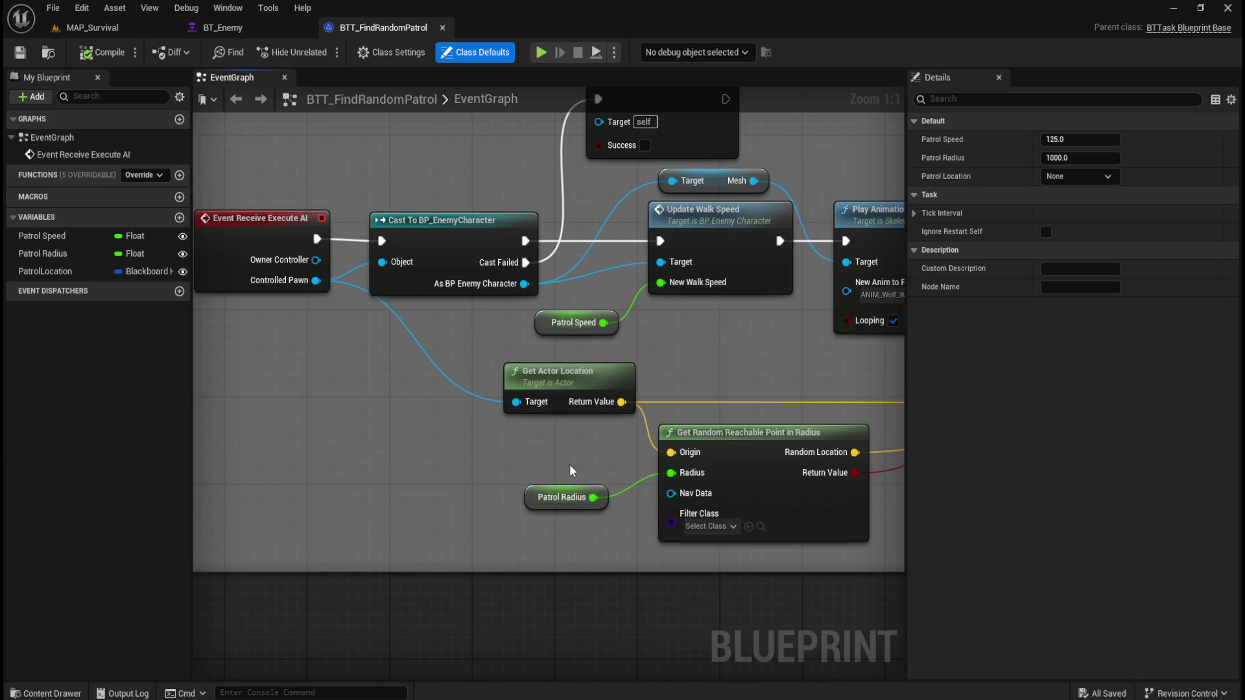
pyautogui.scroll(-2, 570, 465)
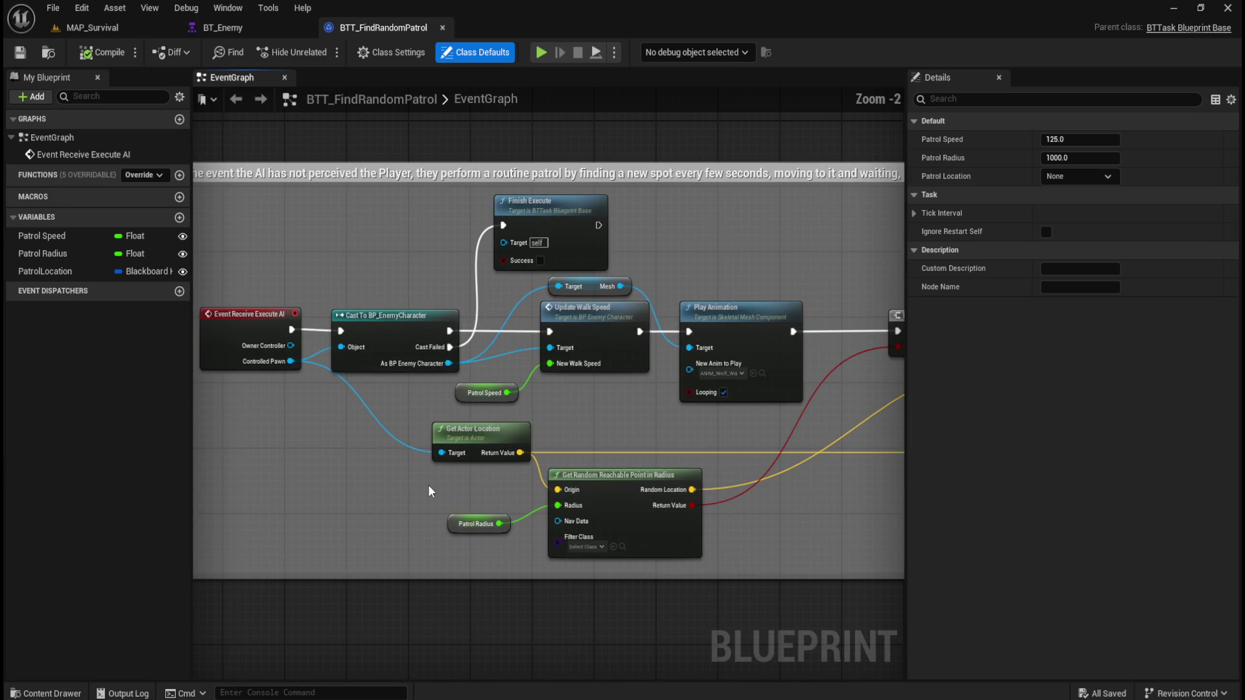
pyautogui.moveTo(652, 429)
pyautogui.mouseDown()
pyautogui.moveTo(543, 406)
pyautogui.moveTo(539, 394)
pyautogui.mouseUp()
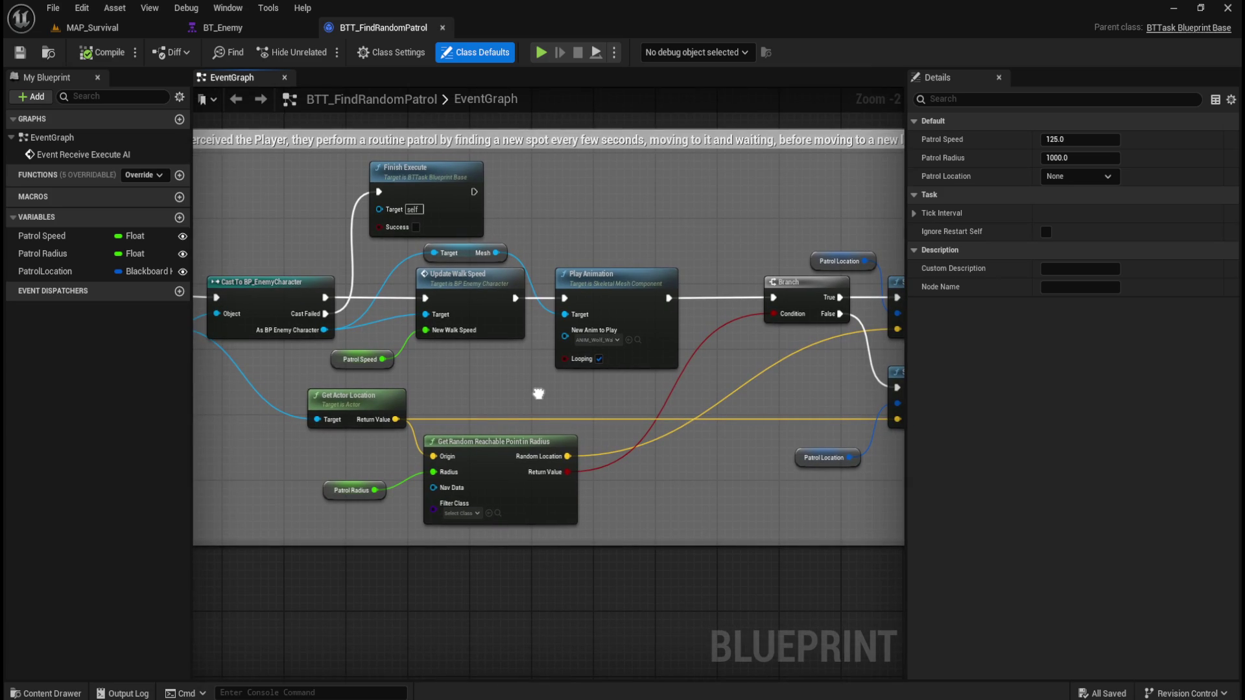
pyautogui.moveTo(675, 496)
pyautogui.mouseDown()
pyautogui.moveTo(633, 476)
pyautogui.moveTo(398, 474)
pyautogui.moveTo(621, 441)
pyautogui.moveTo(597, 441)
pyautogui.moveTo(583, 450)
pyautogui.moveTo(789, 439)
pyautogui.moveTo(747, 467)
pyautogui.mouseUp()
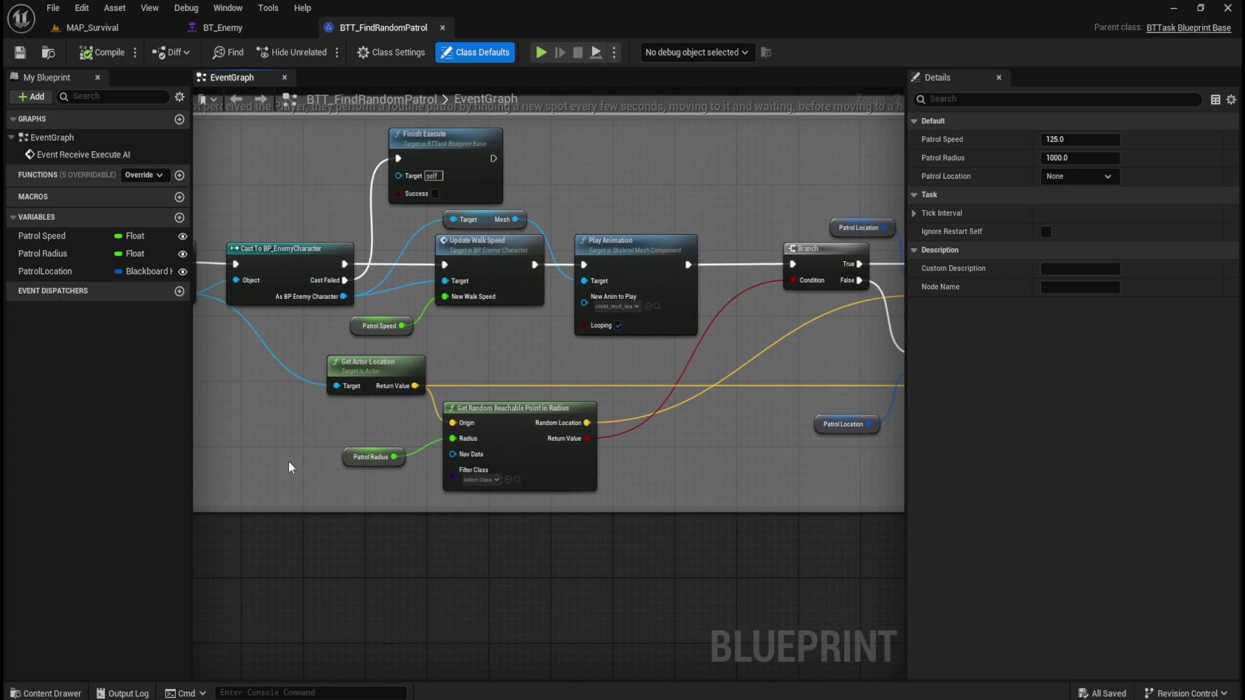
pyautogui.moveTo(309, 459); pyautogui.dragTo(455, 478)
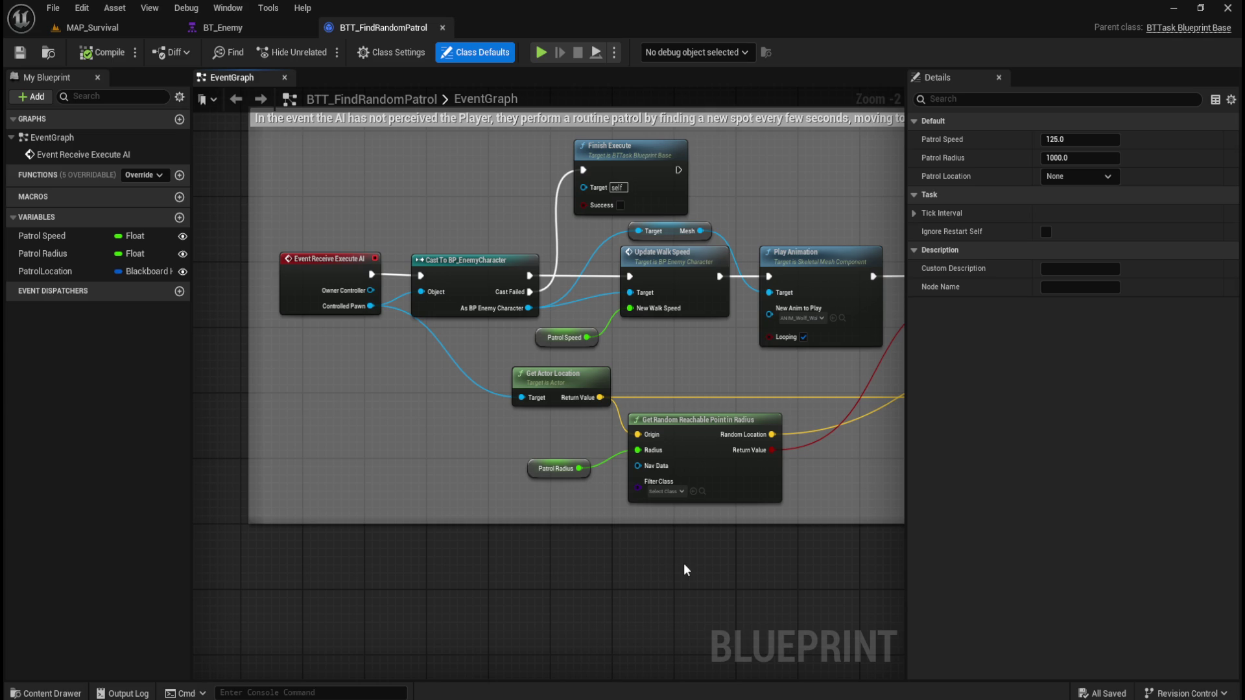
# - Inspect the Patrol Radius getter and the PatrolLocation variable's properties
pyautogui.click(542, 479)
pyautogui.moveTo(636, 616); pyautogui.dragTo(467, 557)
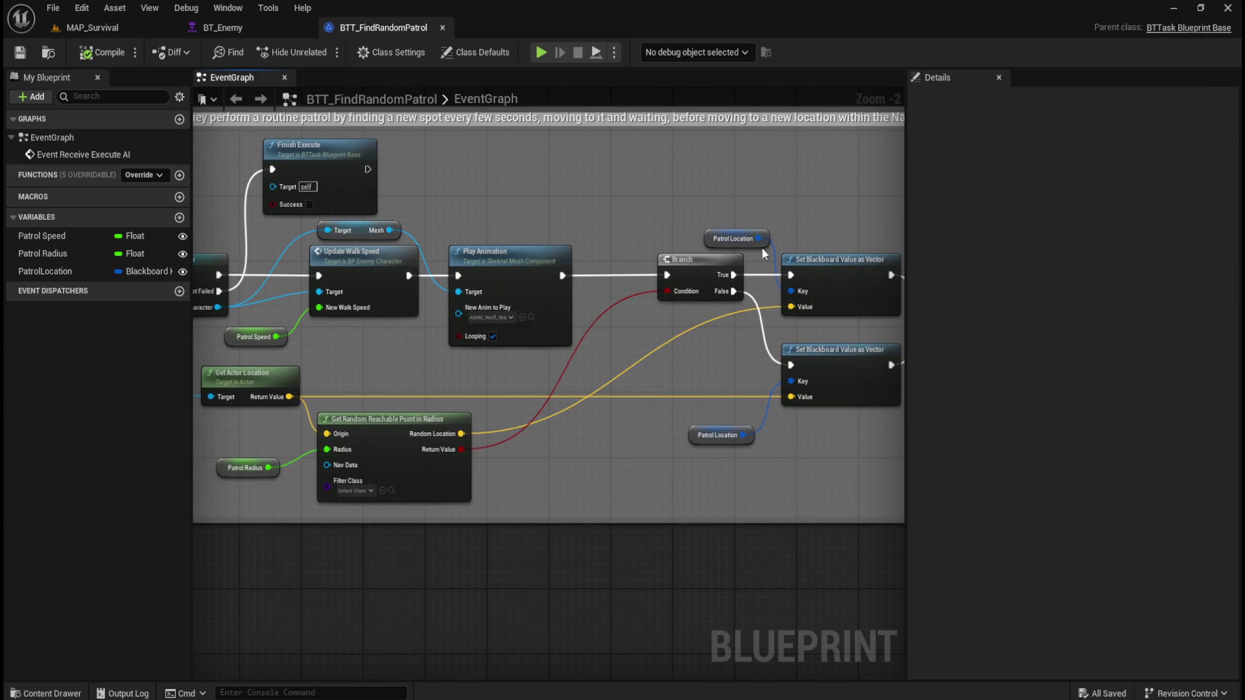
pyautogui.click(749, 240)
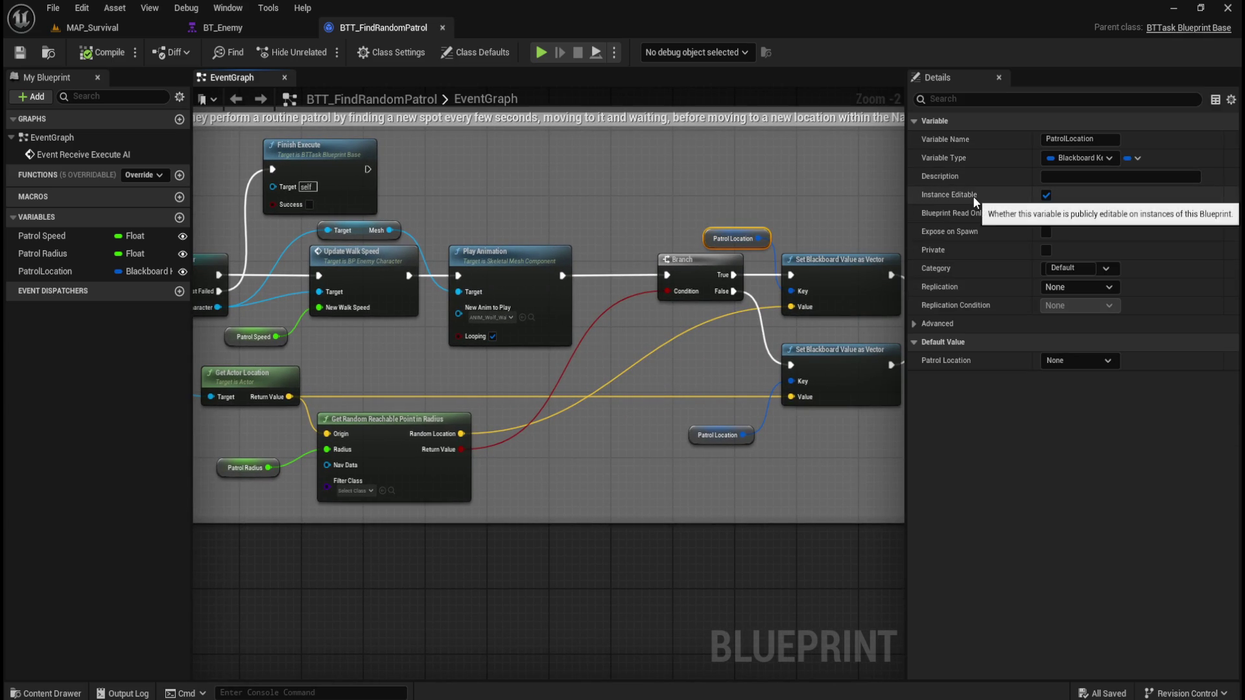
pyautogui.click(713, 435)
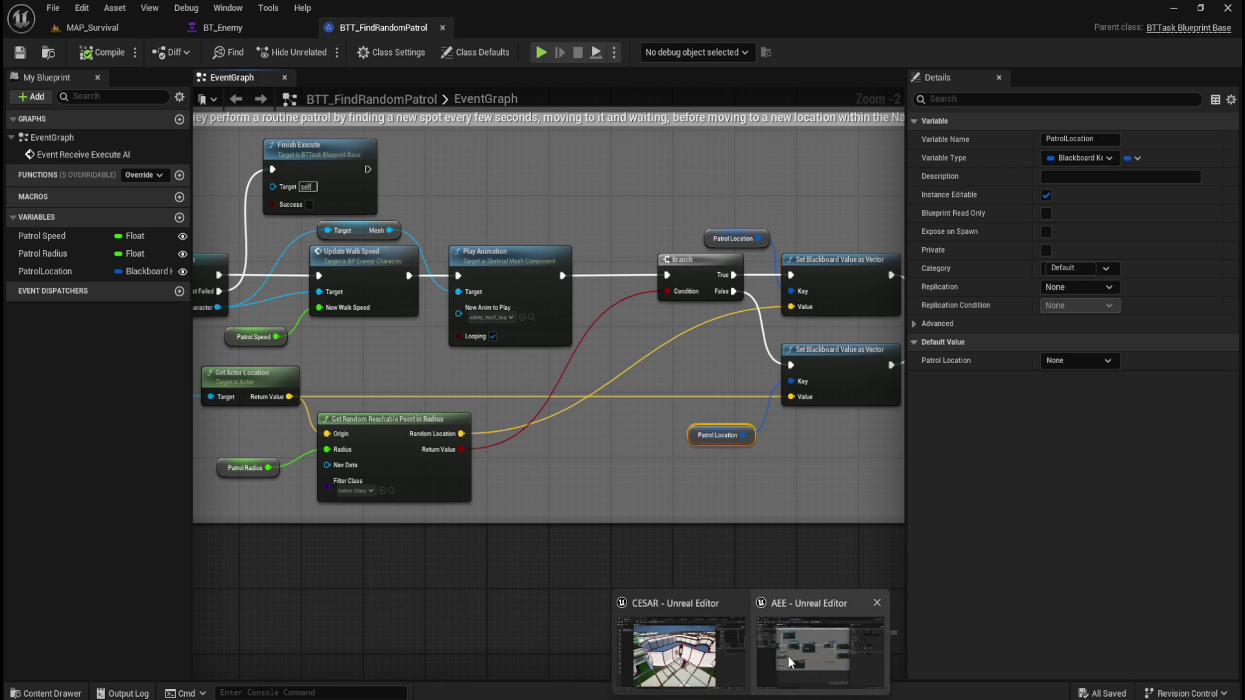
# - Make PatrolLocation Instance Editable in BTT_FindRandomPatrol and save the task
pyautogui.click(694, 648)
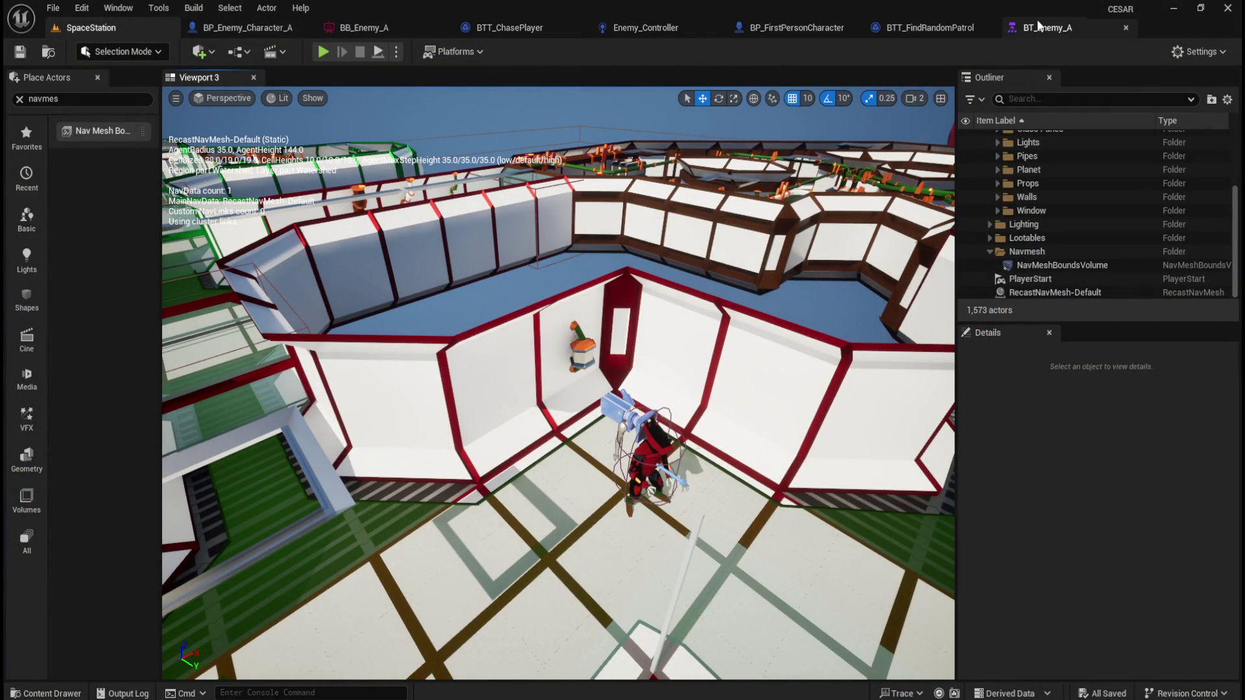
pyautogui.click(921, 24)
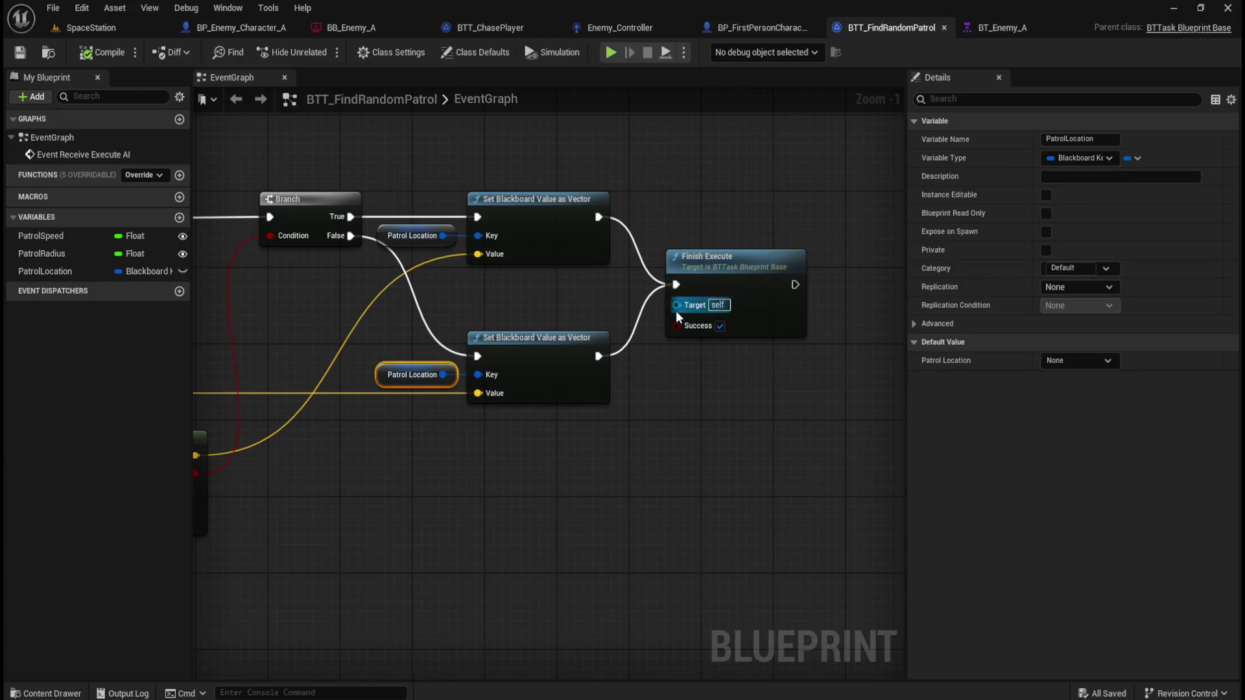
pyautogui.click(421, 231)
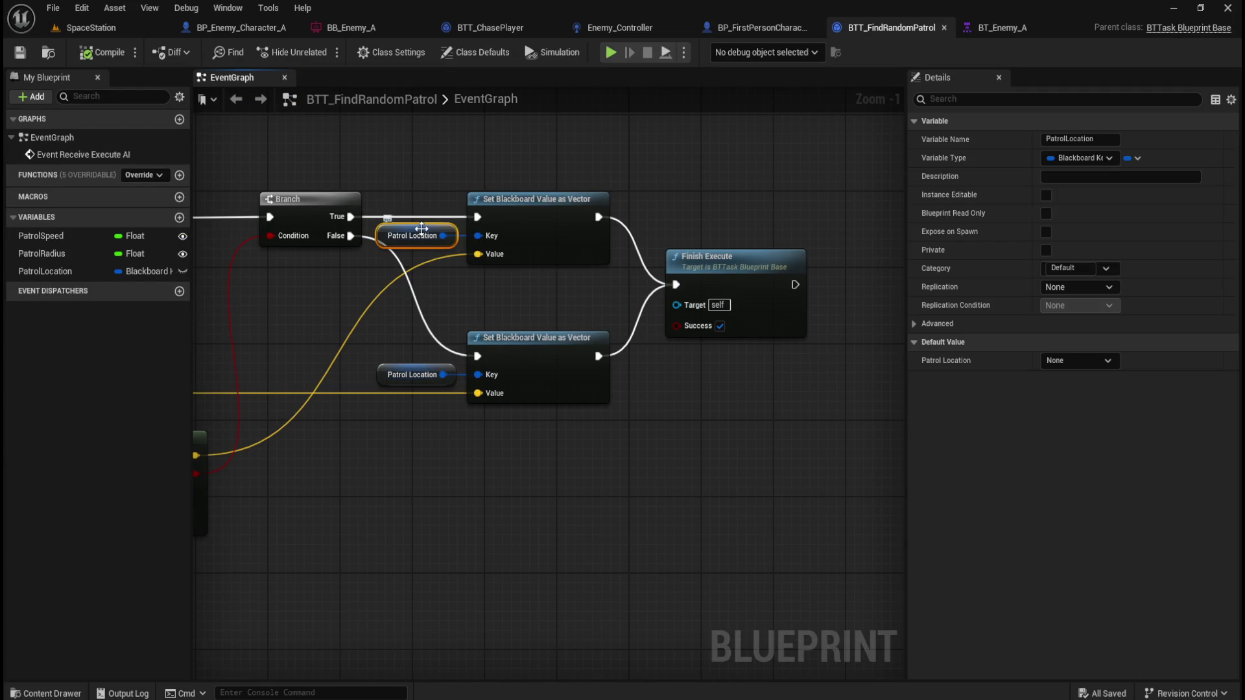
pyautogui.click(1047, 193)
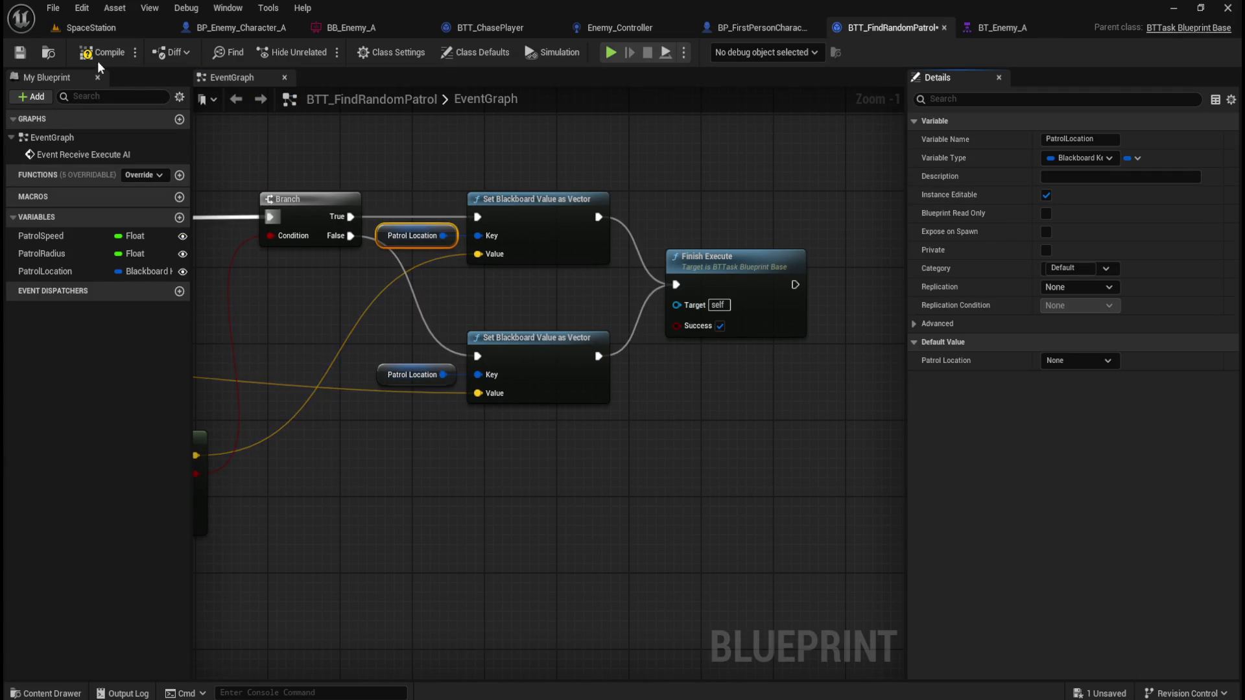
pyautogui.hotkey('ctrl', 's')
# - Simulate the SpaceStation level and move the view toward the enemy character
pyautogui.click(94, 27)
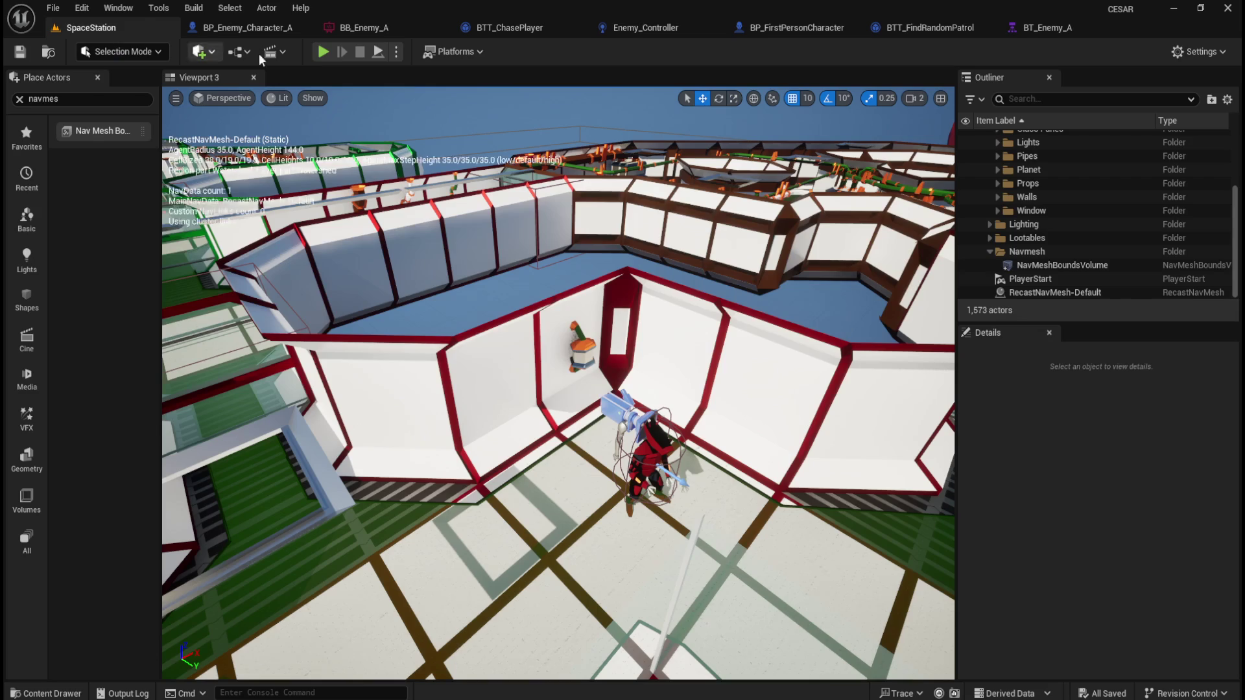
pyautogui.rightClick(559, 479)
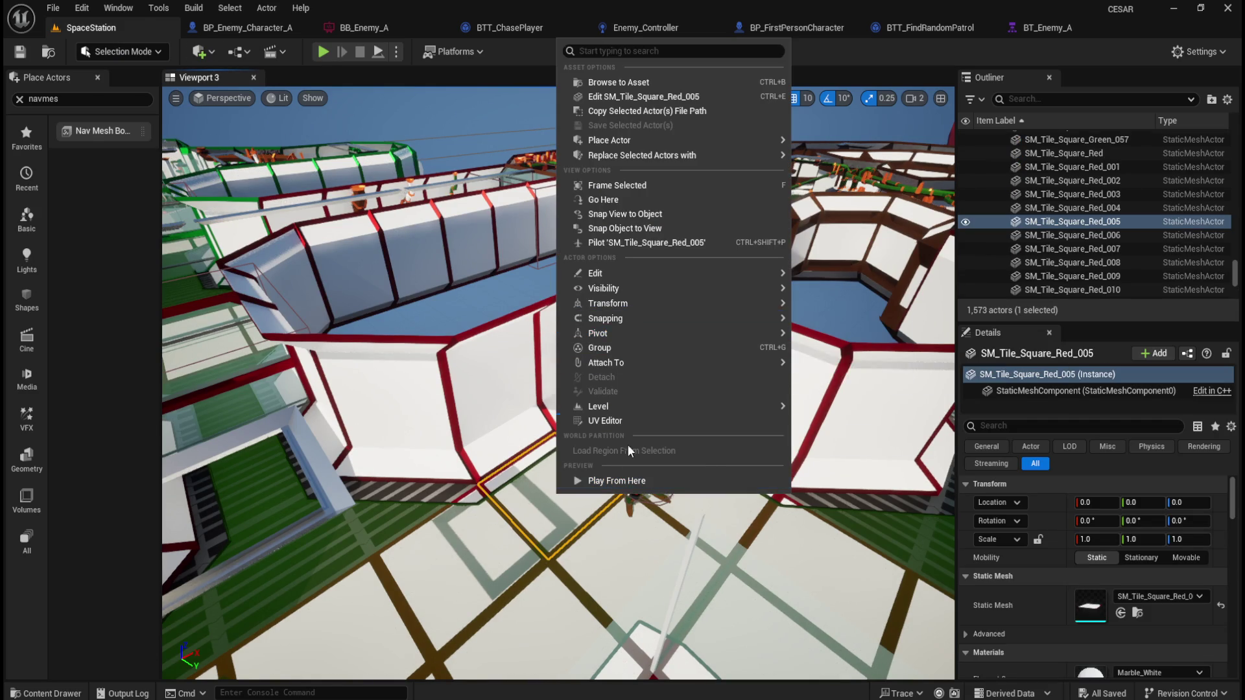
pyautogui.click(396, 51)
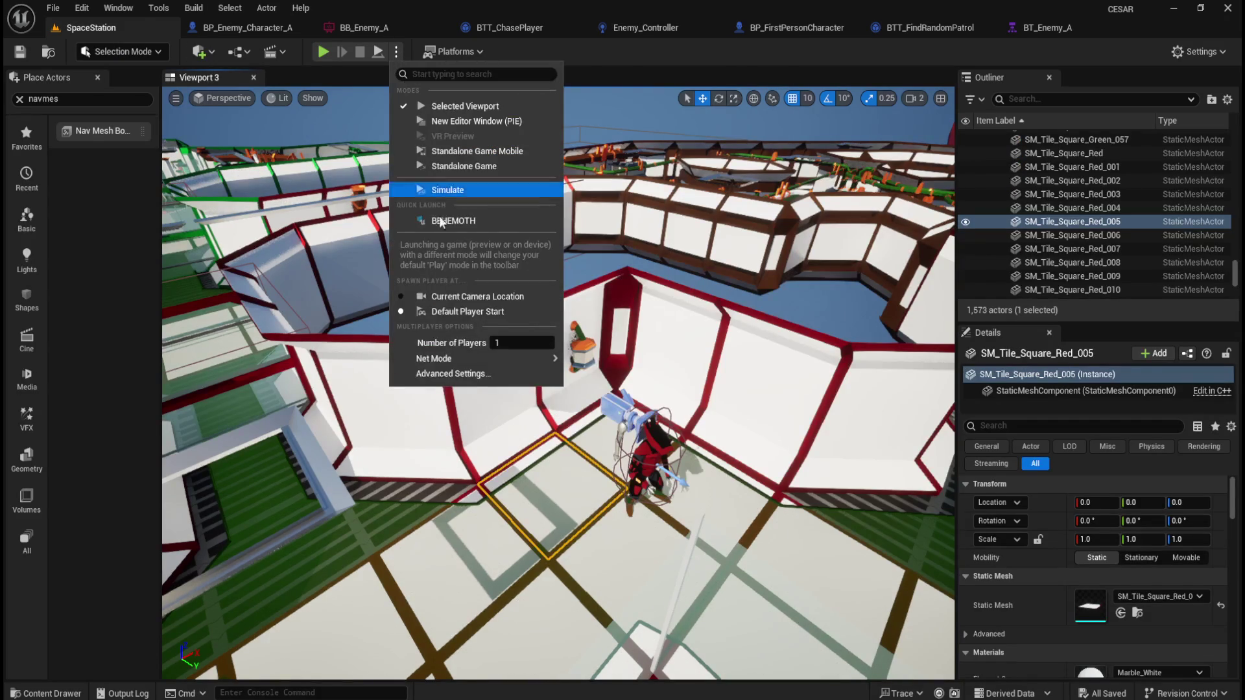
pyautogui.click(461, 190)
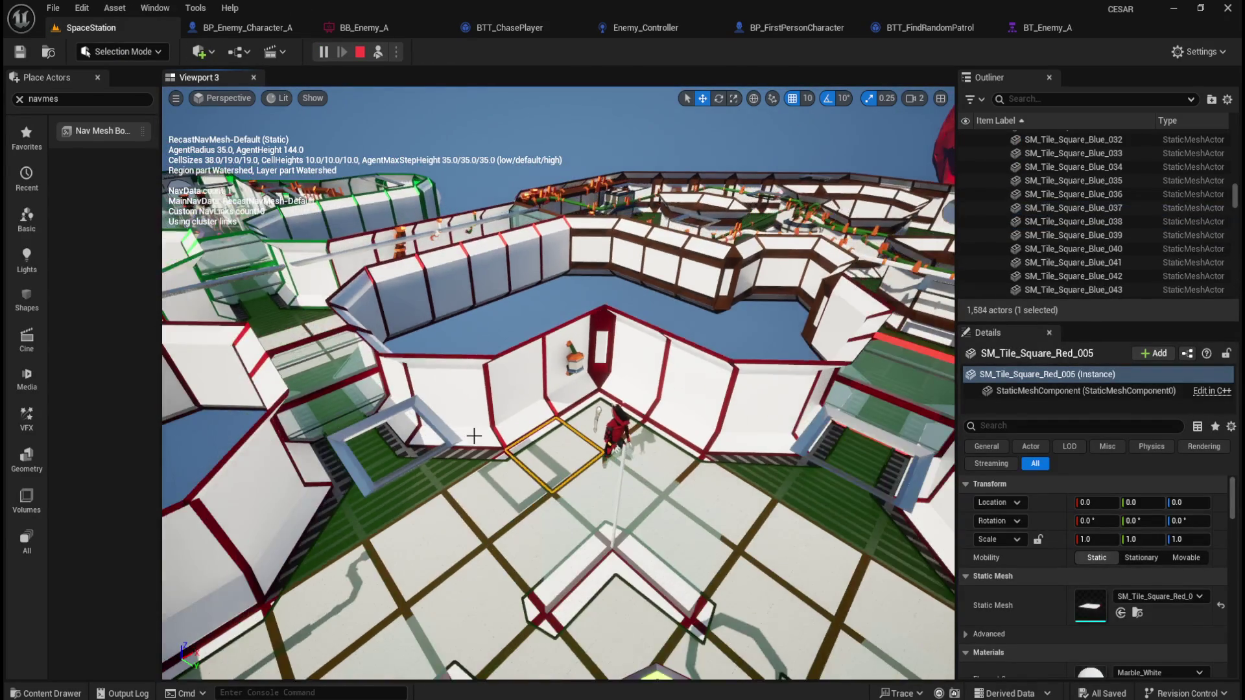
pyautogui.moveTo(474, 436); pyautogui.dragTo(558, 429)
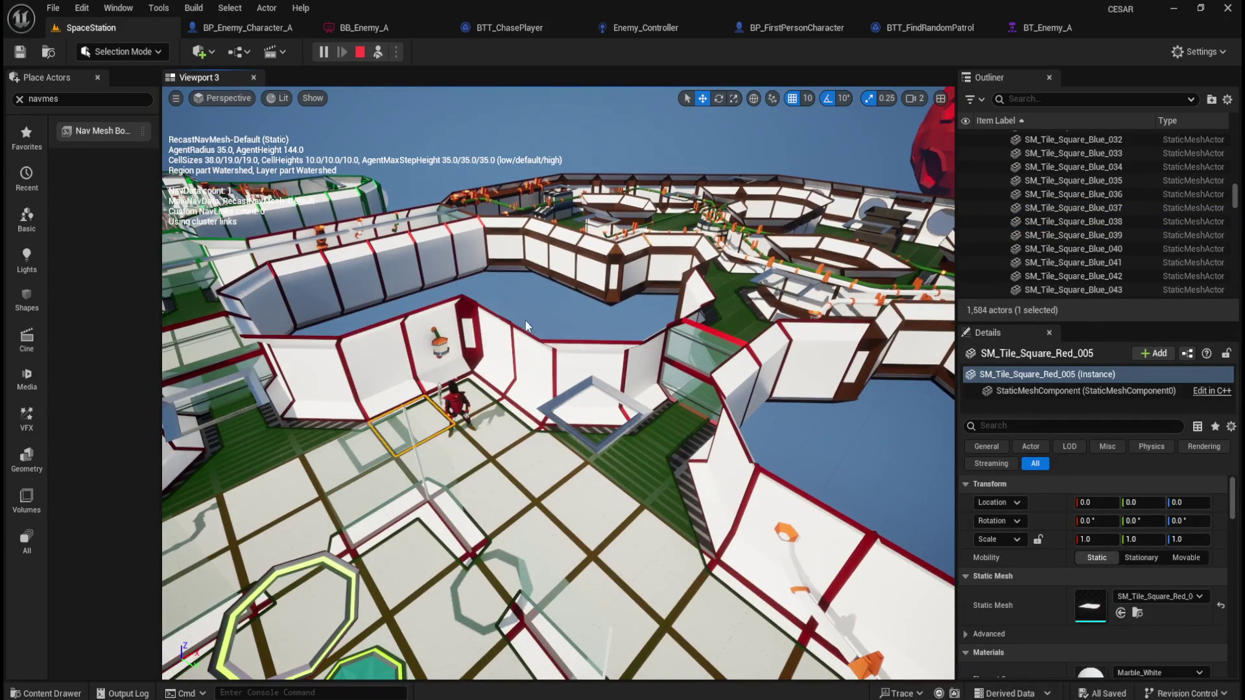
pyautogui.press('Escape')
pyautogui.moveTo(723, 324)
pyautogui.mouseDown()
pyautogui.moveTo(723, 280)
pyautogui.moveTo(716, 311)
pyautogui.mouseUp()
pyautogui.moveTo(631, 374)
pyautogui.mouseDown()
pyautogui.moveTo(632, 402)
pyautogui.moveTo(632, 387)
pyautogui.mouseUp()
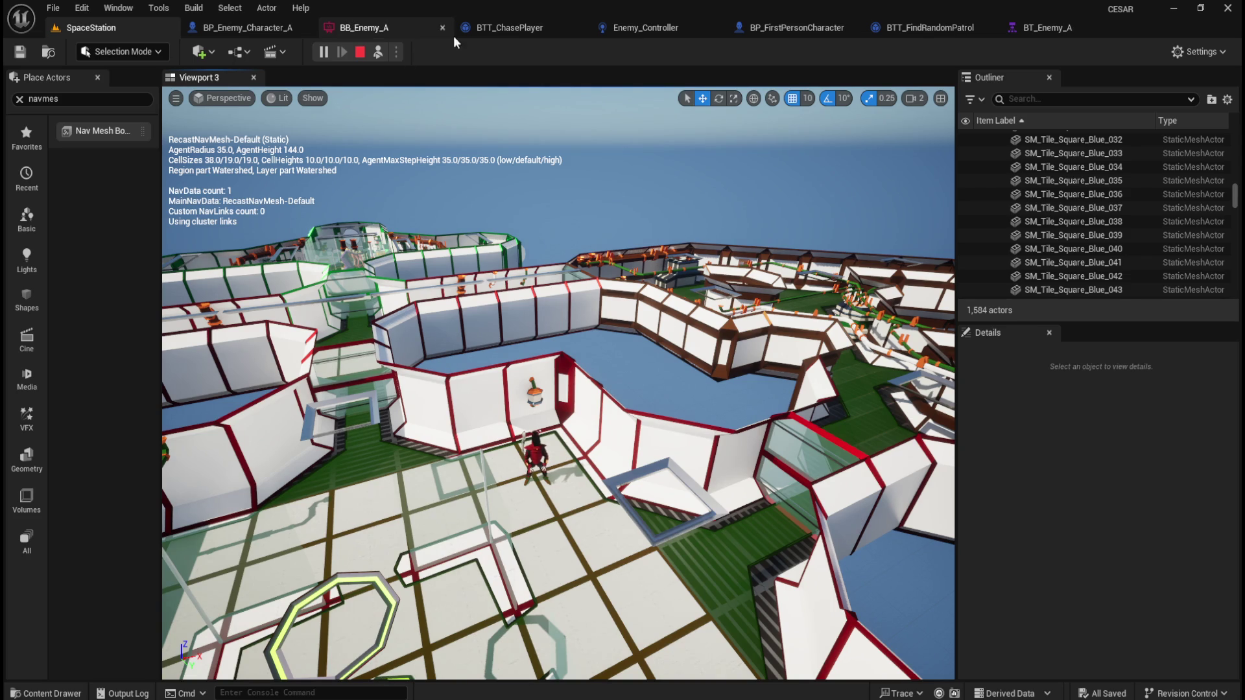
# - Inspect BB_Enemy_A and the BT_Enemy_A Chase Player branch during the simulation
pyautogui.click(400, 22)
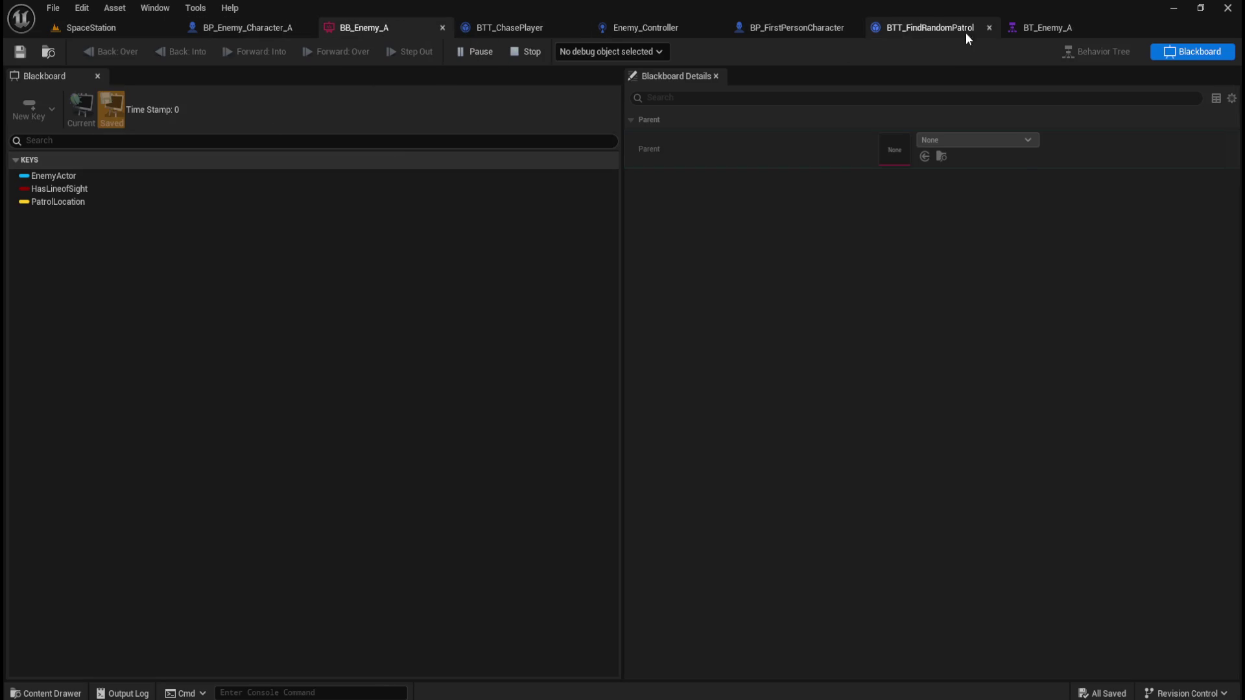
pyautogui.click(1044, 29)
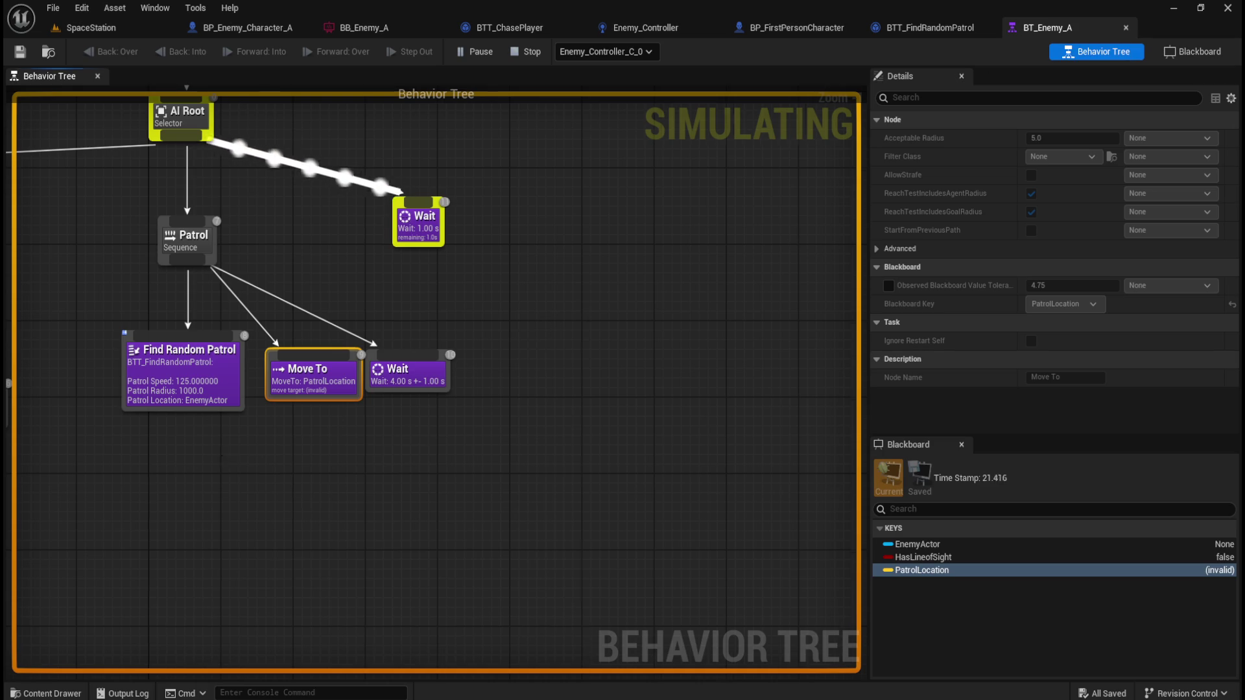
pyautogui.moveTo(220, 454); pyautogui.dragTo(439, 516)
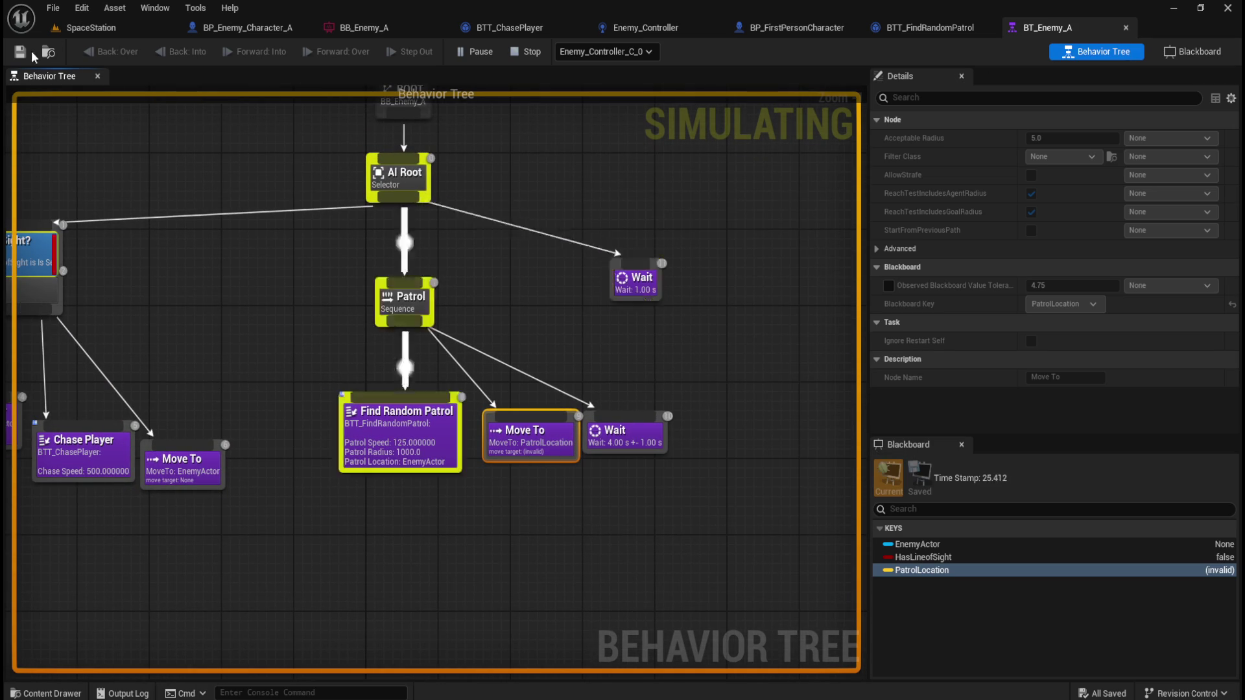
pyautogui.click(91, 28)
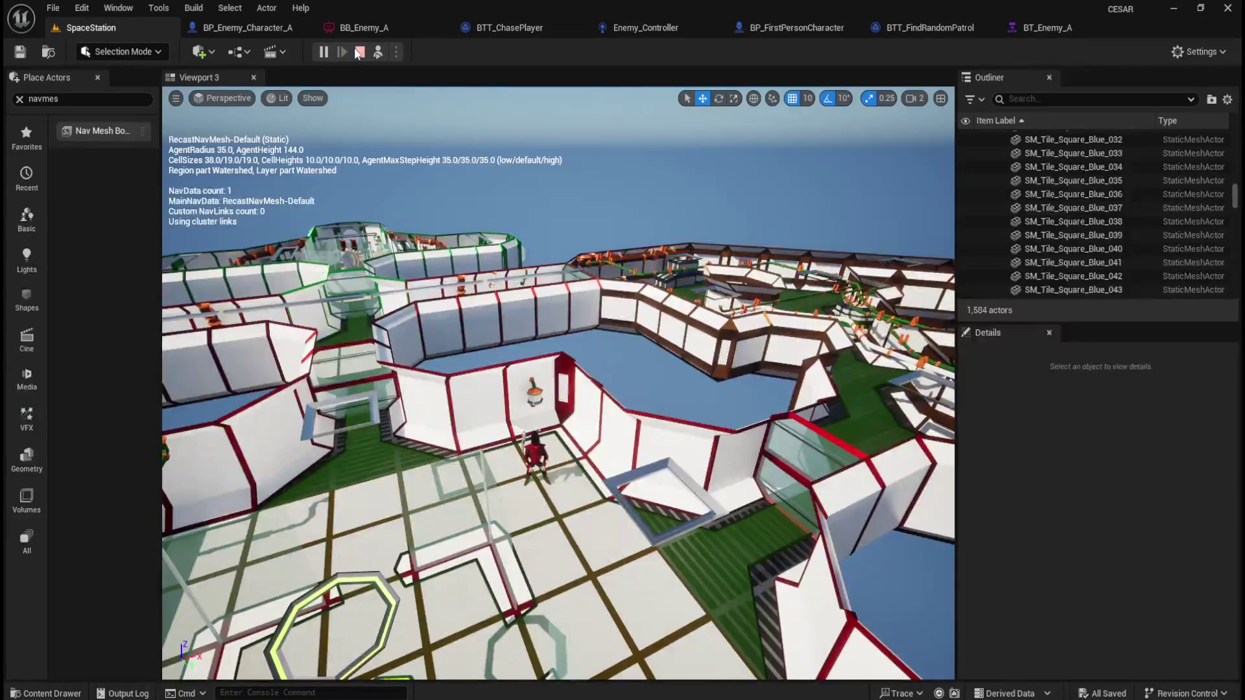
# - Simulate MAP_Survival in the AEE editor and check BT_Enemy's Move To task
pyautogui.click(804, 651)
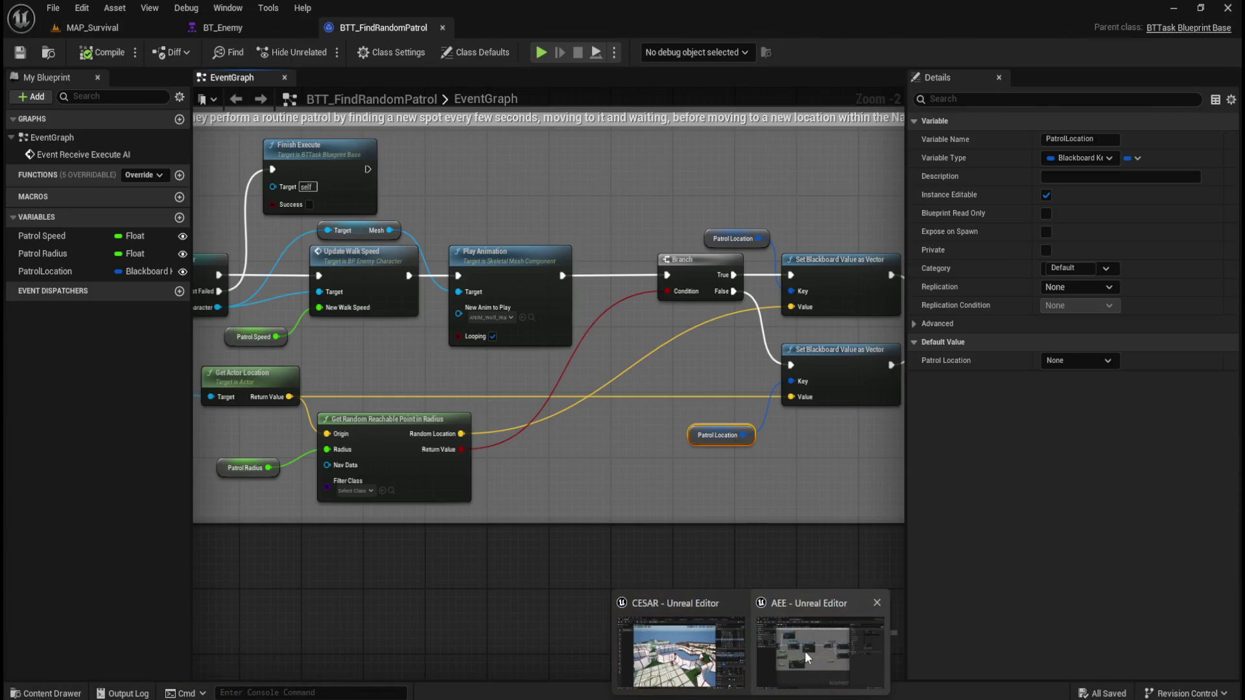
pyautogui.click(93, 27)
pyautogui.moveTo(519, 433); pyautogui.dragTo(477, 382)
pyautogui.click(396, 51)
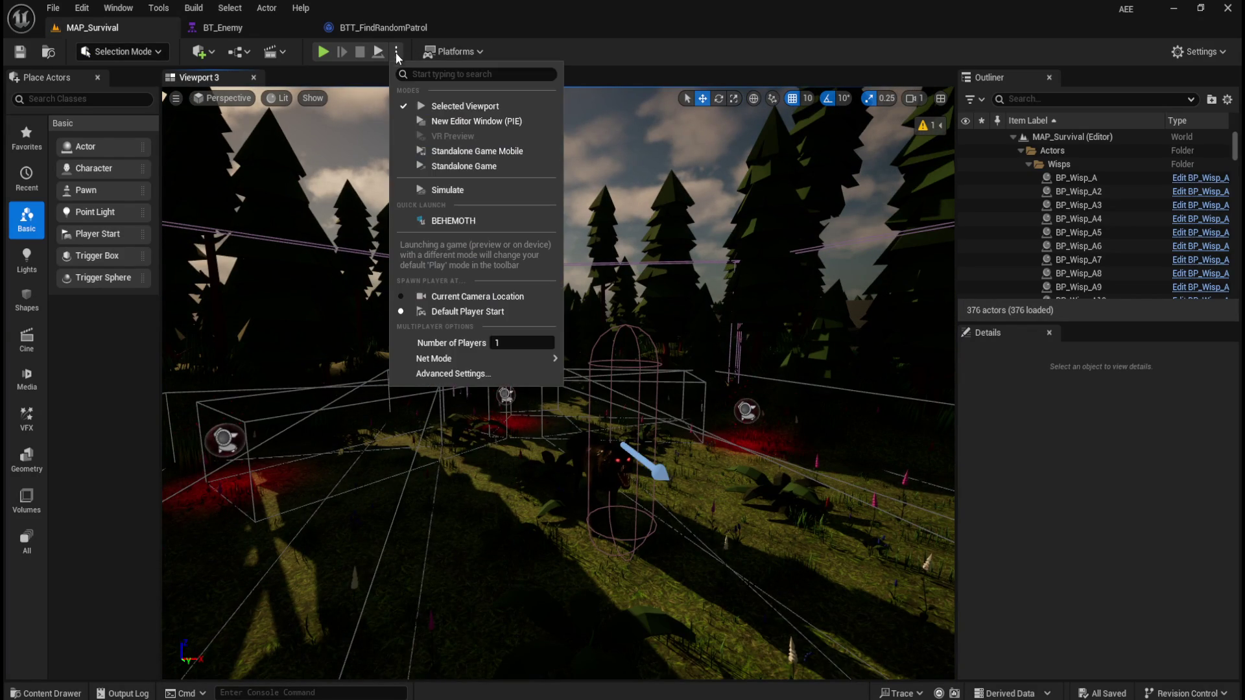
pyautogui.click(447, 189)
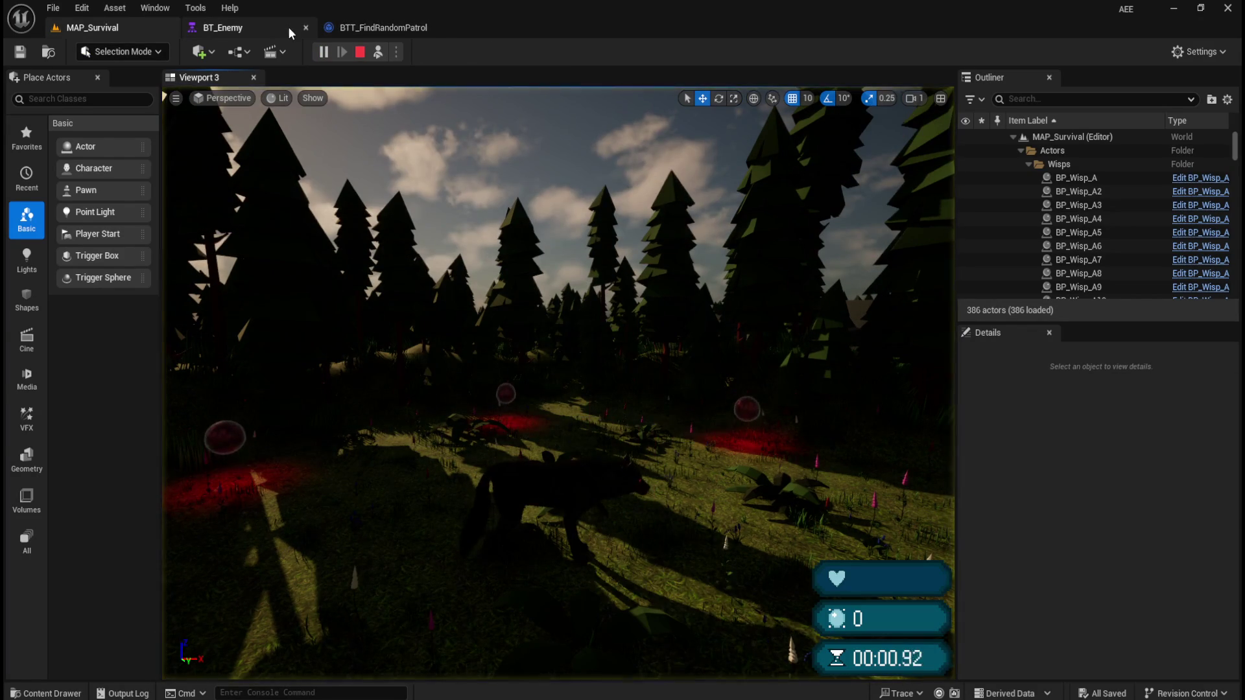
pyautogui.click(247, 27)
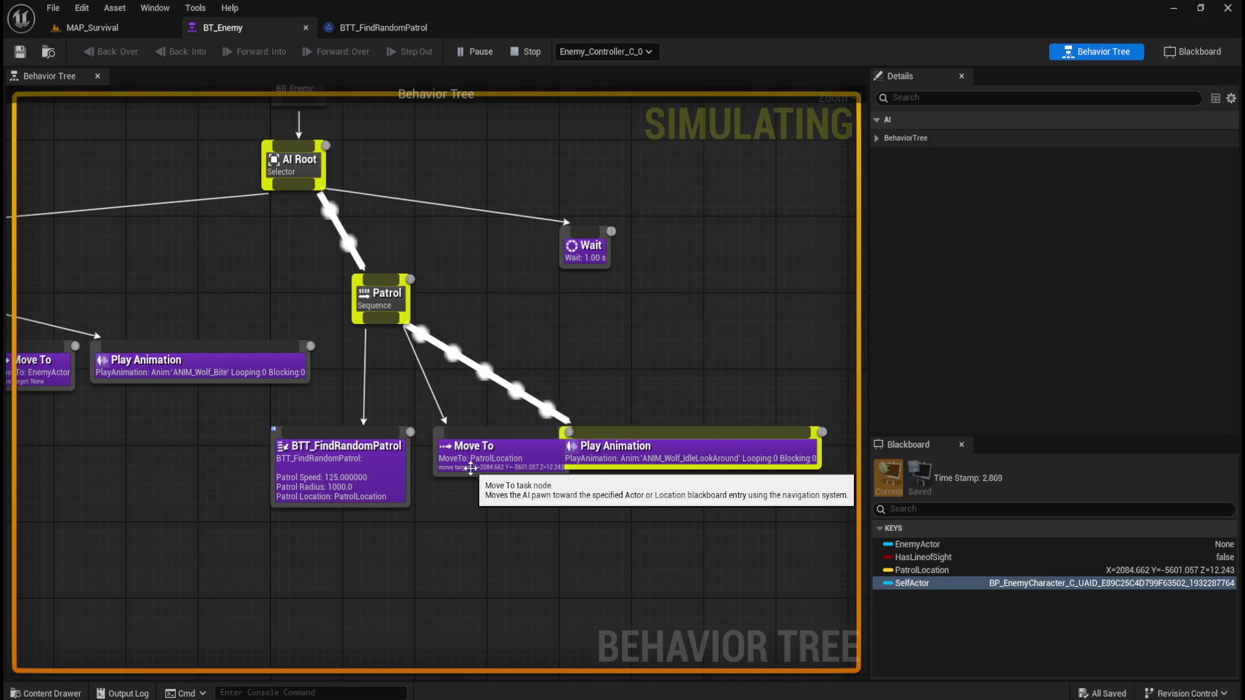
pyautogui.click(473, 461)
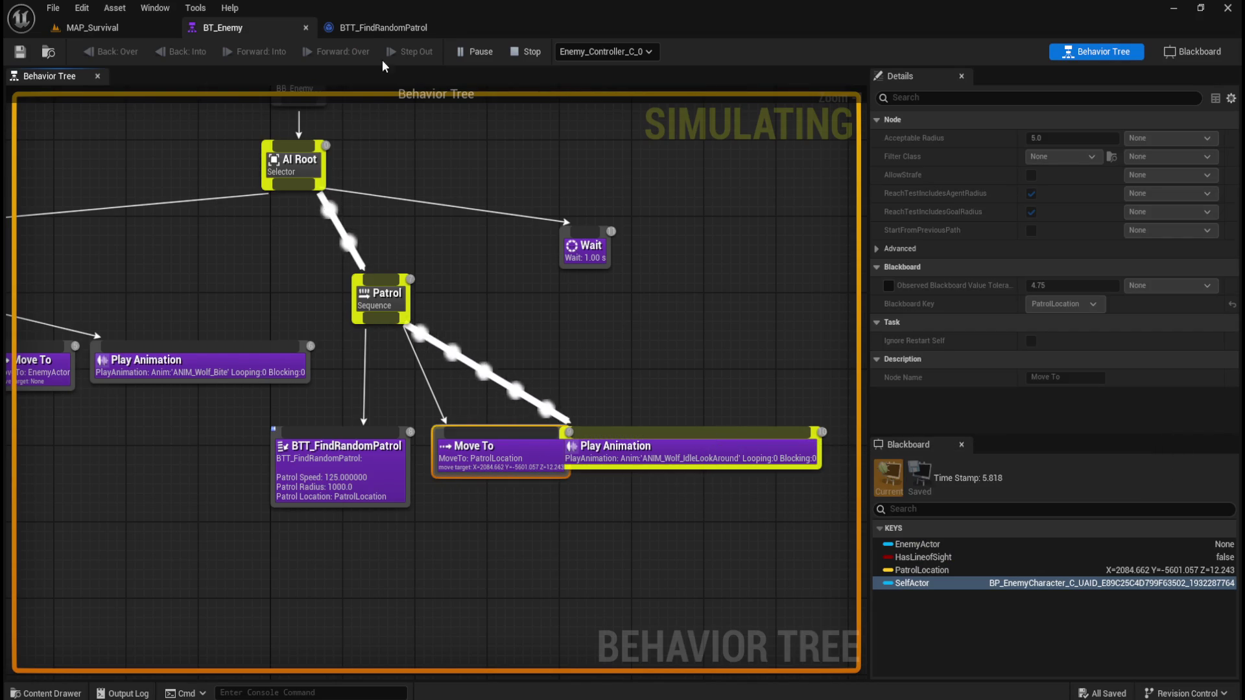
# - Bring up the working BTT_FindRandomPatrol EventGraph and zoom around its nodes for comparison
pyautogui.click(367, 28)
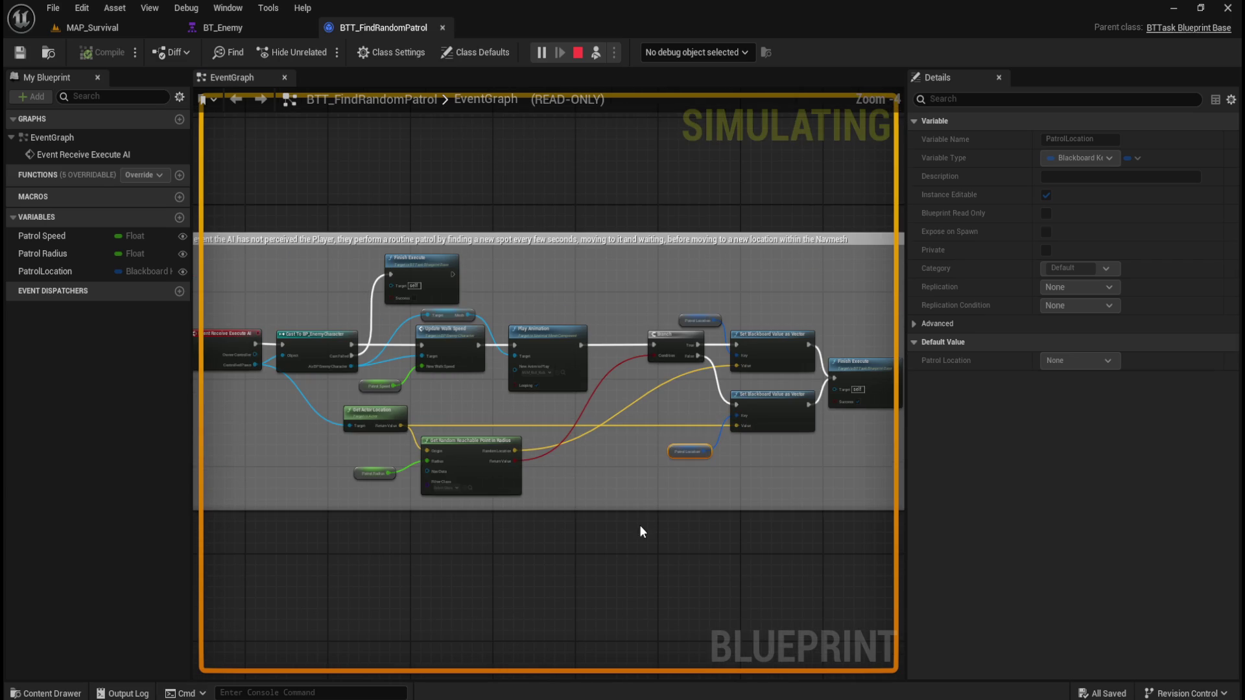
pyautogui.click(641, 532)
pyautogui.scroll(-3, 599, 457)
pyautogui.scroll(3, 658, 479)
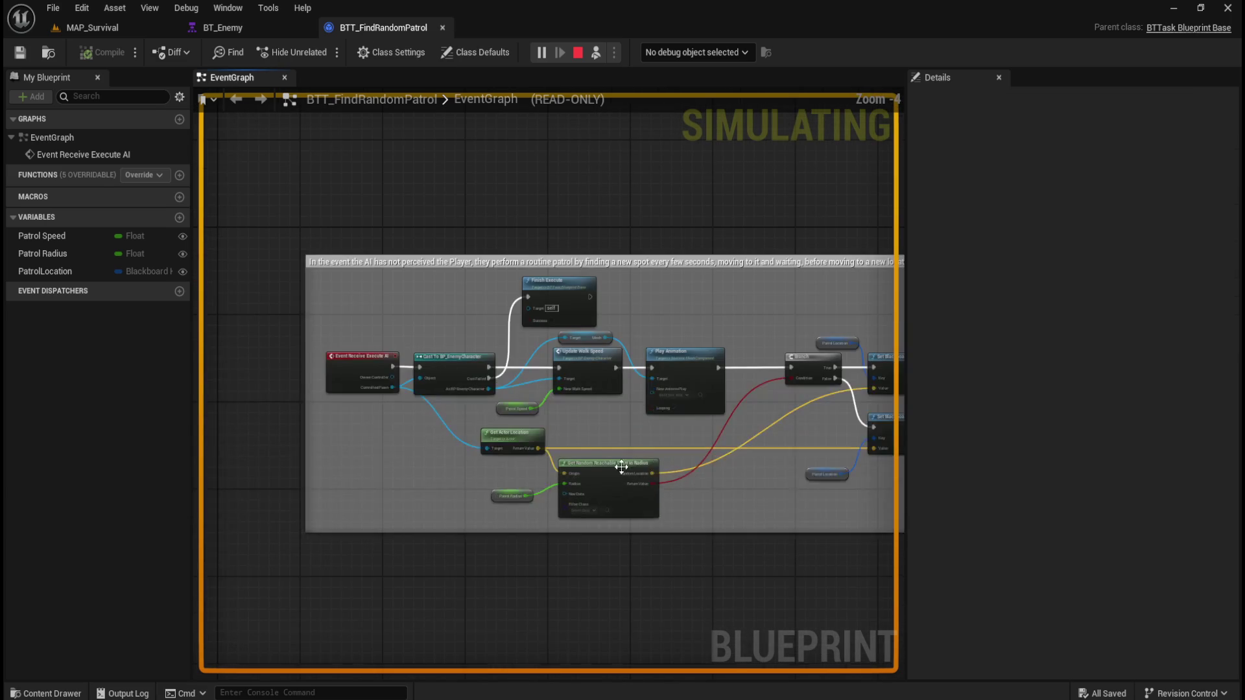
pyautogui.scroll(2, 733, 537)
pyautogui.scroll(-2, 730, 538)
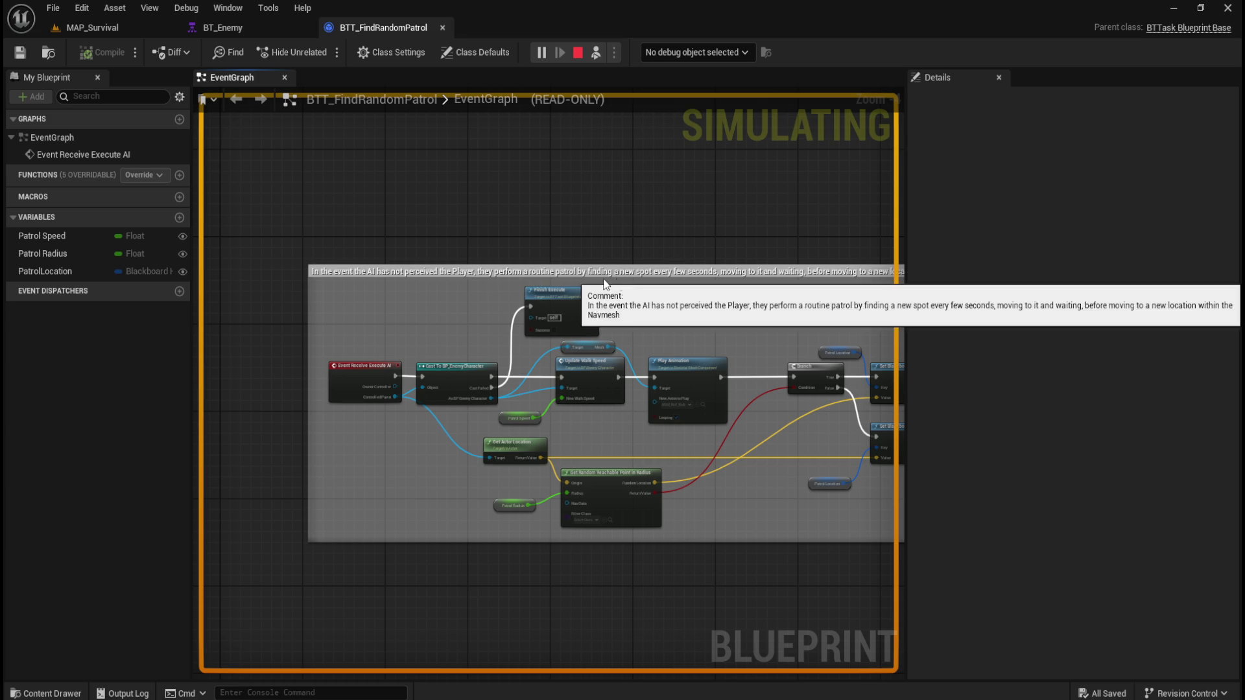
pyautogui.moveTo(706, 237)
pyautogui.mouseDown()
pyautogui.moveTo(670, 222)
pyautogui.moveTo(529, 230)
pyautogui.moveTo(725, 197)
pyautogui.mouseUp()
pyautogui.scroll(3, 601, 478)
pyautogui.scroll(1, 649, 496)
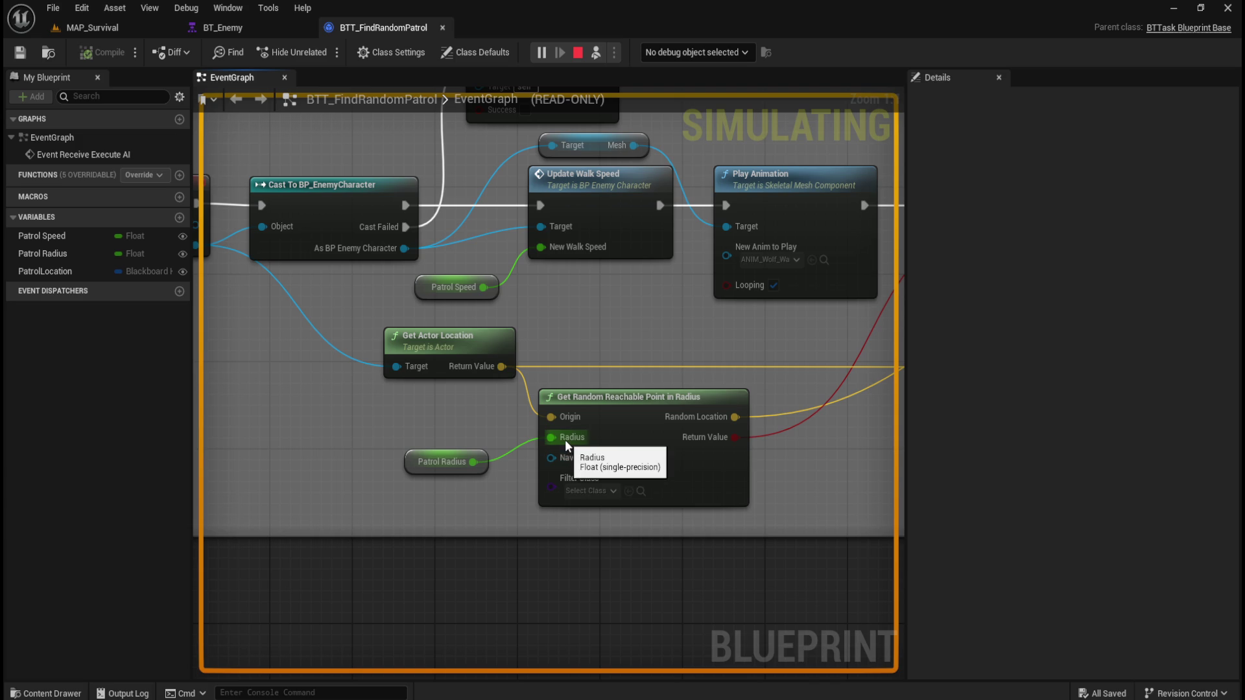
pyautogui.scroll(-3, 443, 421)
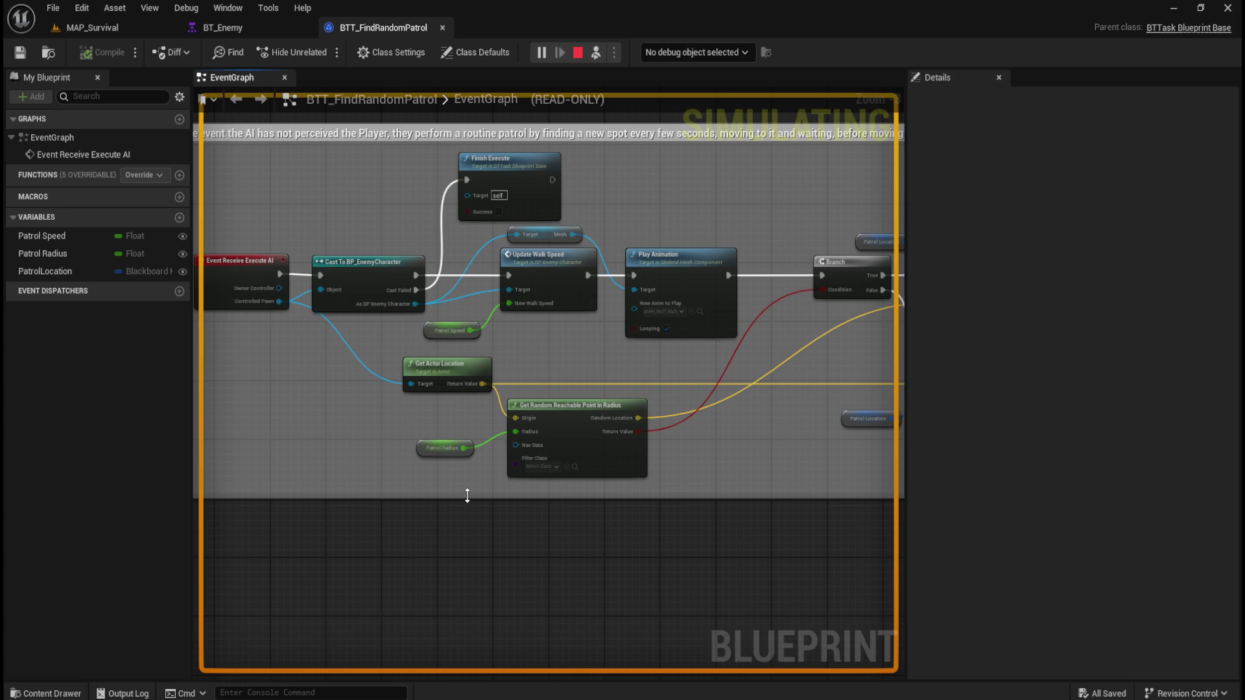
pyautogui.scroll(-2, 467, 496)
pyautogui.scroll(1, 466, 496)
pyautogui.scroll(-1, 431, 493)
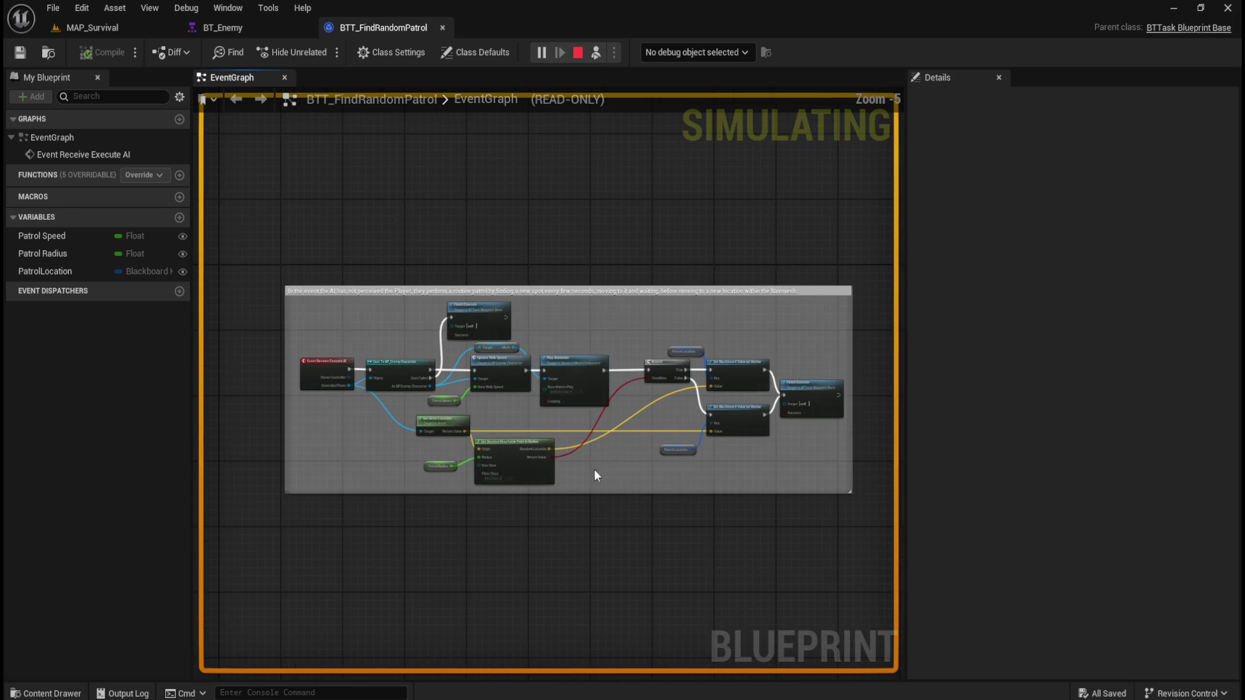
pyautogui.scroll(1, 713, 458)
pyautogui.scroll(-1, 585, 502)
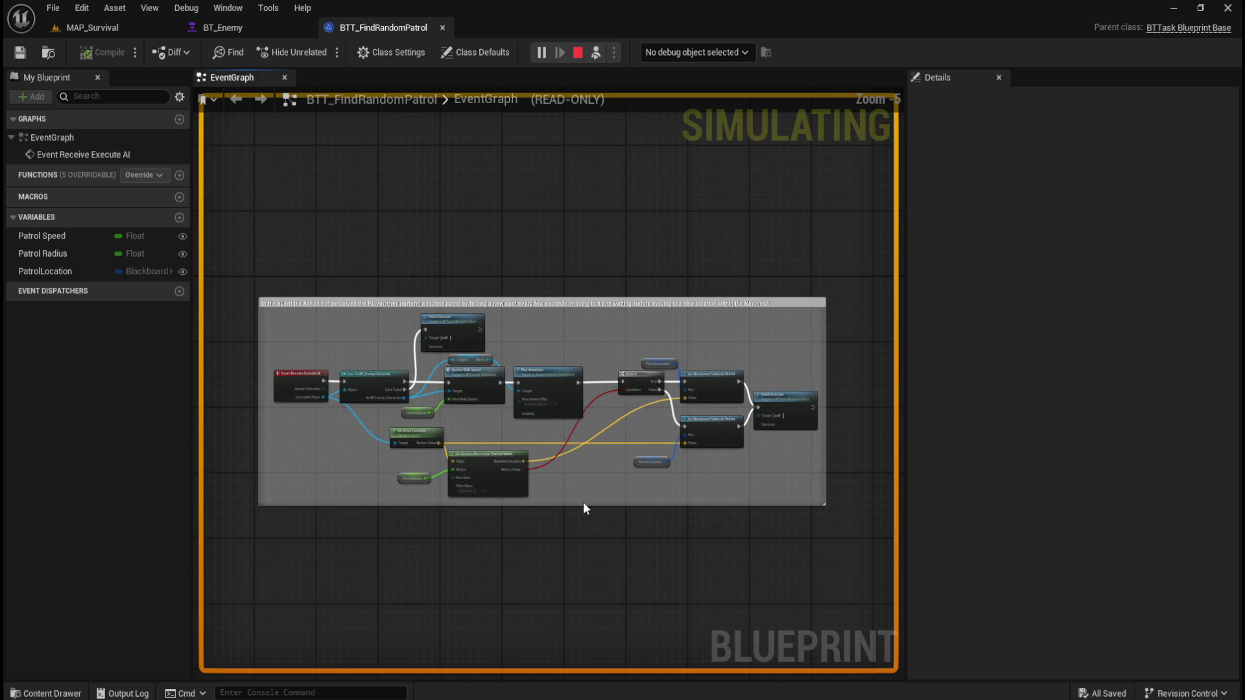
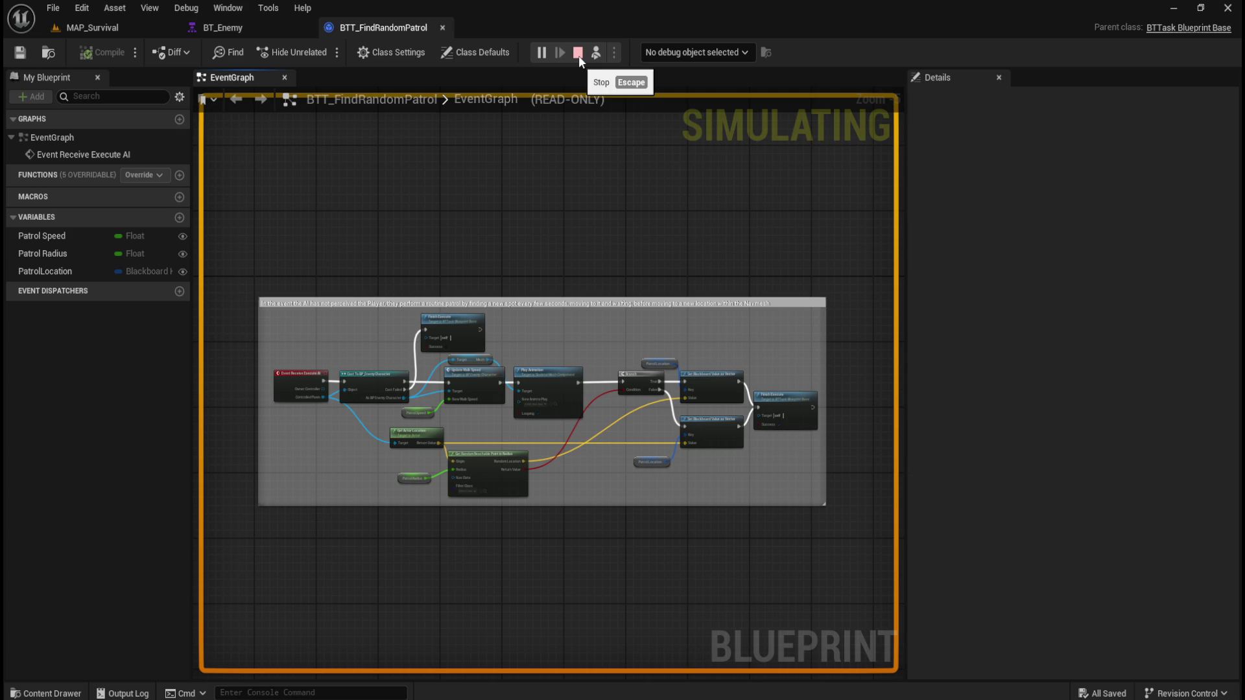
# - Watch the BT_Enemy tree run, then stop the MAP_Survival simulation and dismiss the errors notice
pyautogui.click(219, 28)
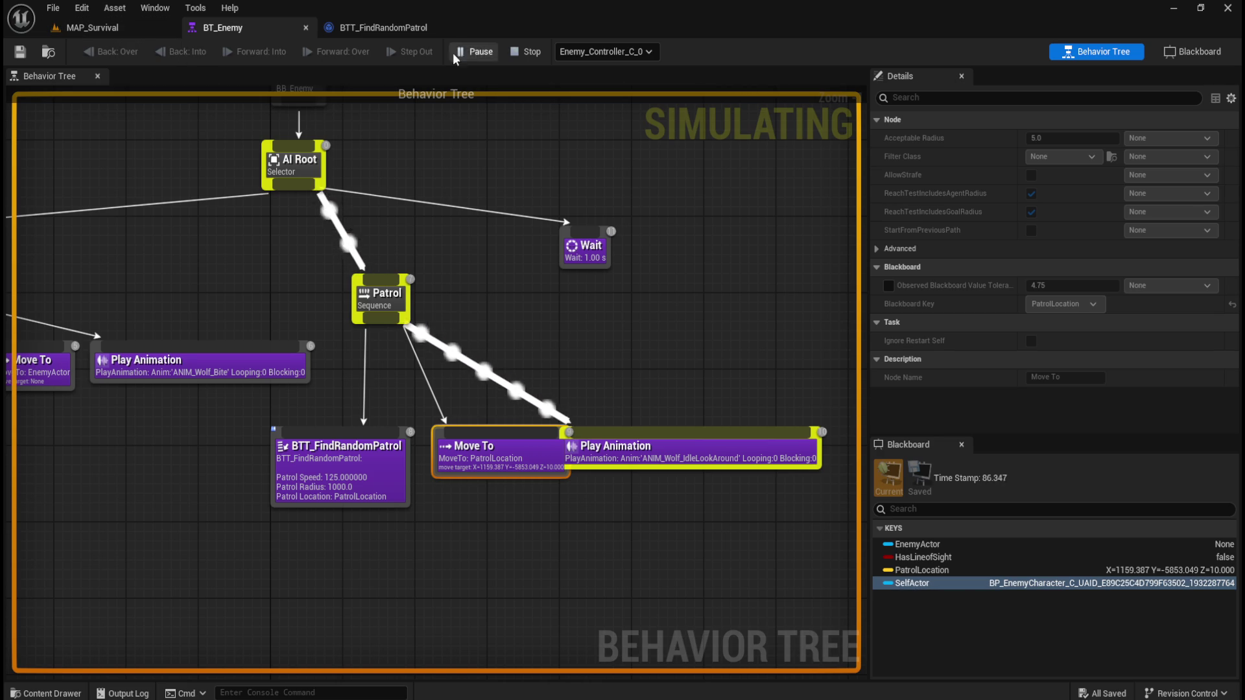
pyautogui.click(108, 26)
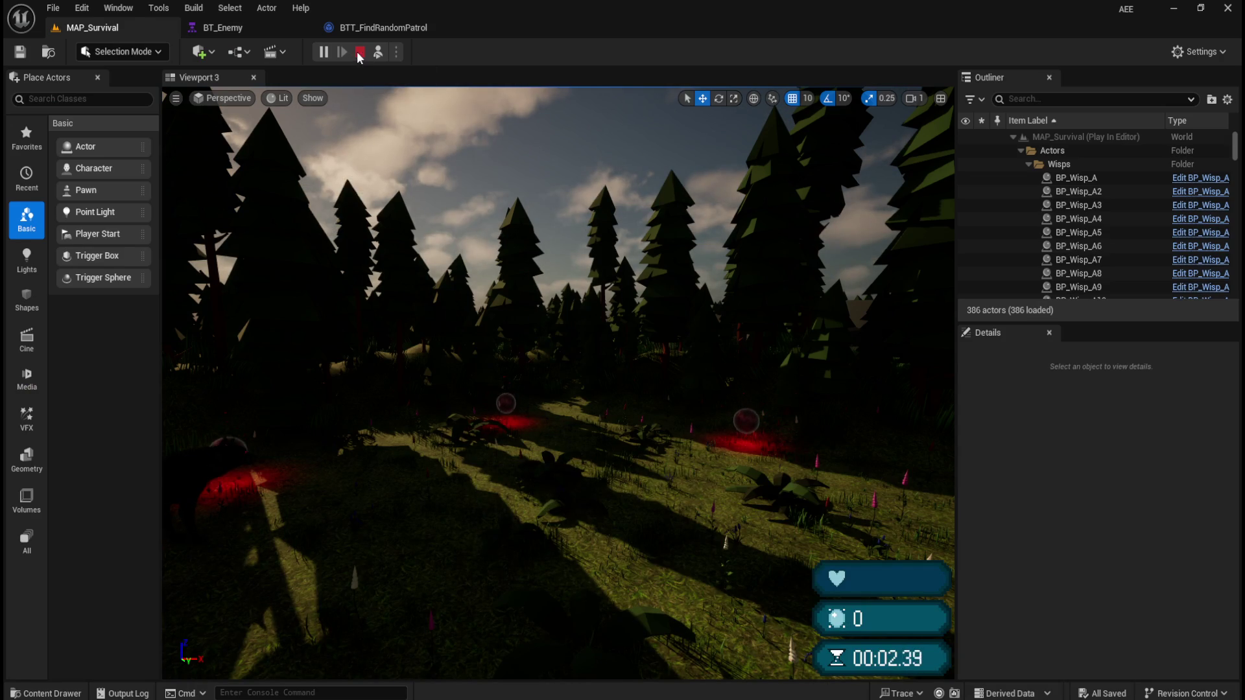
pyautogui.click(360, 52)
pyautogui.click(903, 176)
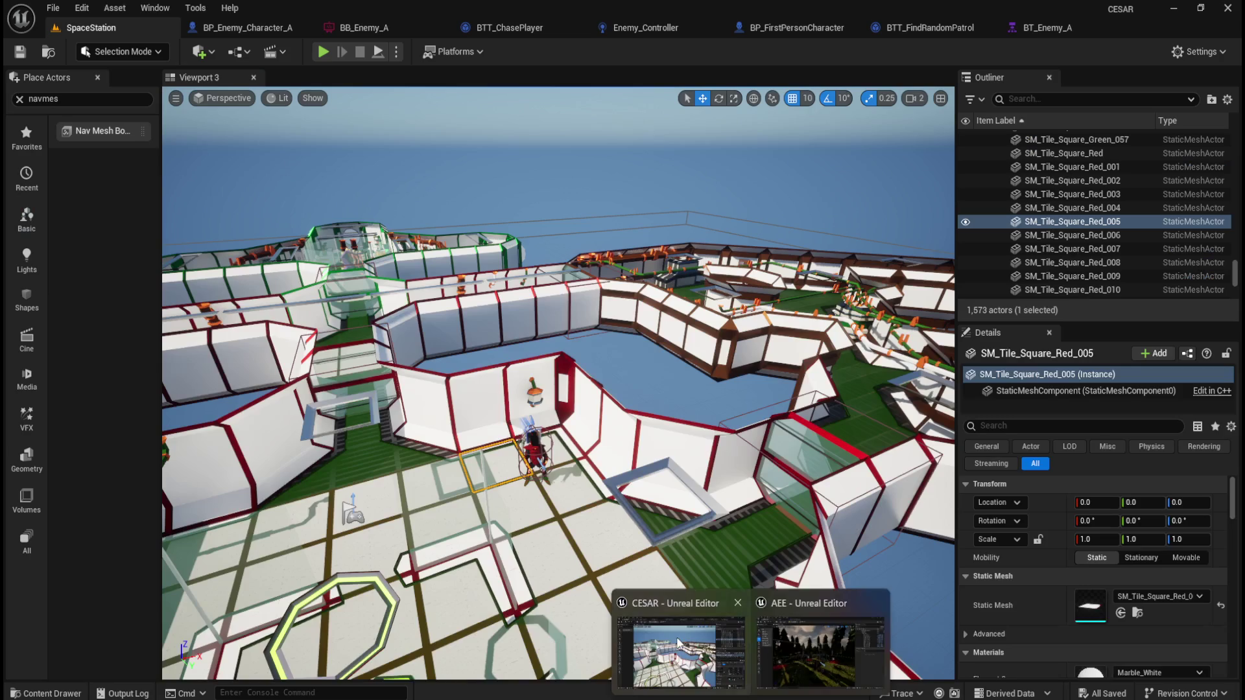
# - Open the BB_Enemy_A blackboard, add an Object key, then delete the stray ObjectKey entry
pyautogui.click(693, 642)
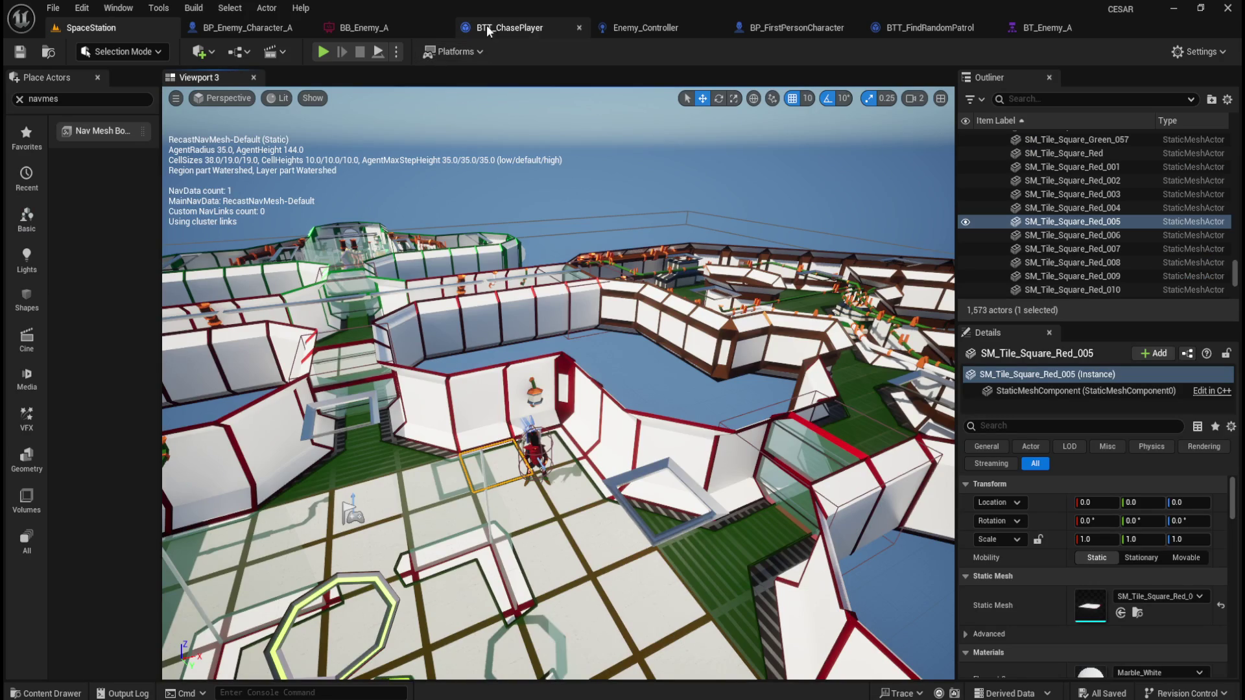
pyautogui.click(381, 21)
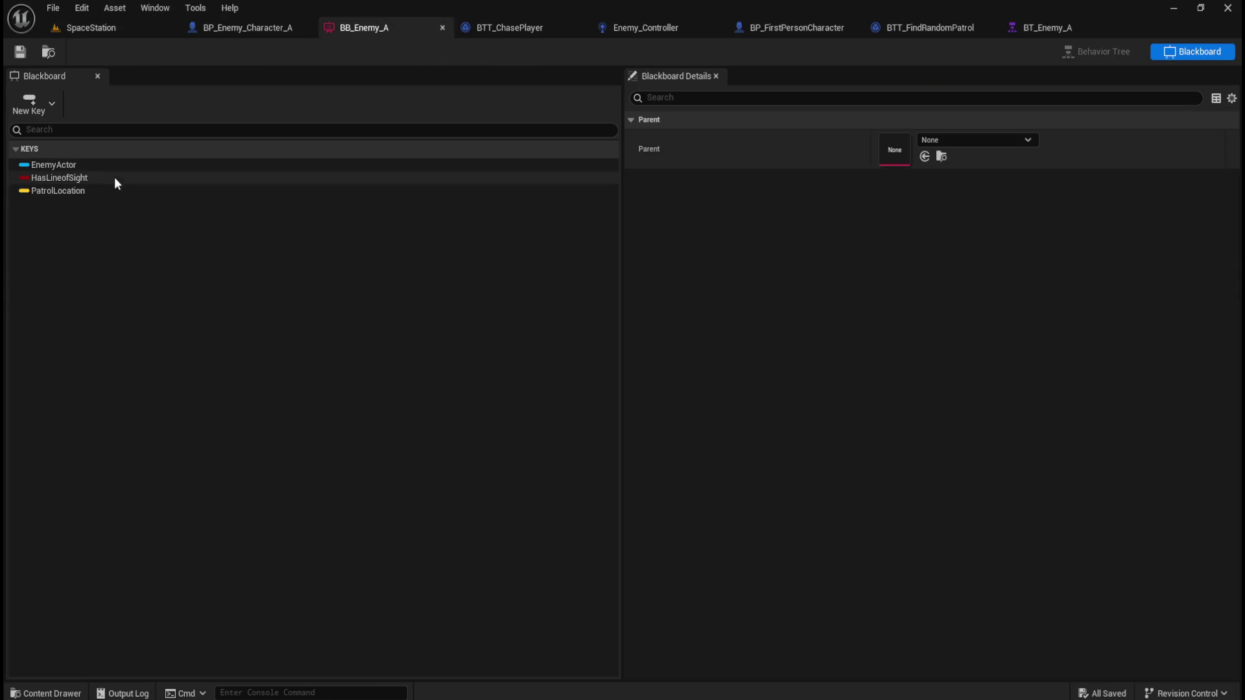
pyautogui.click(45, 107)
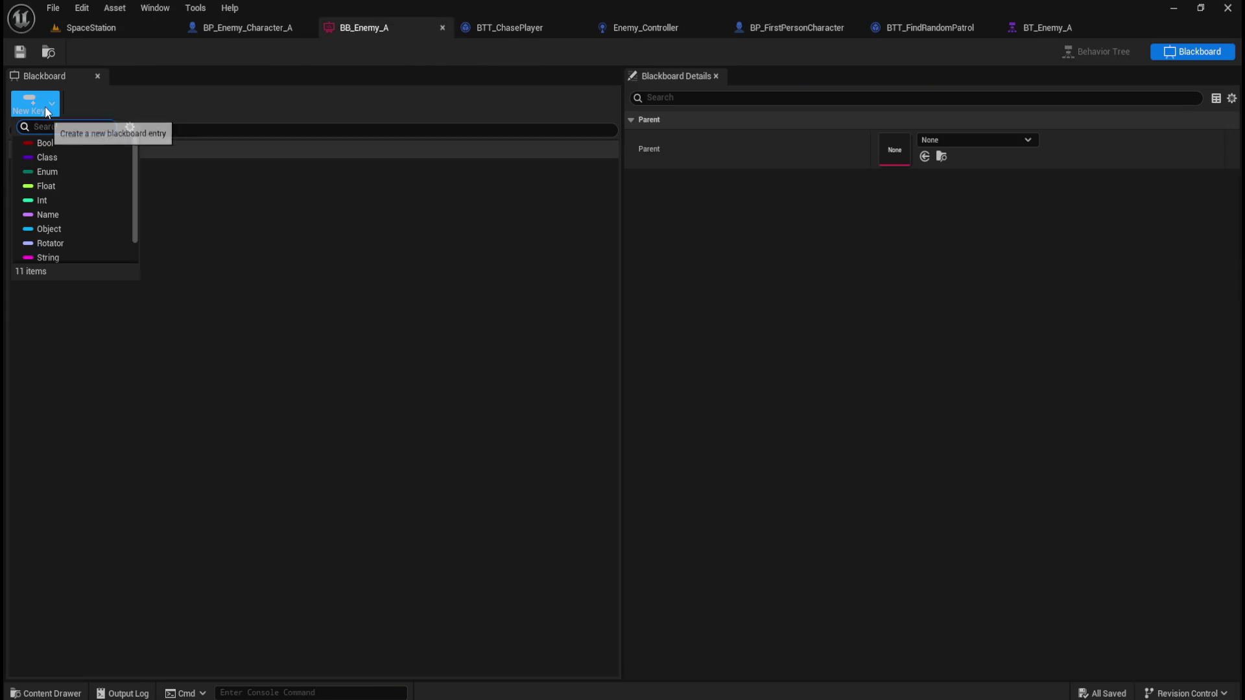
pyautogui.click(61, 228)
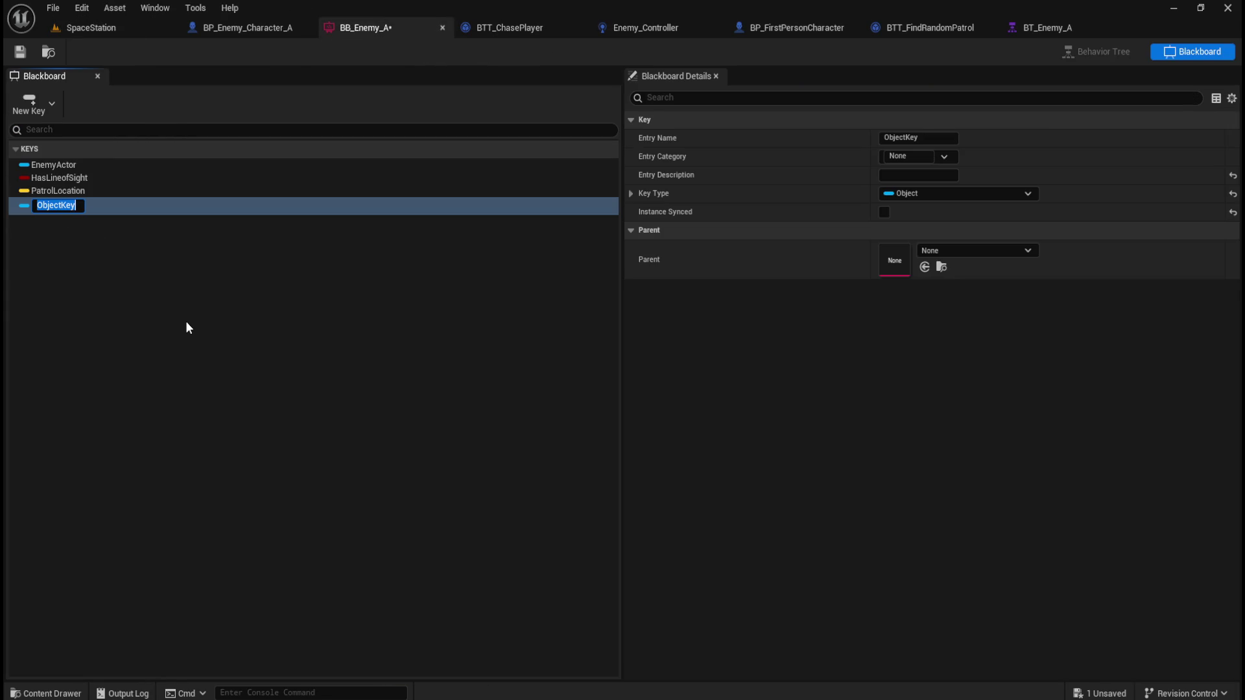
pyautogui.click(79, 240)
pyautogui.click(57, 204)
pyautogui.rightClick(57, 206)
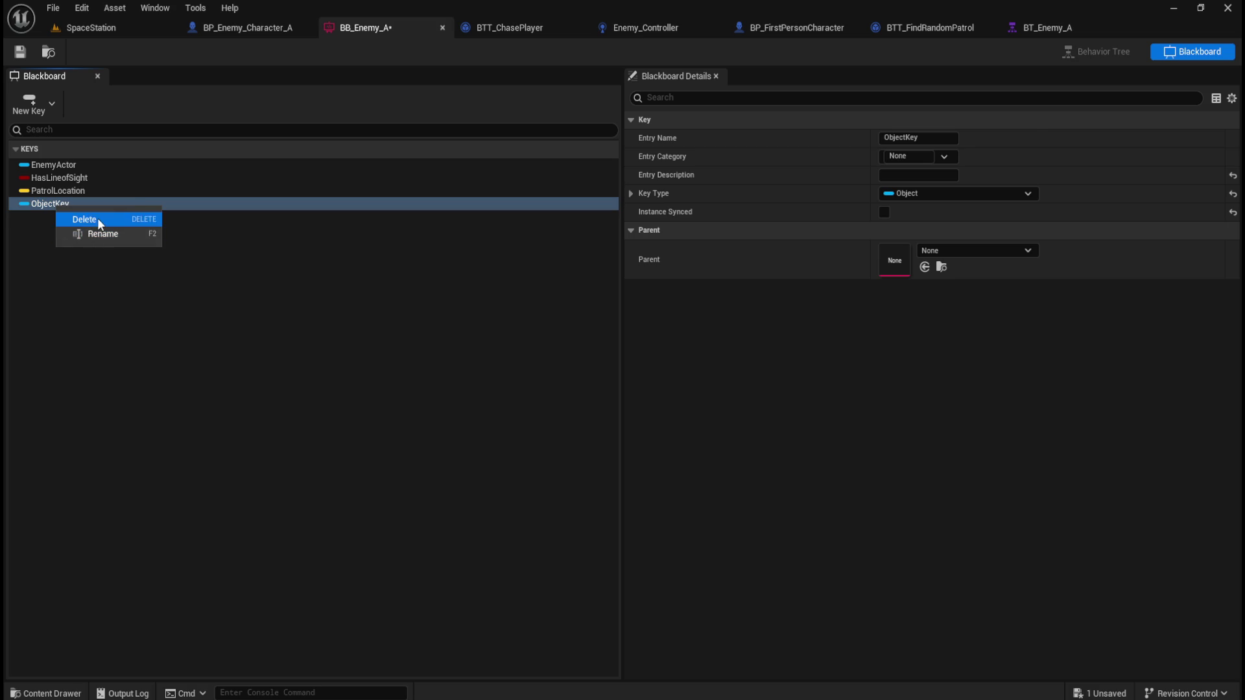
pyautogui.click(85, 219)
pyautogui.click(60, 165)
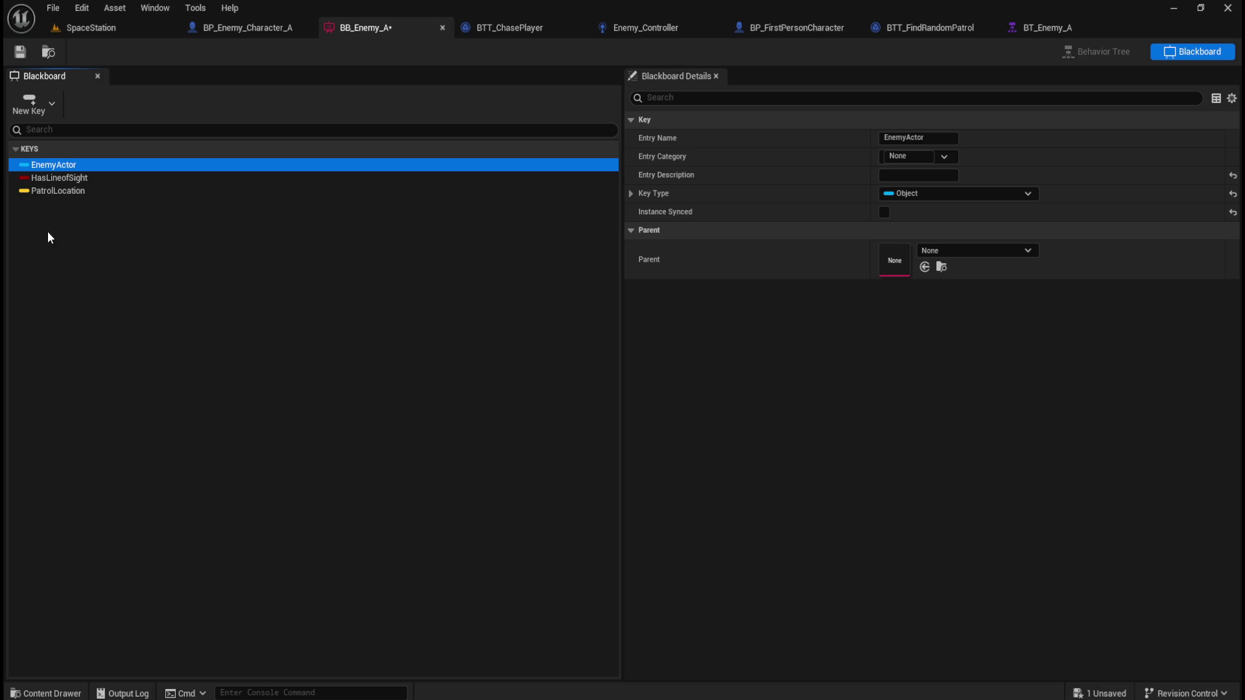
# - Add an Object key named SelfActor to BB_Enemy_A and save the blackboard
pyautogui.click(39, 106)
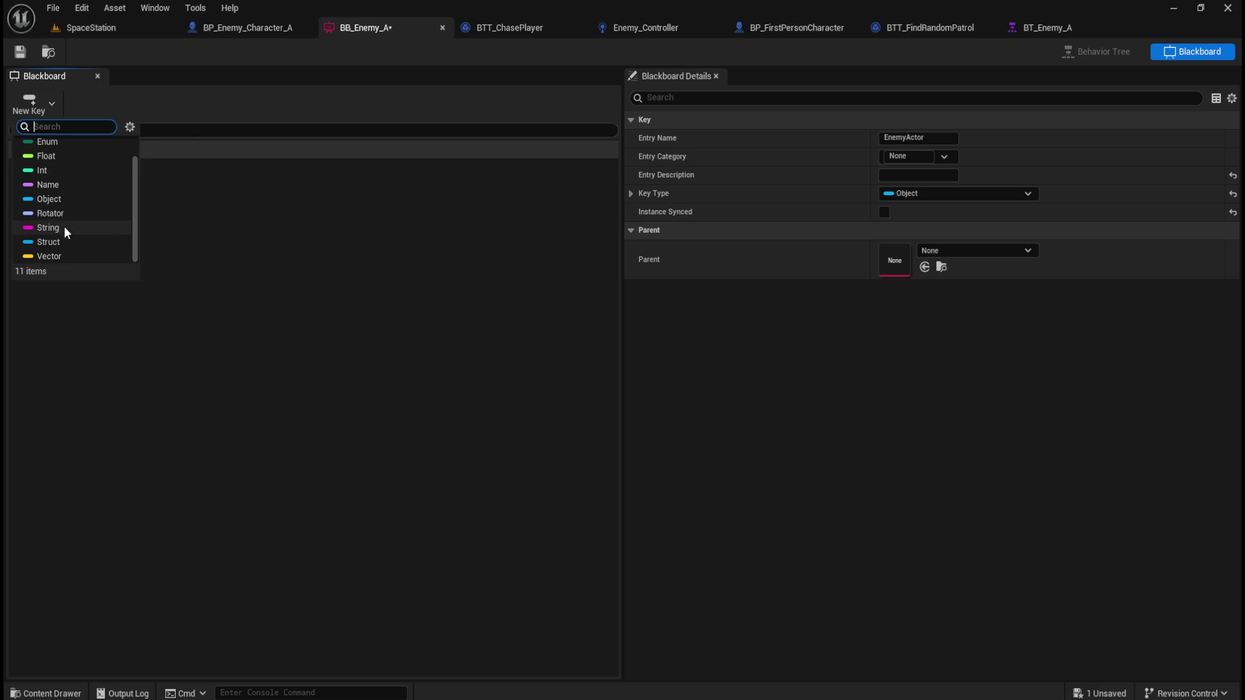
pyautogui.click(65, 193)
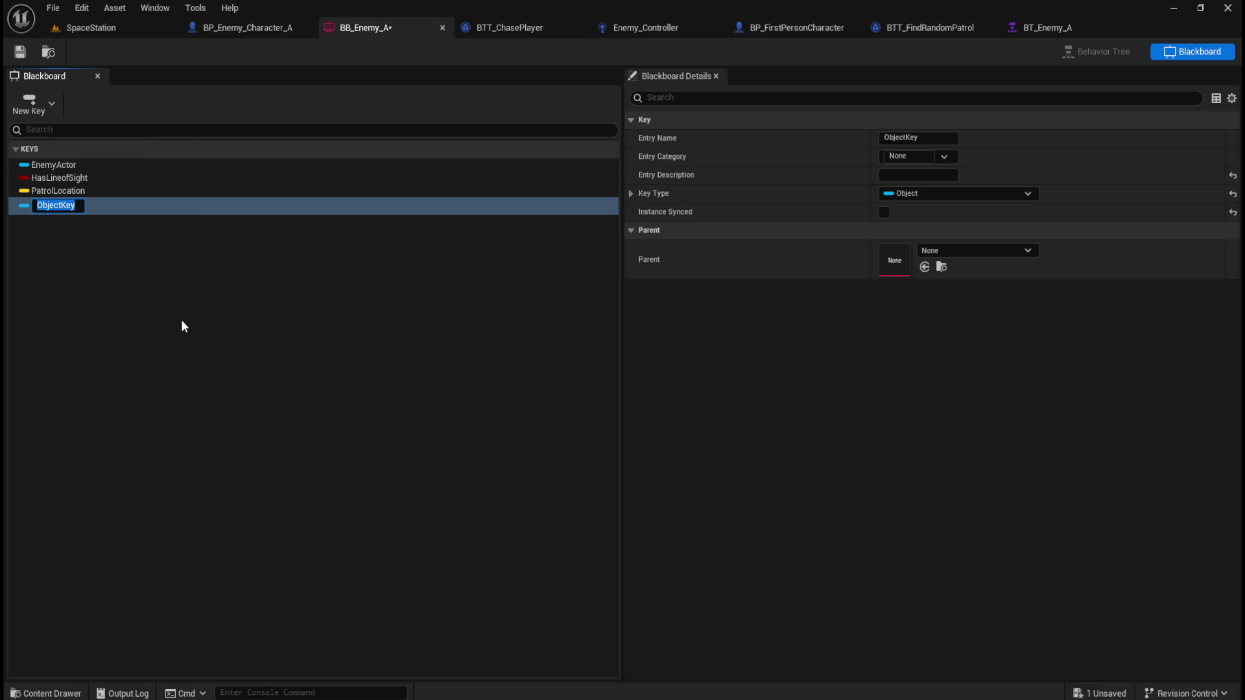
pyautogui.write('SelfAc')
pyautogui.write('tor')
pyautogui.press('Return')
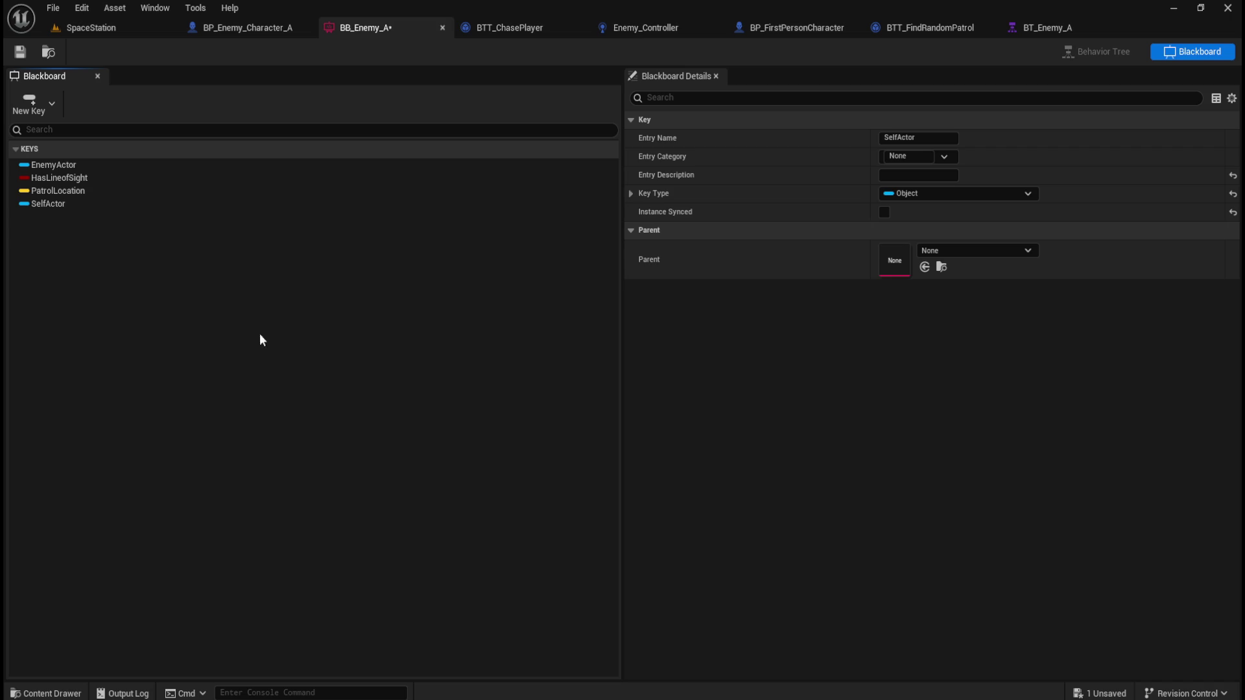
pyautogui.click(21, 55)
pyautogui.click(119, 29)
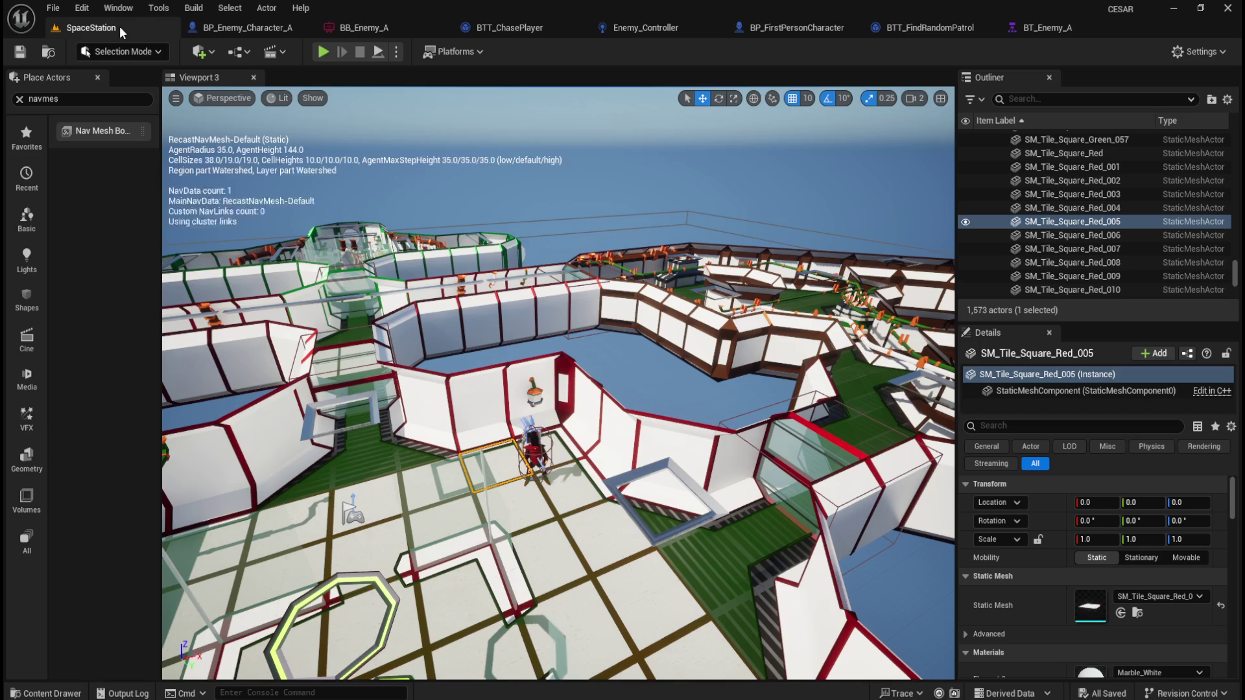
# - Simulate the level, confirm BT_Enemy_A's SelfActor key holds the enemy character, then stop
pyautogui.click(402, 53)
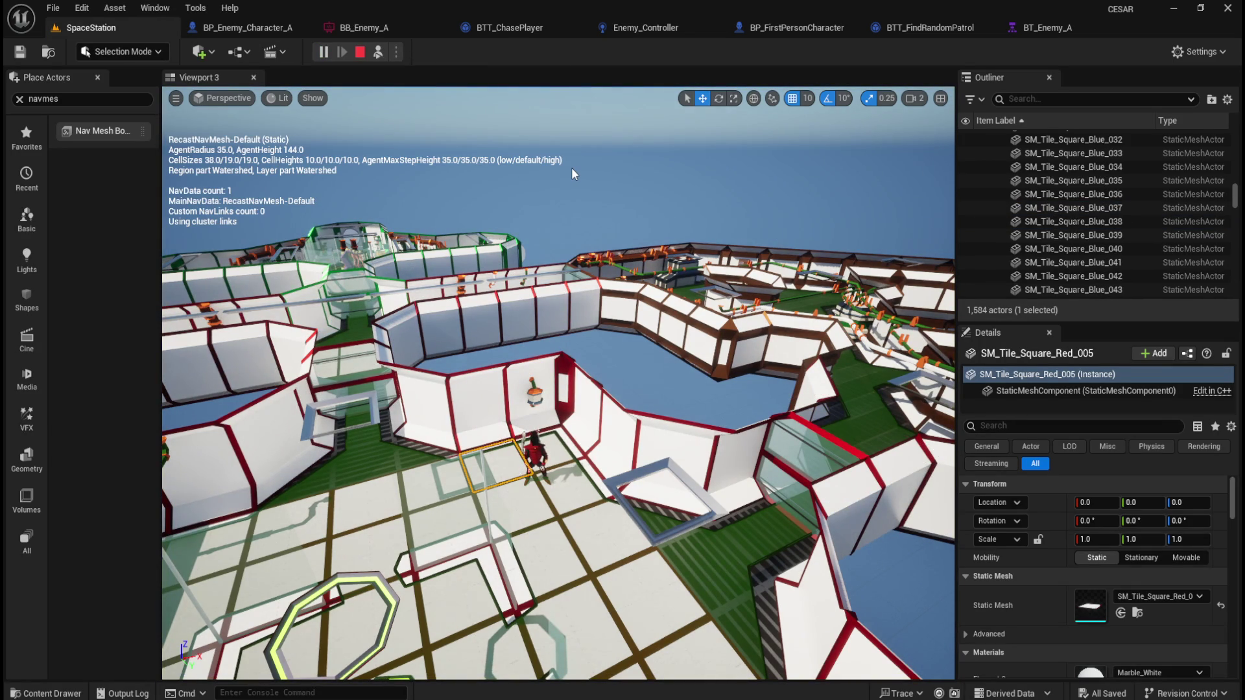
pyautogui.click(358, 54)
pyautogui.click(372, 24)
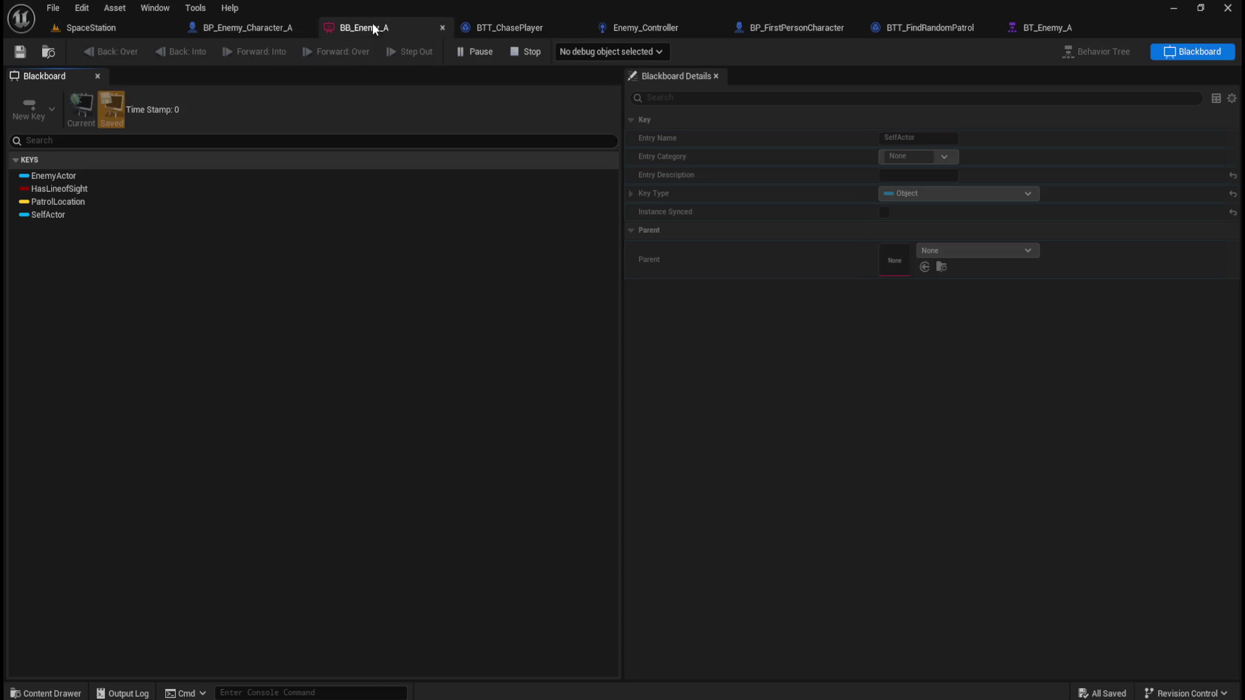
pyautogui.click(1067, 27)
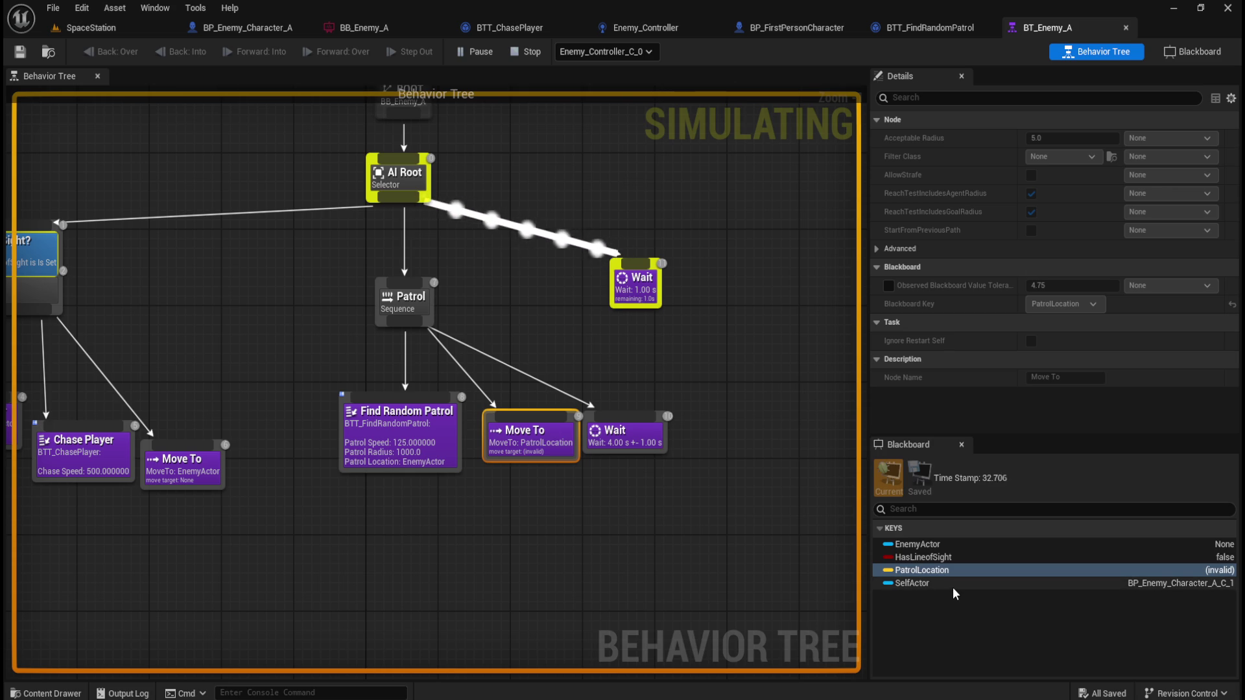
pyautogui.click(954, 588)
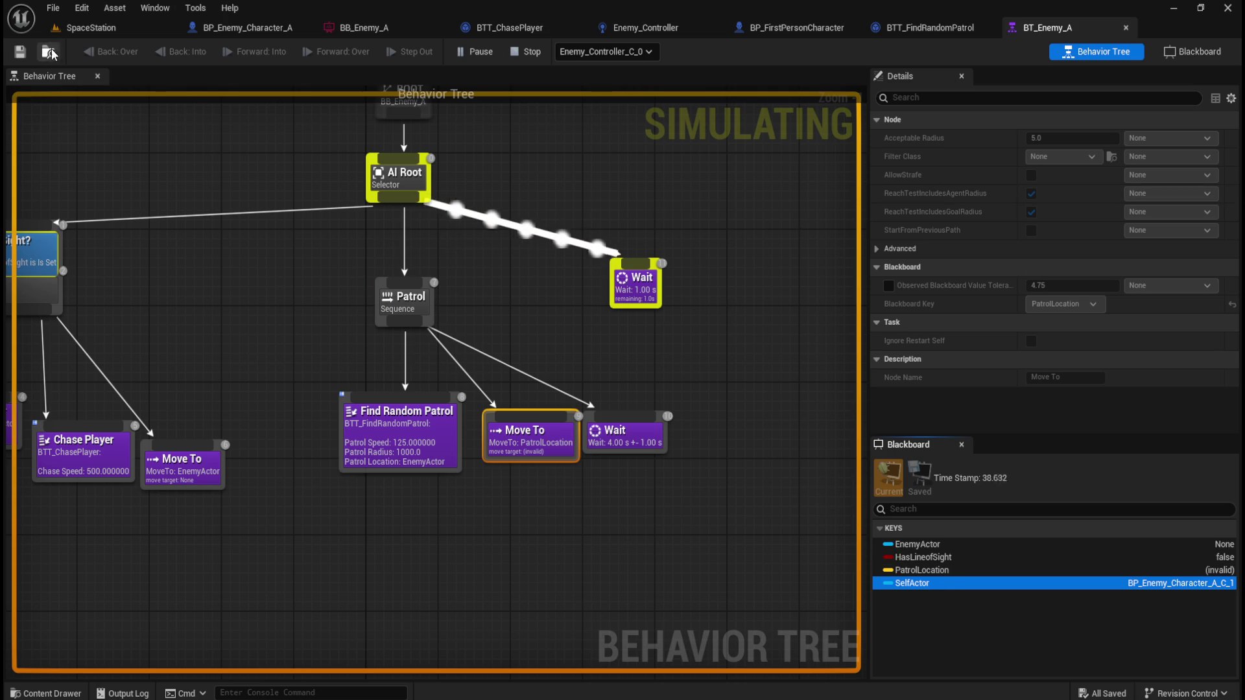
pyautogui.click(527, 51)
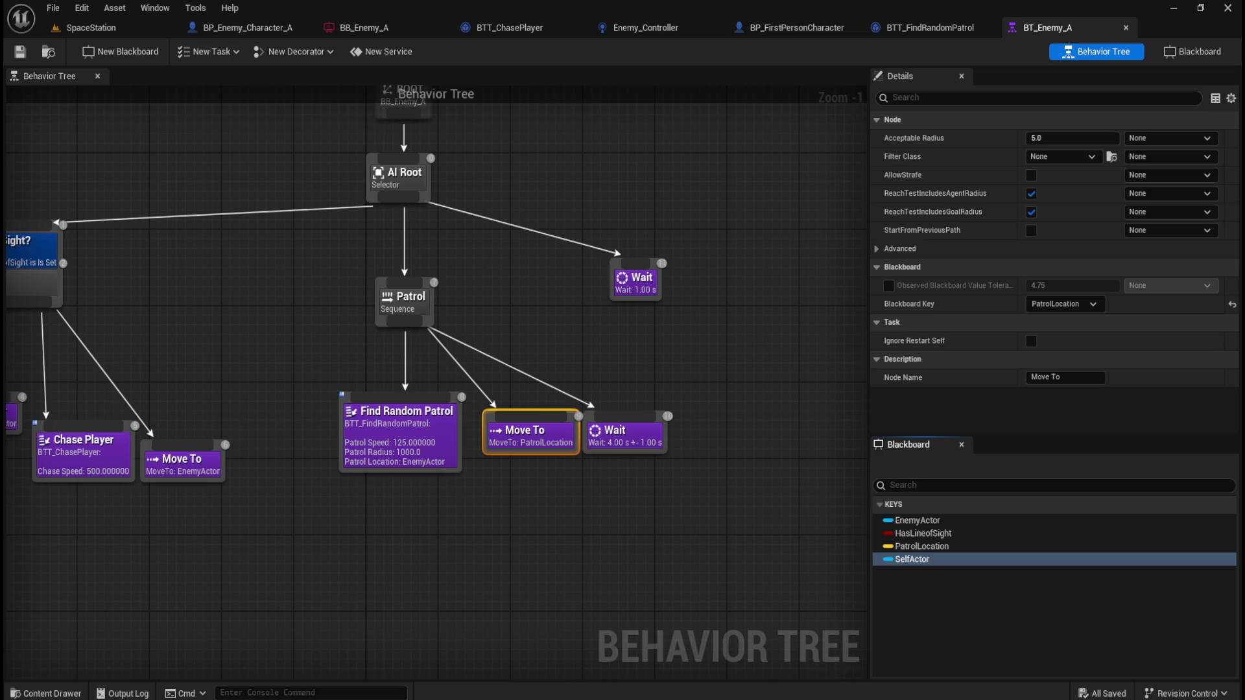
pyautogui.moveTo(751, 697)
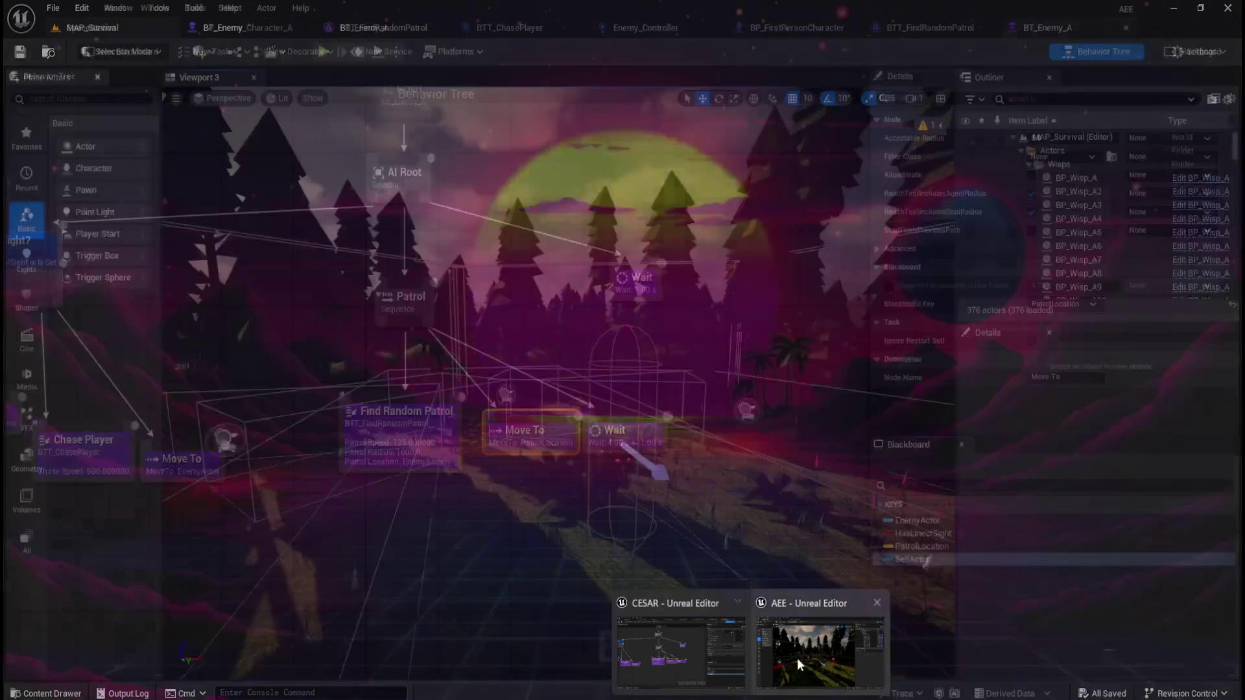
pyautogui.click(796, 659)
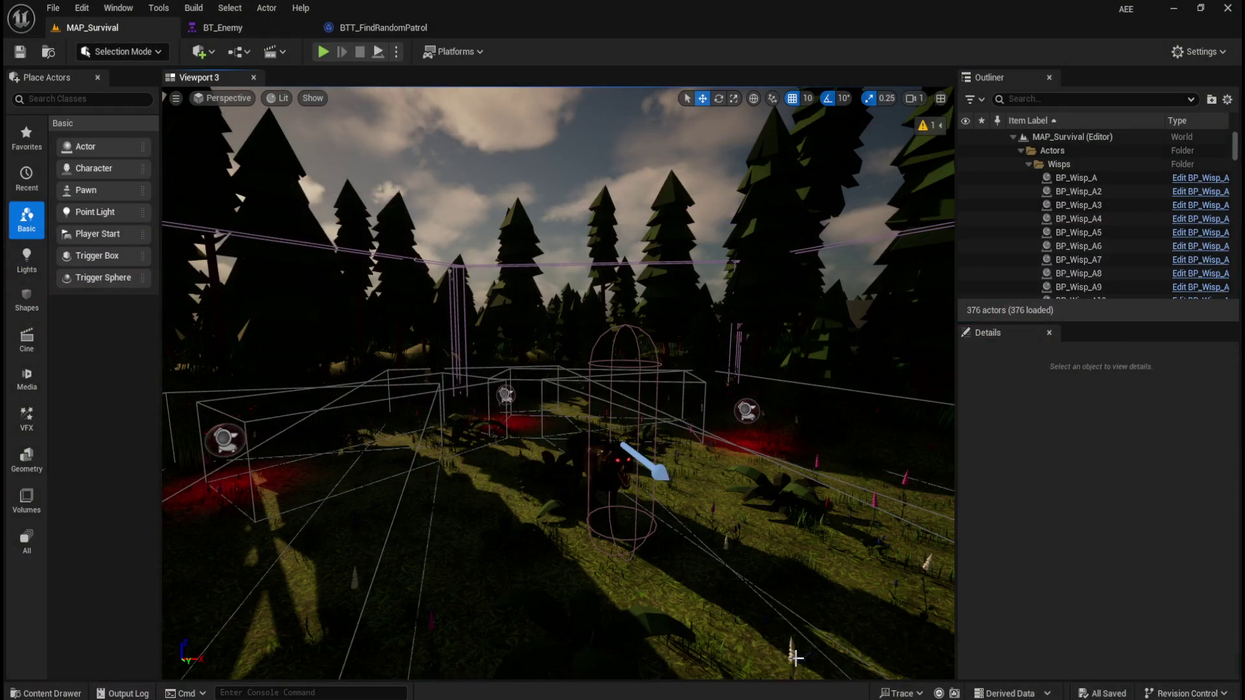
pyautogui.click(380, 29)
pyautogui.click(256, 26)
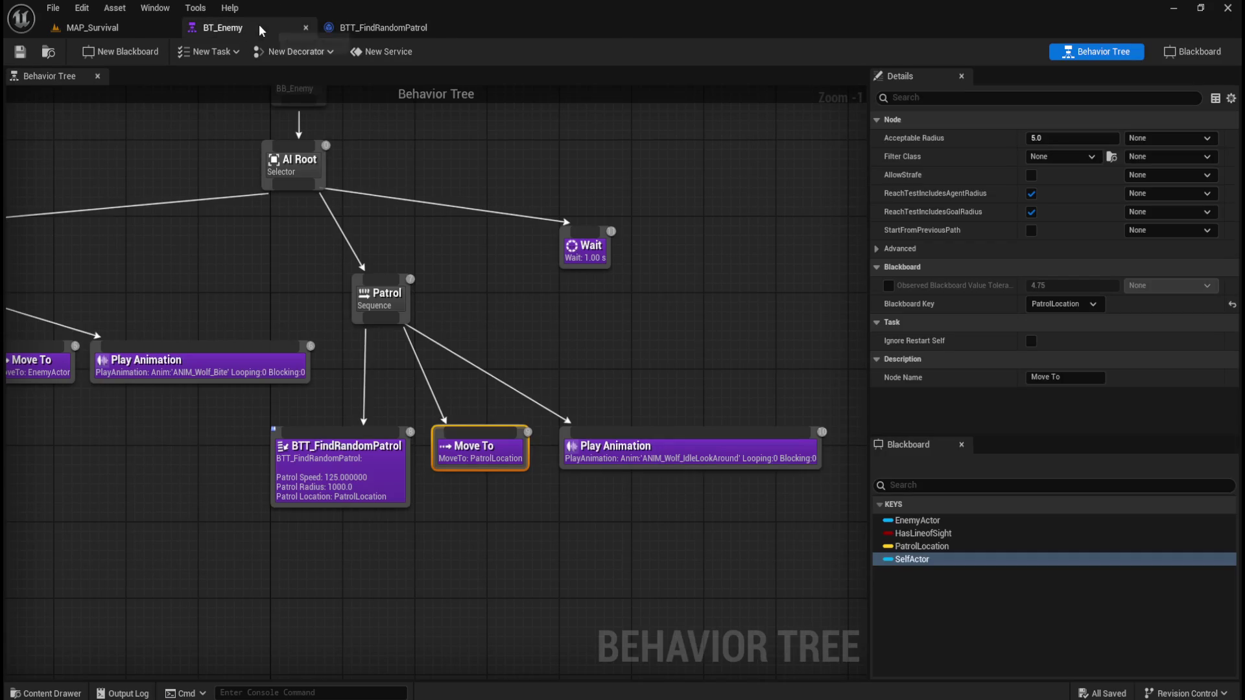
pyautogui.click(547, 332)
pyautogui.click(472, 457)
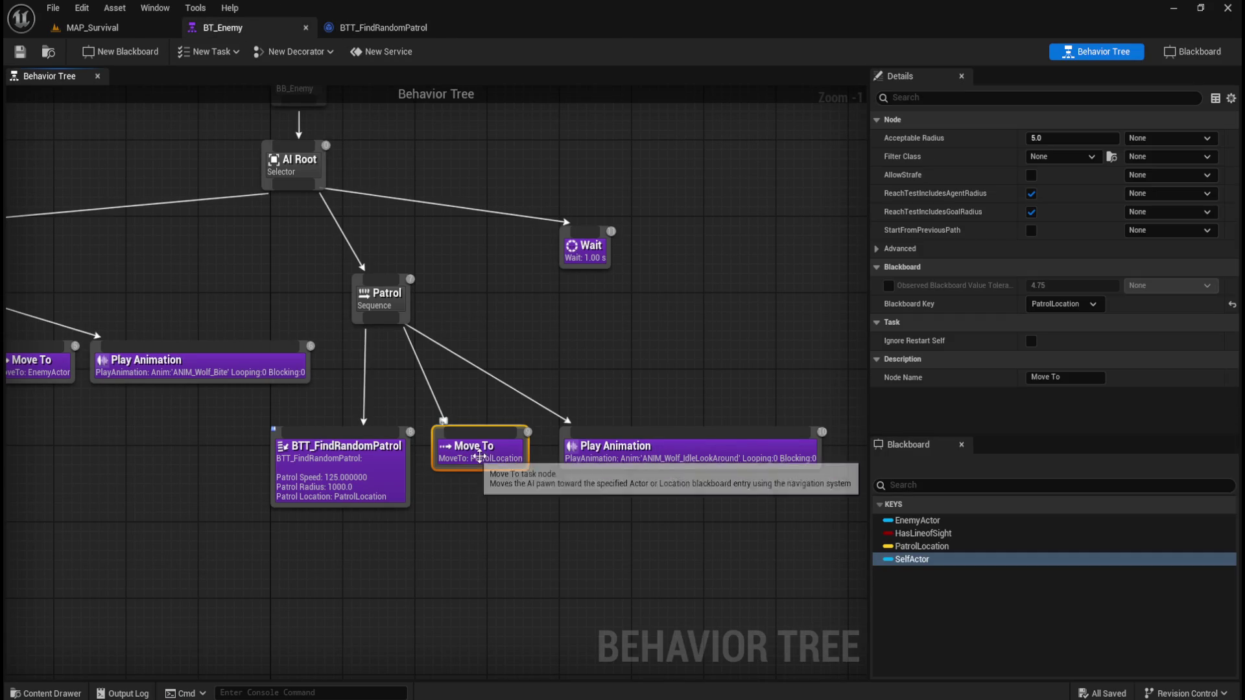
pyautogui.click(351, 487)
pyautogui.click(474, 454)
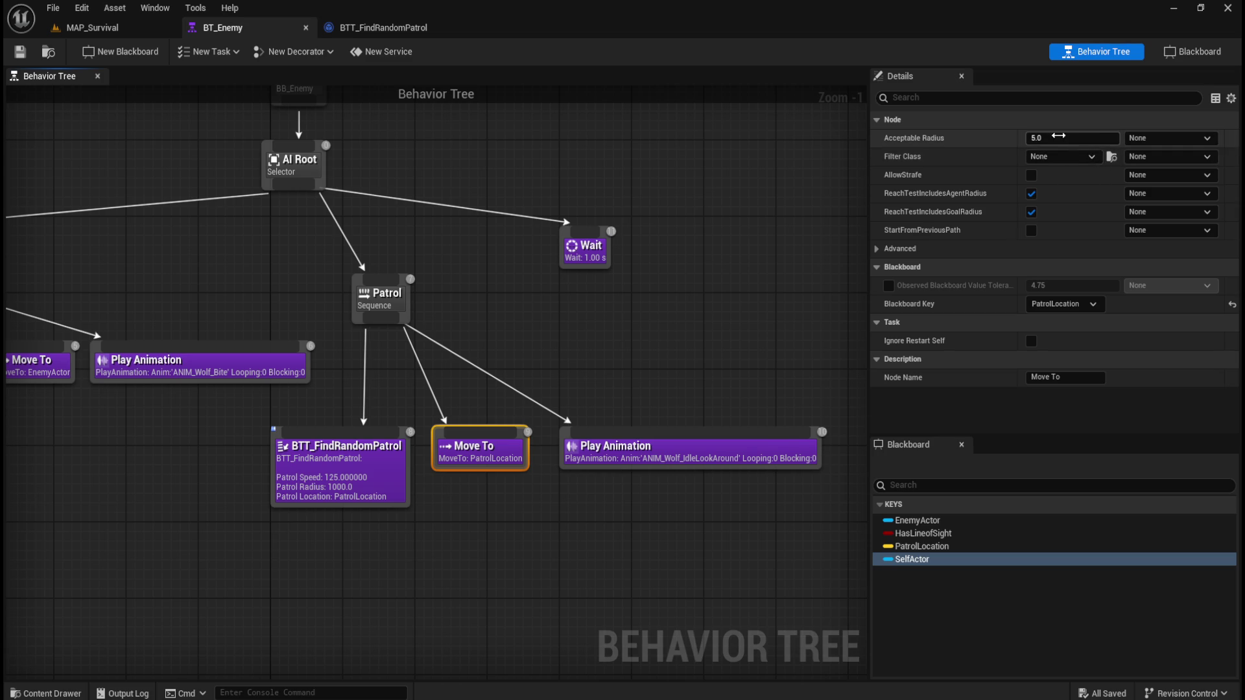
pyautogui.click(882, 251)
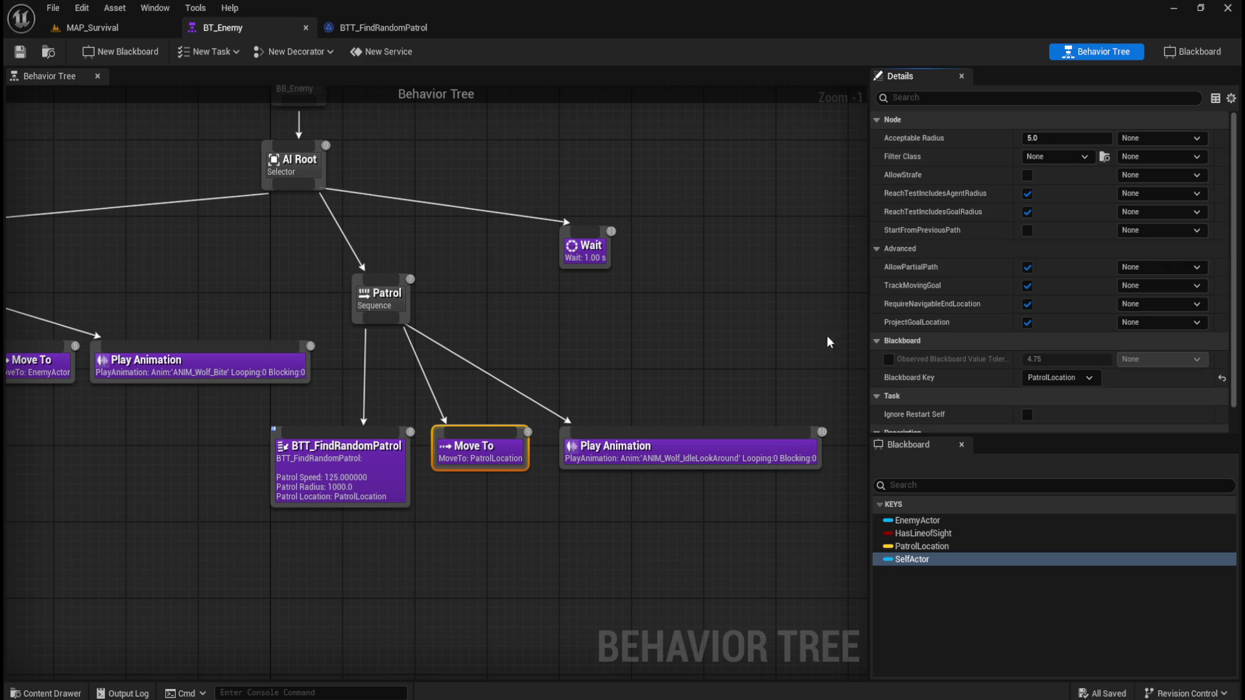
pyautogui.scroll(-1, 932, 384)
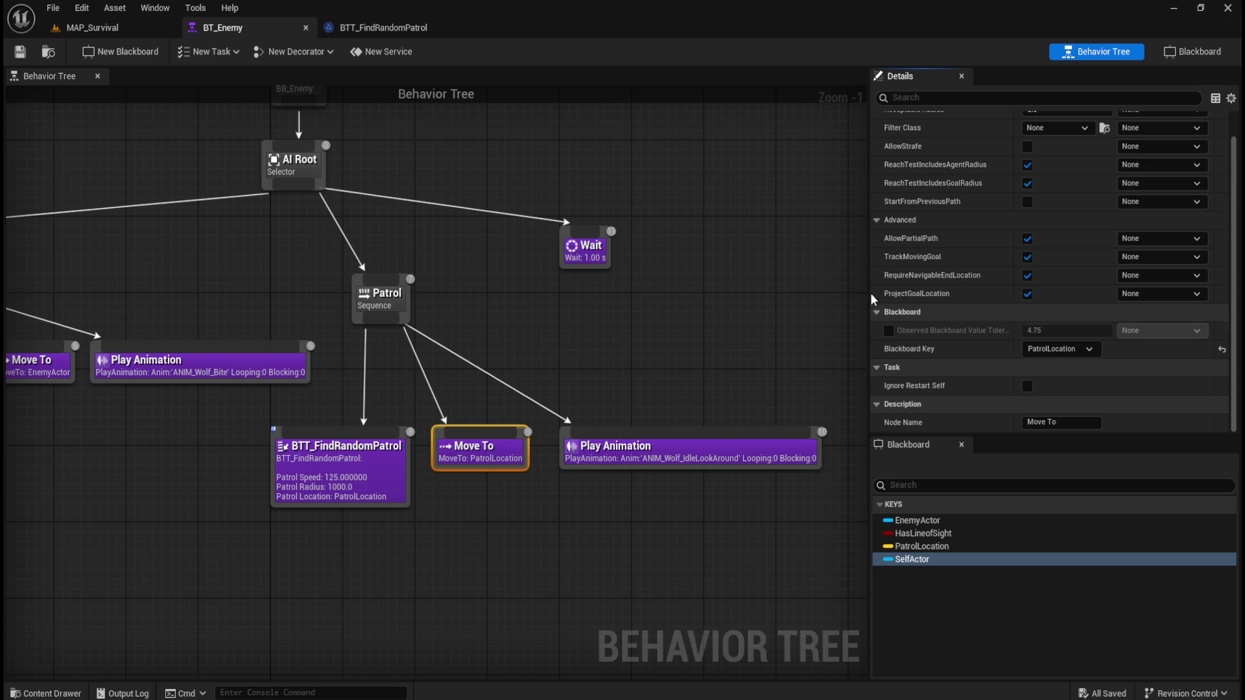
pyautogui.scroll(2, 964, 324)
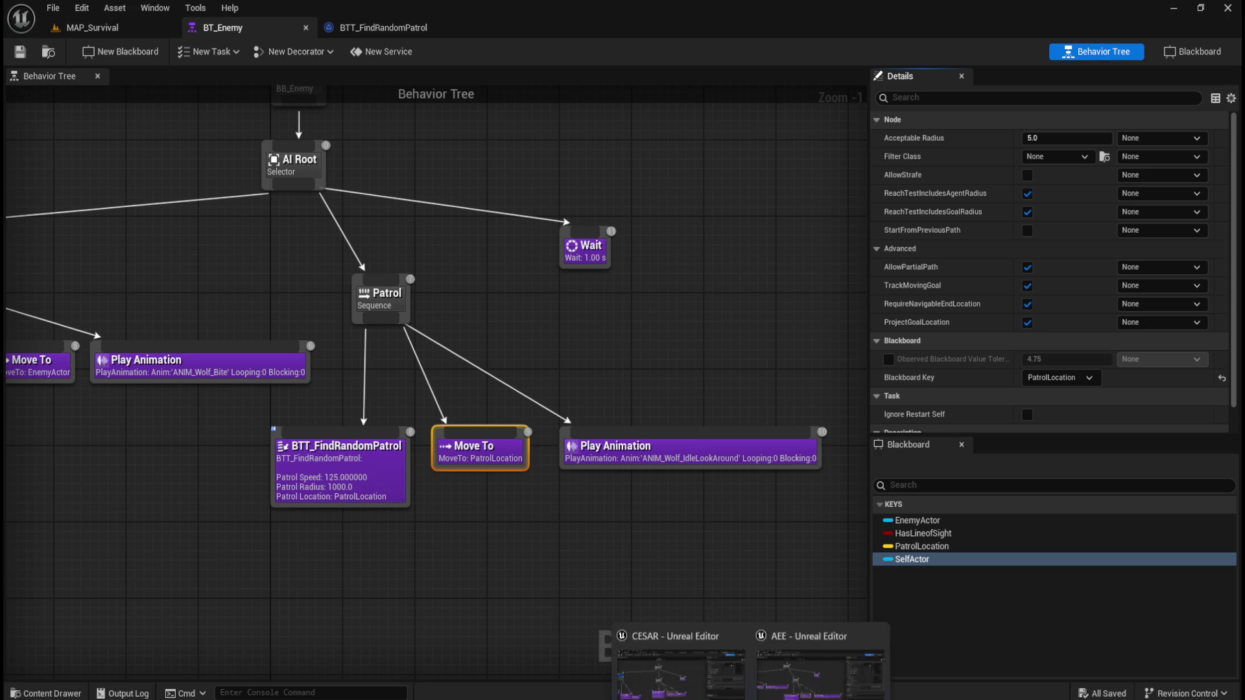
pyautogui.moveTo(697, 652)
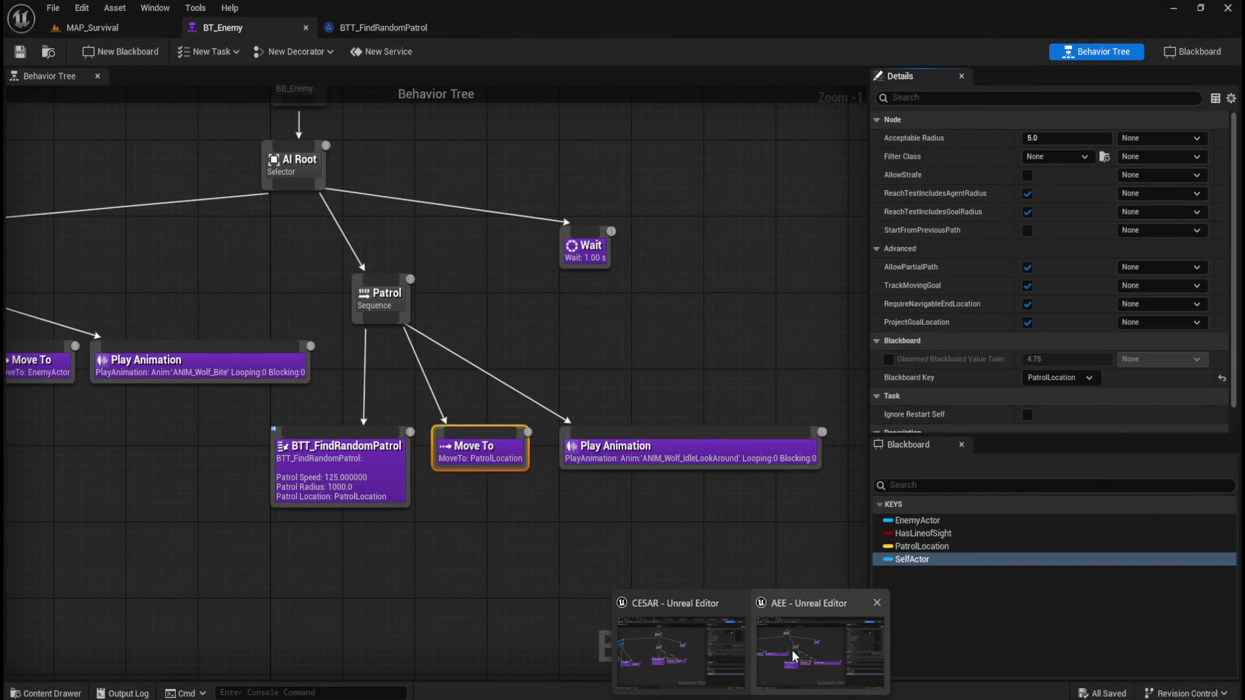
pyautogui.moveTo(779, 651)
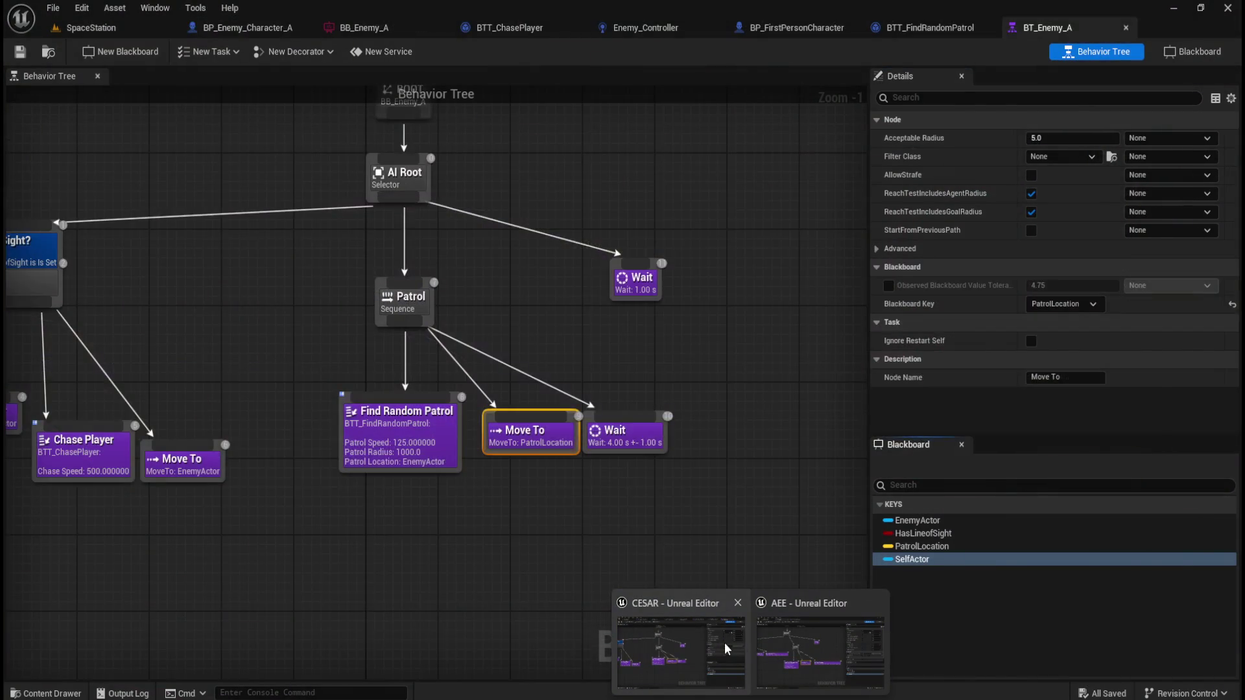
pyautogui.click(711, 648)
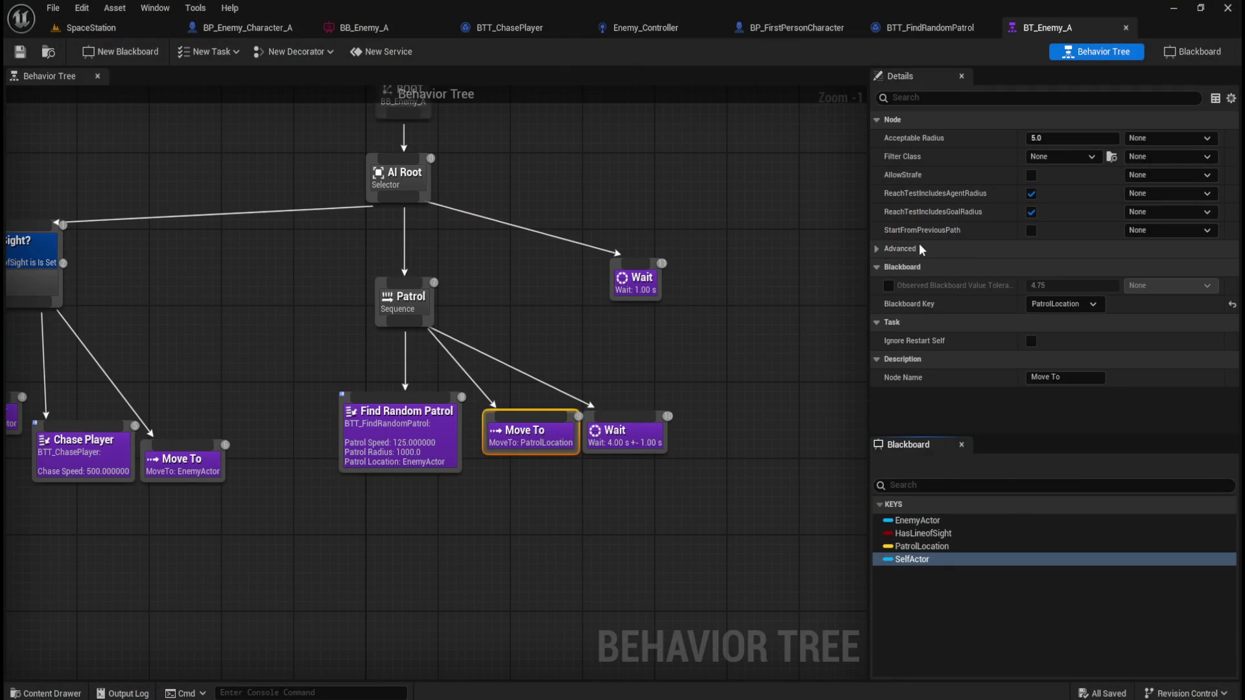
pyautogui.click(876, 248)
pyautogui.moveTo(1006, 436); pyautogui.dragTo(1006, 490)
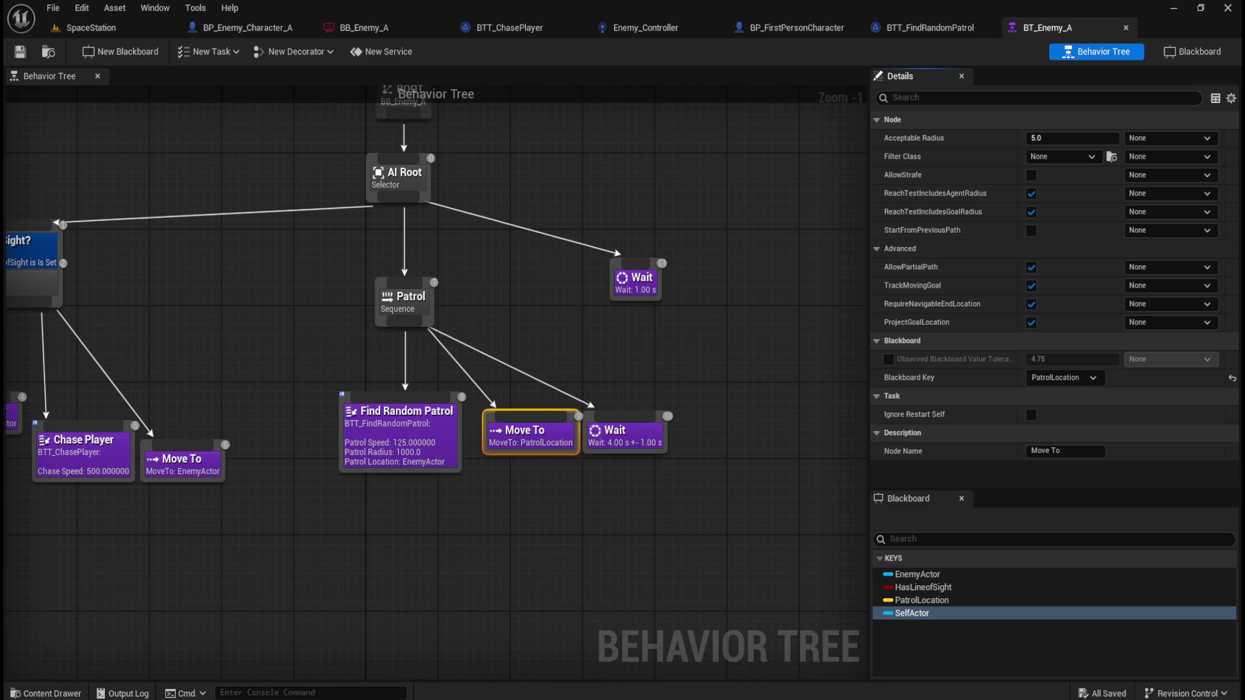
pyautogui.moveTo(781, 663)
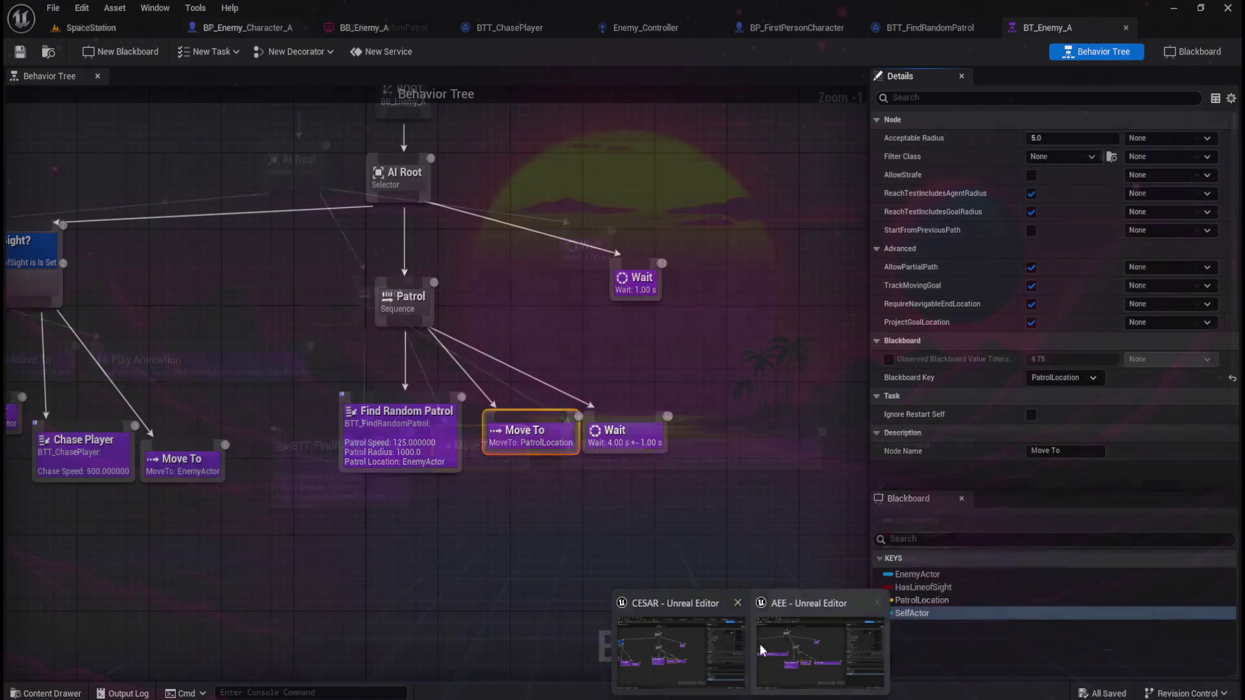
pyautogui.click(670, 529)
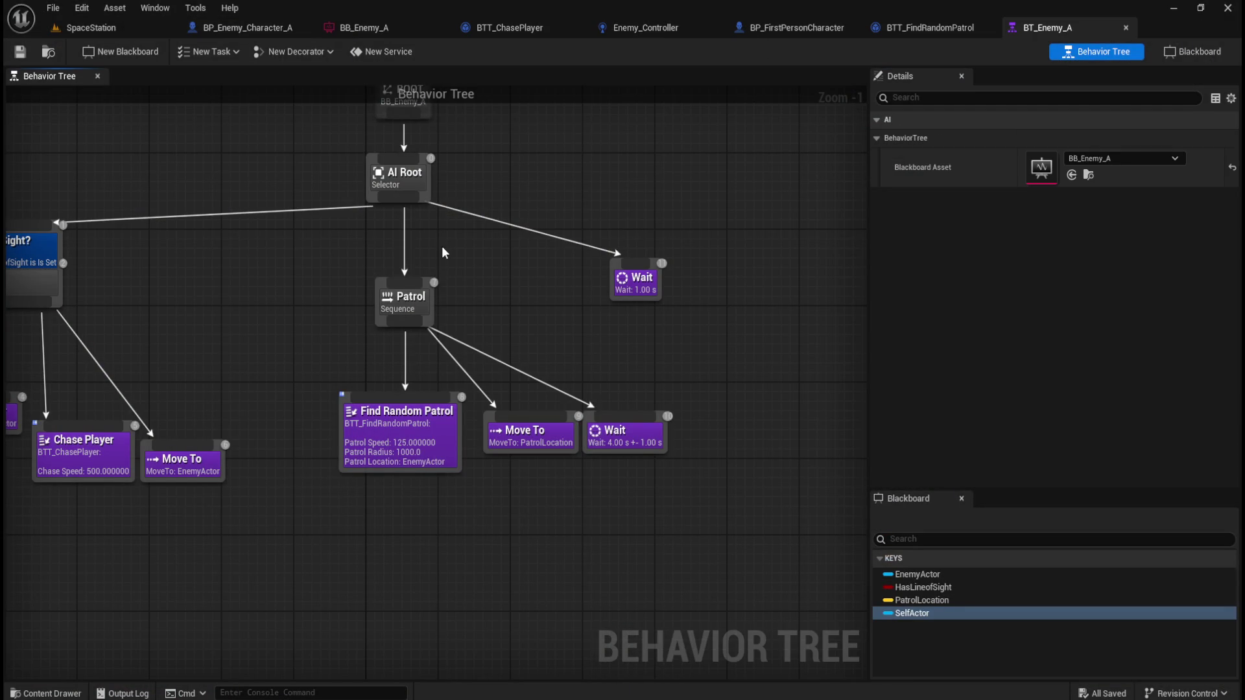
pyautogui.click(418, 303)
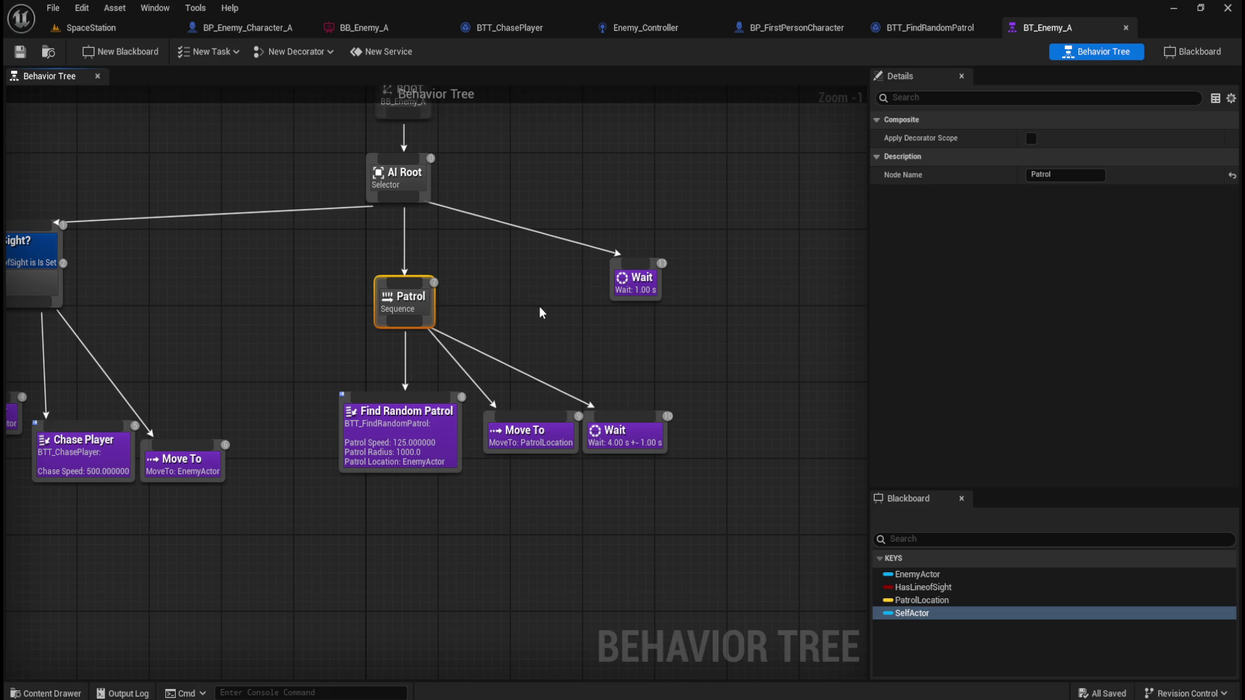
pyautogui.click(645, 163)
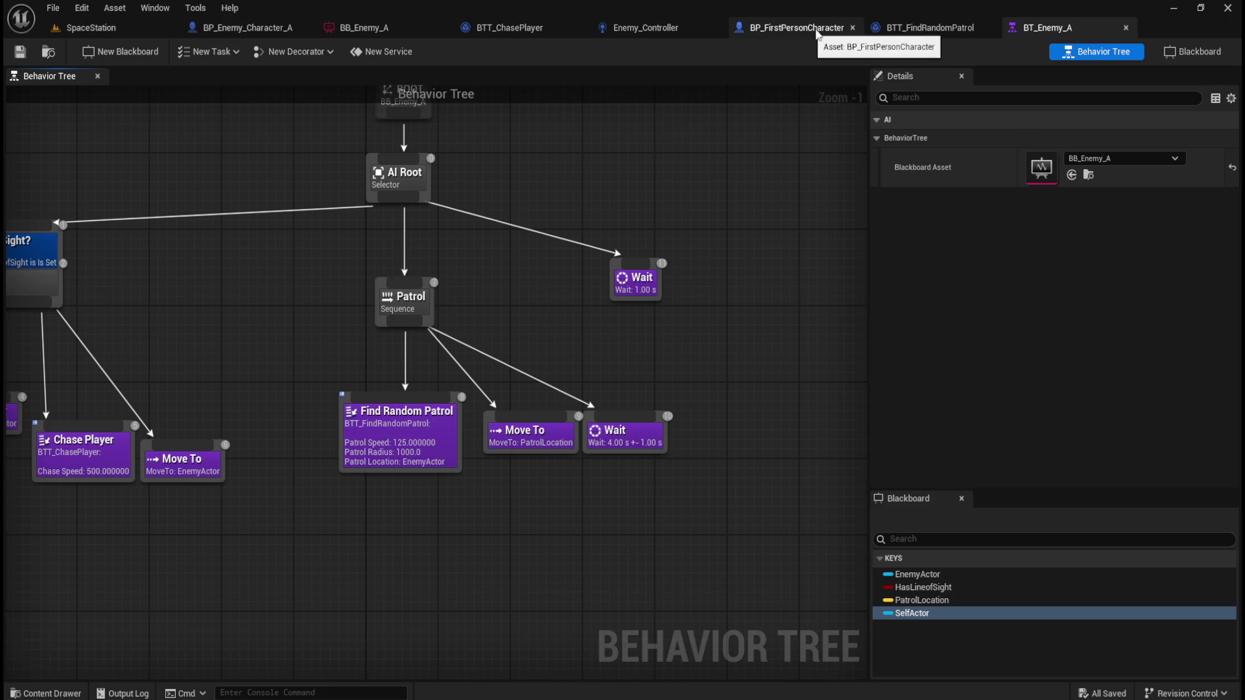
pyautogui.click(945, 26)
# - Review BTT_FindRandomPatrol's graph from Receive Execute AI to Set Blackboard and Finish Execute, then open play options
pyautogui.moveTo(551, 463); pyautogui.dragTo(778, 489)
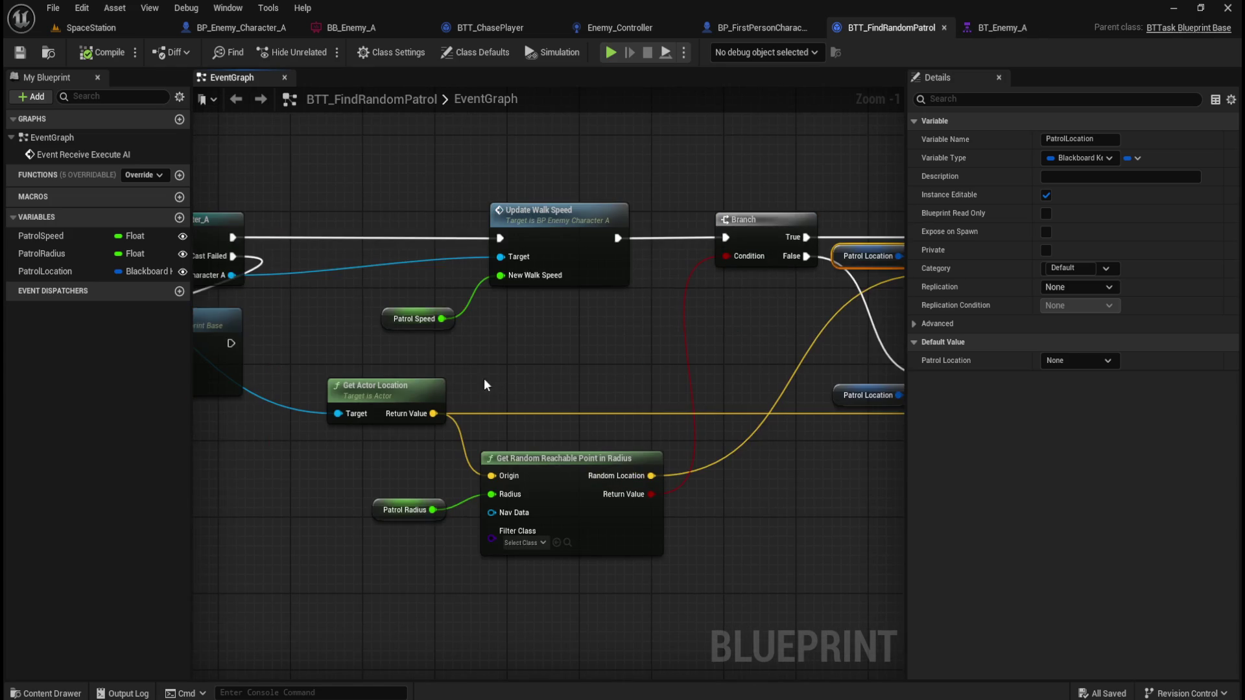
pyautogui.moveTo(327, 366)
pyautogui.mouseDown()
pyautogui.moveTo(634, 370)
pyautogui.moveTo(718, 394)
pyautogui.moveTo(640, 398)
pyautogui.mouseUp()
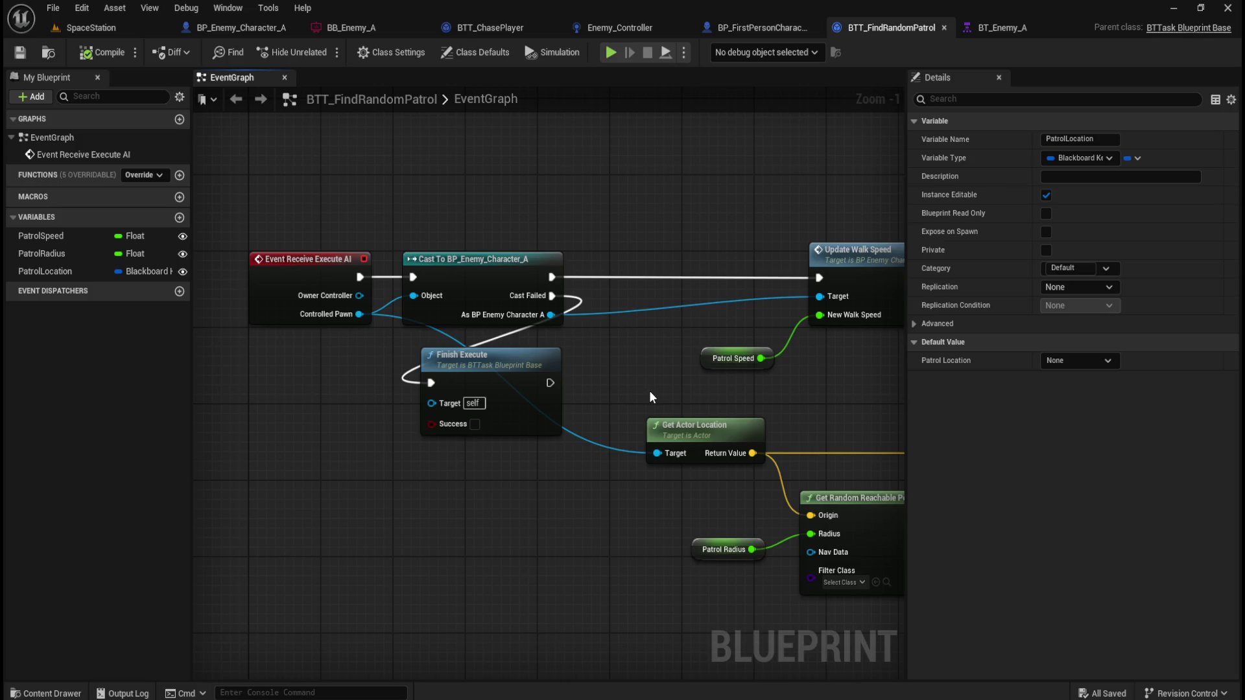
pyautogui.moveTo(650, 390)
pyautogui.mouseDown()
pyautogui.moveTo(515, 358)
pyautogui.moveTo(575, 381)
pyautogui.mouseUp()
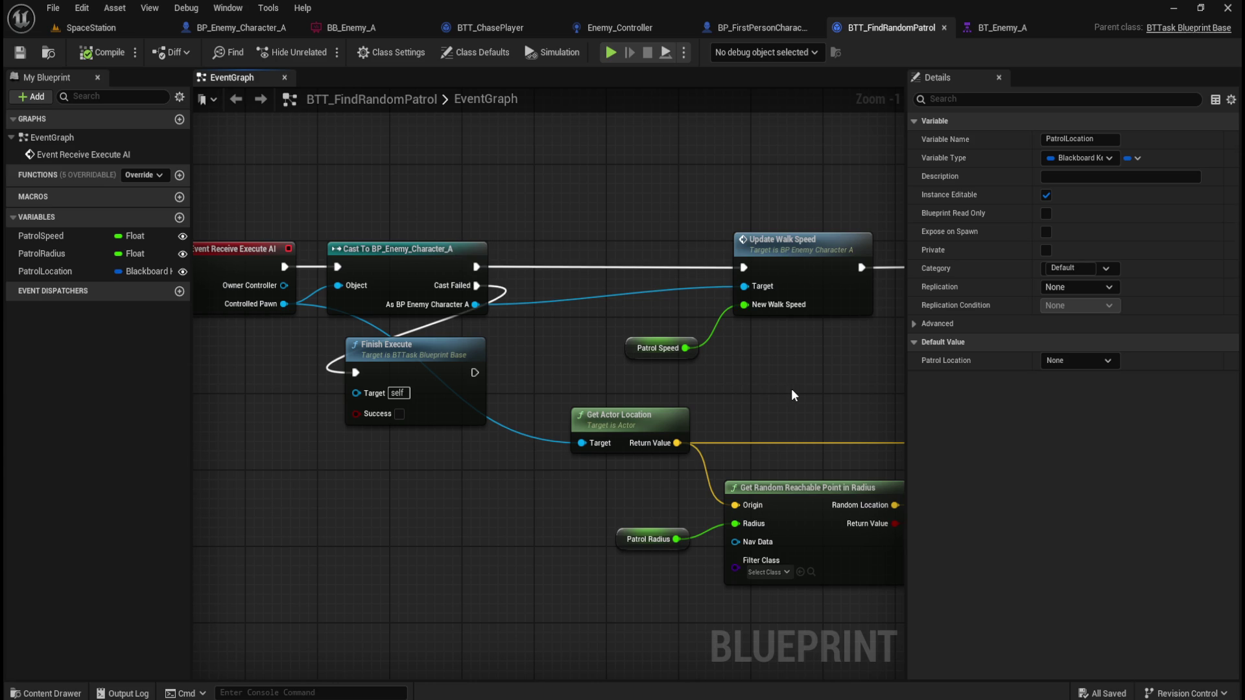
pyautogui.moveTo(791, 392); pyautogui.dragTo(191, 340)
pyautogui.moveTo(515, 461)
pyautogui.mouseDown()
pyautogui.moveTo(419, 510)
pyautogui.moveTo(664, 522)
pyautogui.mouseUp()
pyautogui.moveTo(361, 391)
pyautogui.mouseDown()
pyautogui.moveTo(815, 406)
pyautogui.moveTo(802, 405)
pyautogui.mouseUp()
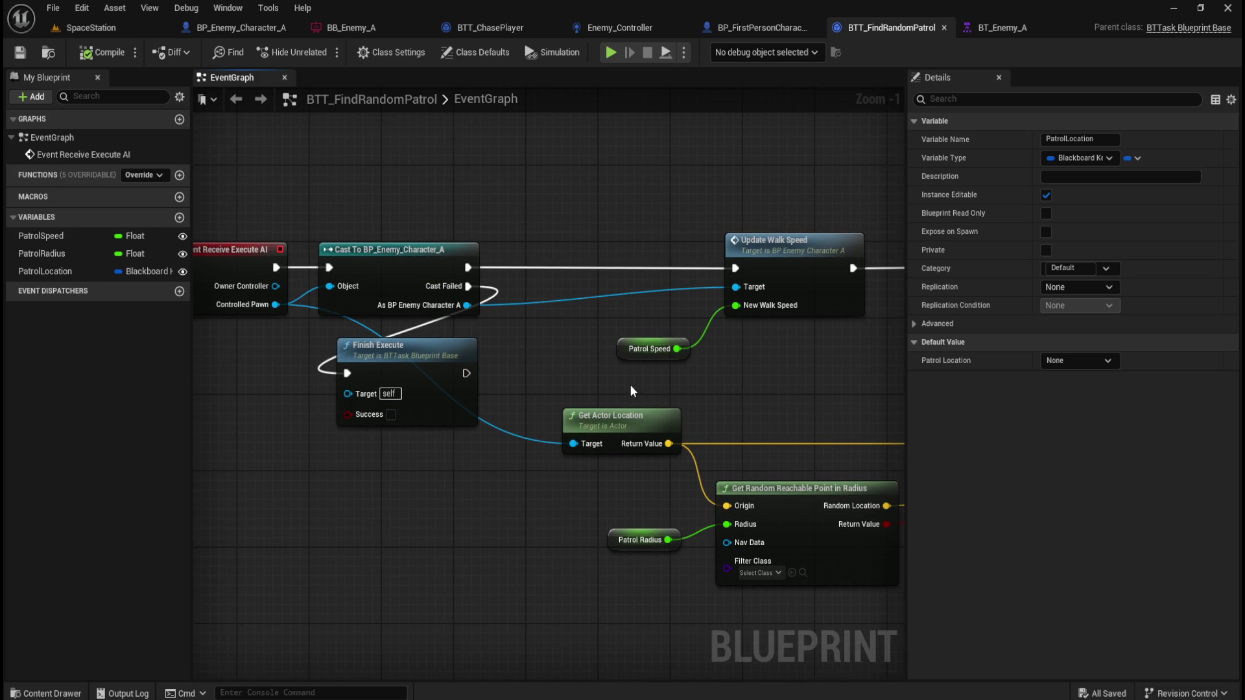
pyautogui.moveTo(766, 395); pyautogui.dragTo(759, 395)
pyautogui.moveTo(524, 367); pyautogui.dragTo(220, 369)
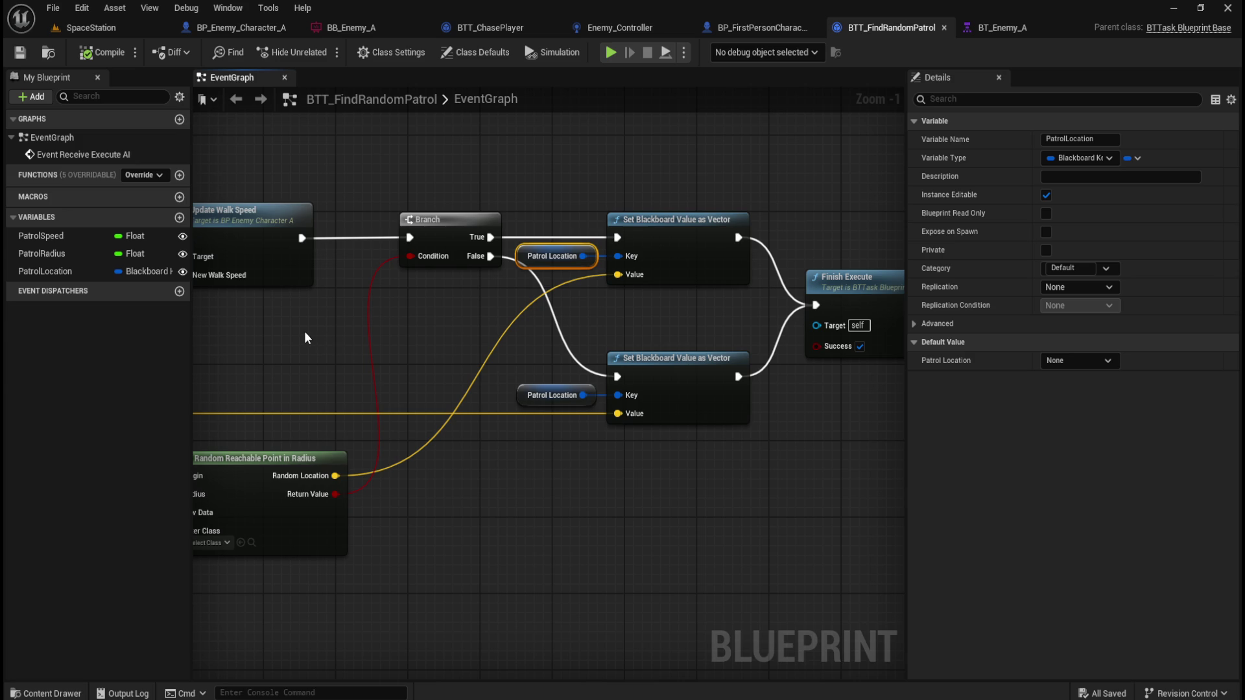
pyautogui.moveTo(253, 340)
pyautogui.mouseDown()
pyautogui.moveTo(597, 342)
pyautogui.moveTo(684, 363)
pyautogui.moveTo(645, 389)
pyautogui.mouseUp()
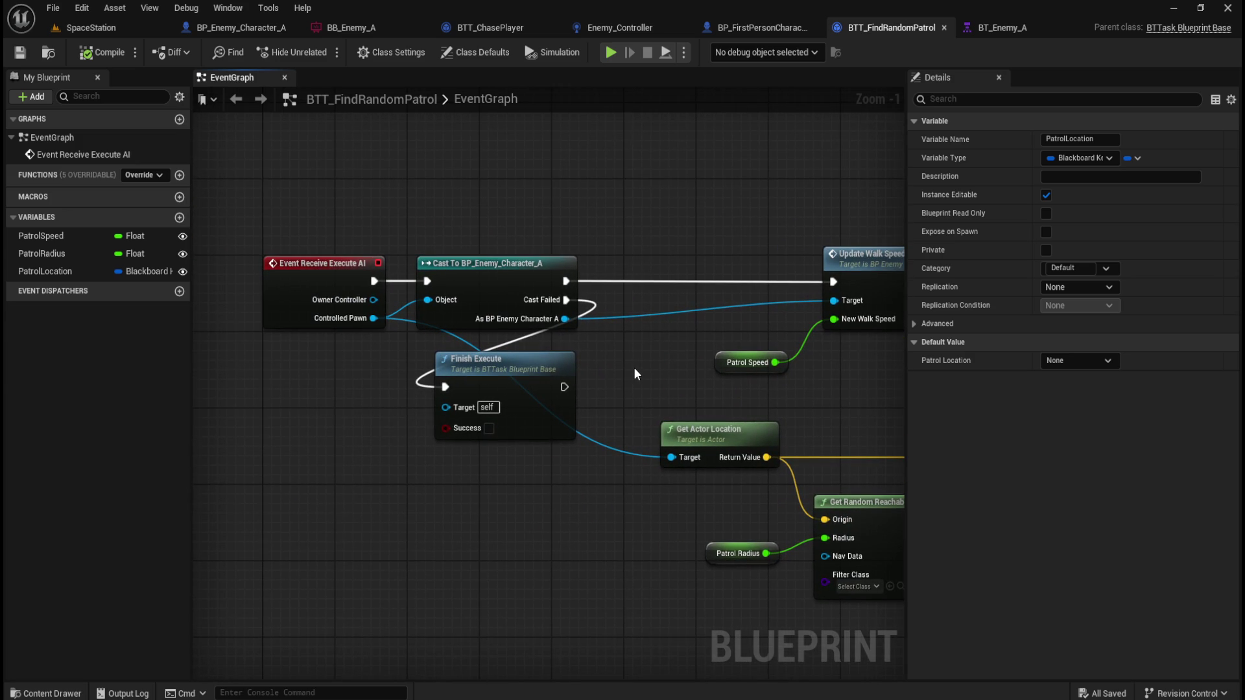
pyautogui.click(359, 384)
pyautogui.click(683, 54)
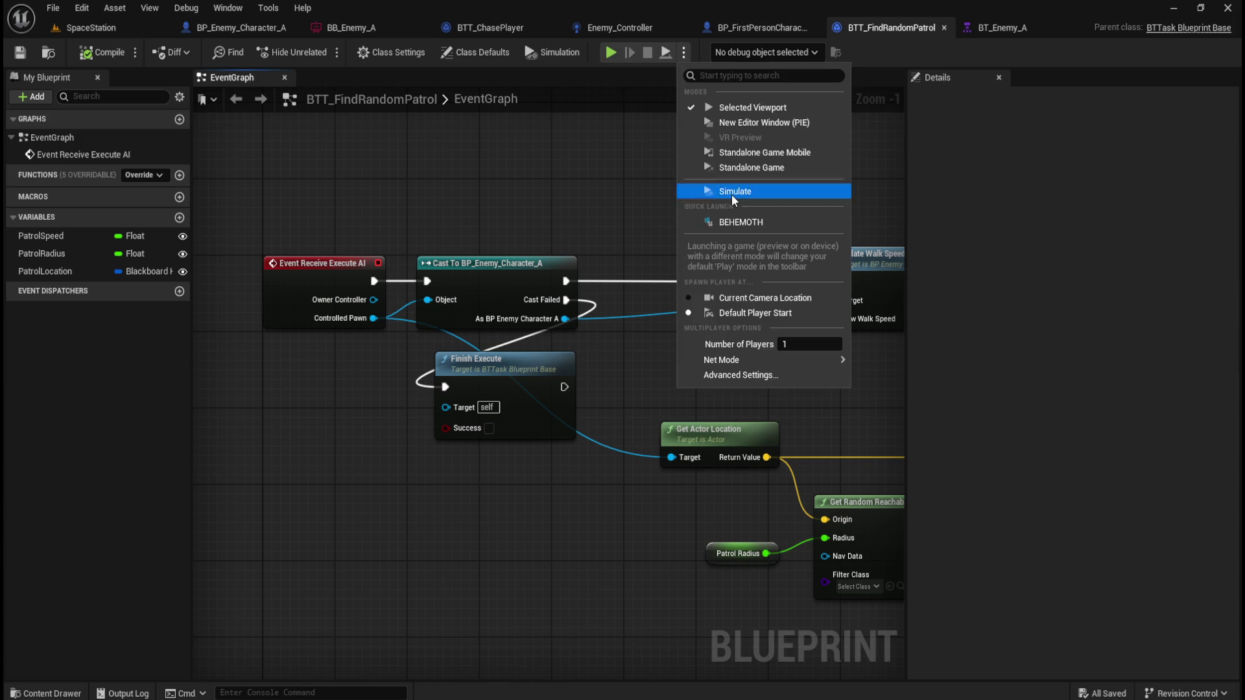
# - Simulate the level while panning the BTT_FindRandomPatrol graph, then stop and pan to the Branch node
pyautogui.click(745, 193)
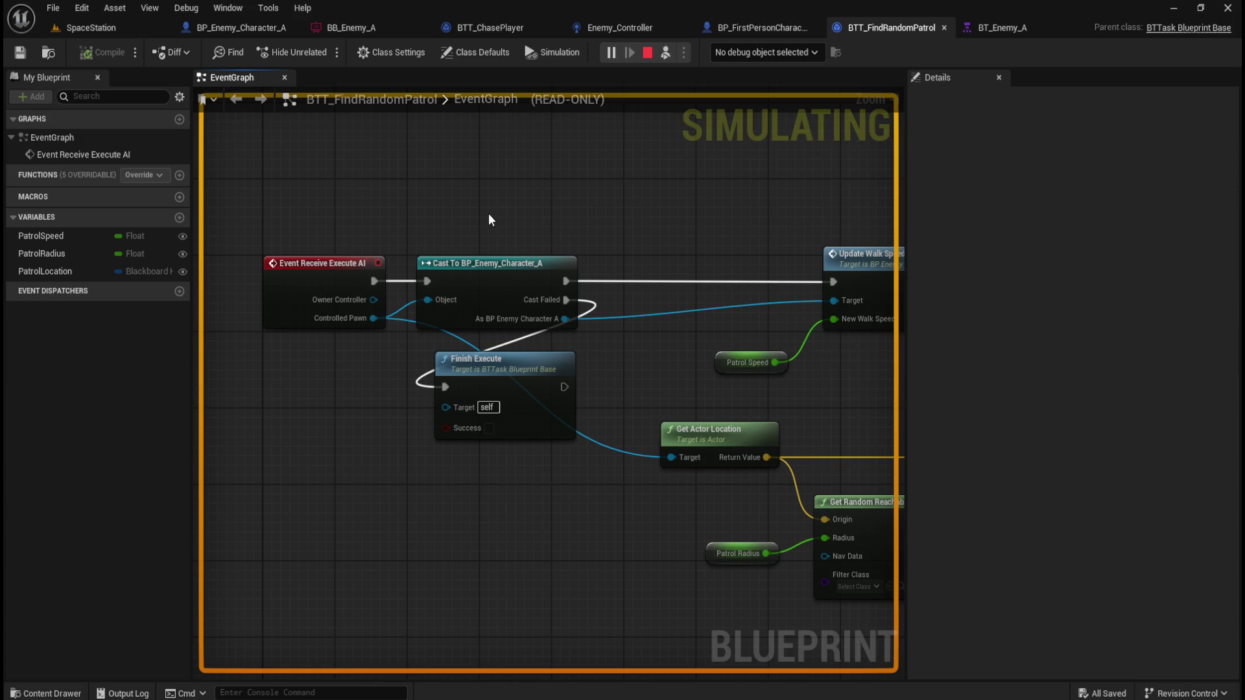
pyautogui.moveTo(345, 277)
pyautogui.moveTo(436, 203); pyautogui.dragTo(402, 256)
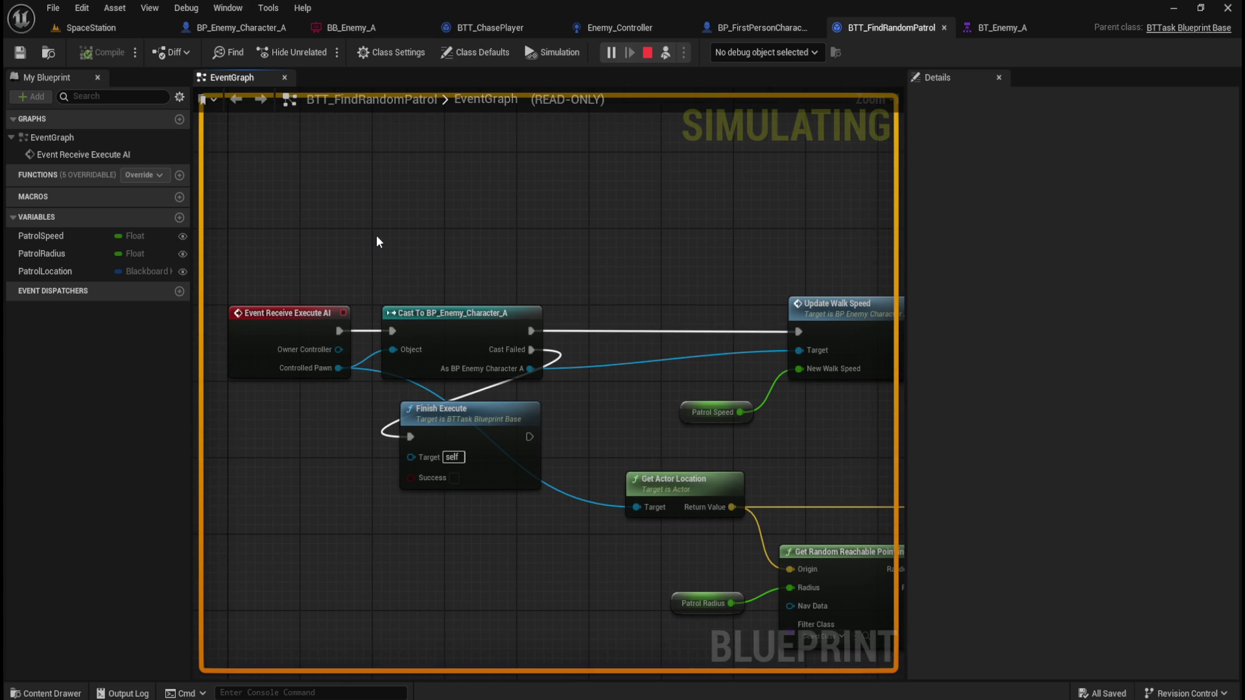
pyautogui.moveTo(703, 270)
pyautogui.mouseDown()
pyautogui.moveTo(238, 240)
pyautogui.moveTo(586, 244)
pyautogui.moveTo(692, 223)
pyautogui.mouseUp()
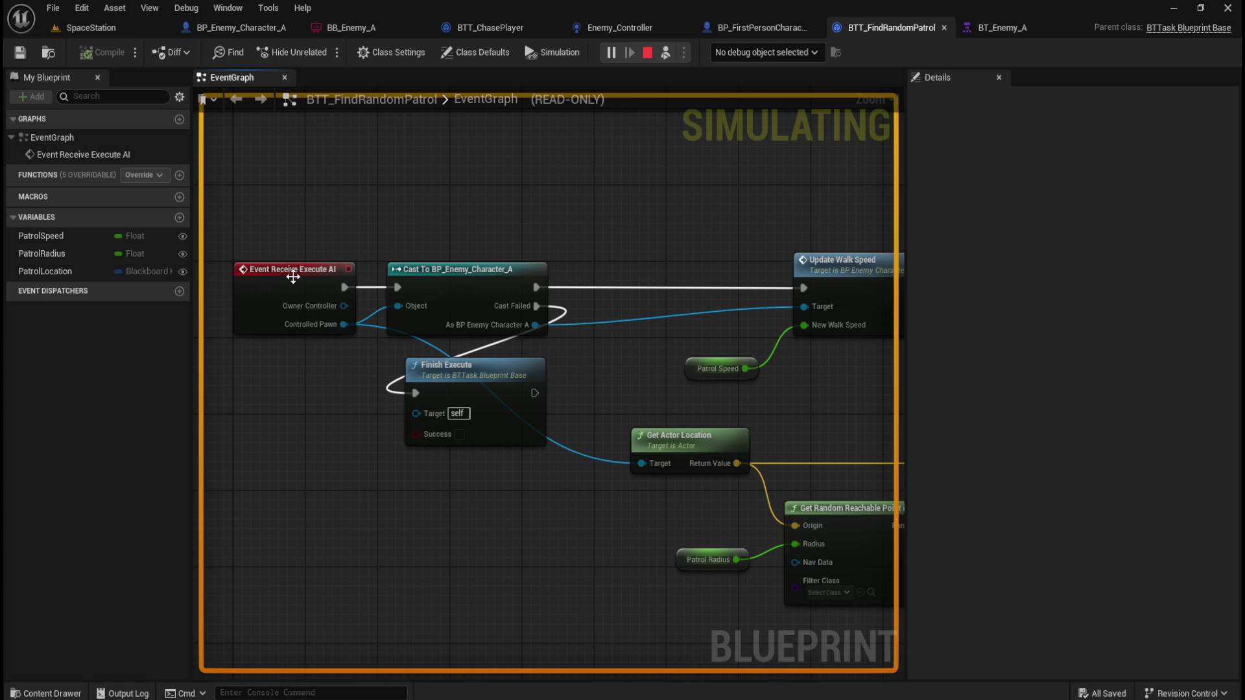
pyautogui.moveTo(309, 267)
pyautogui.moveTo(381, 224); pyautogui.dragTo(542, 292)
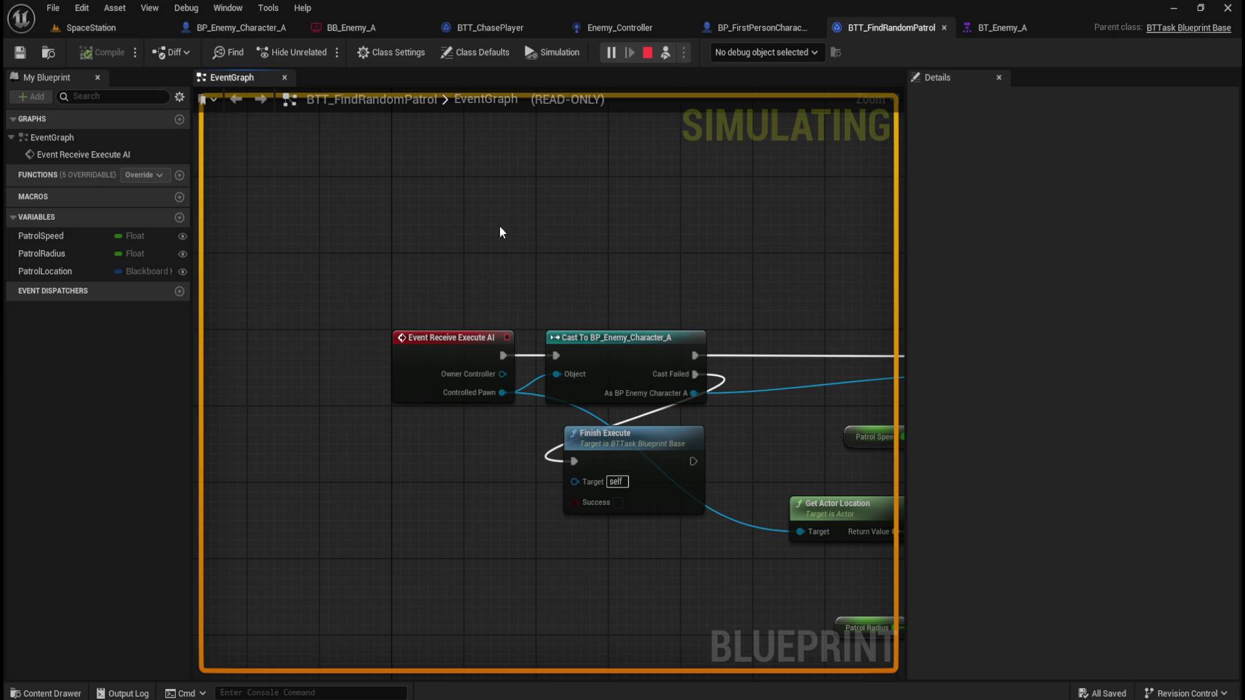
pyautogui.click(651, 53)
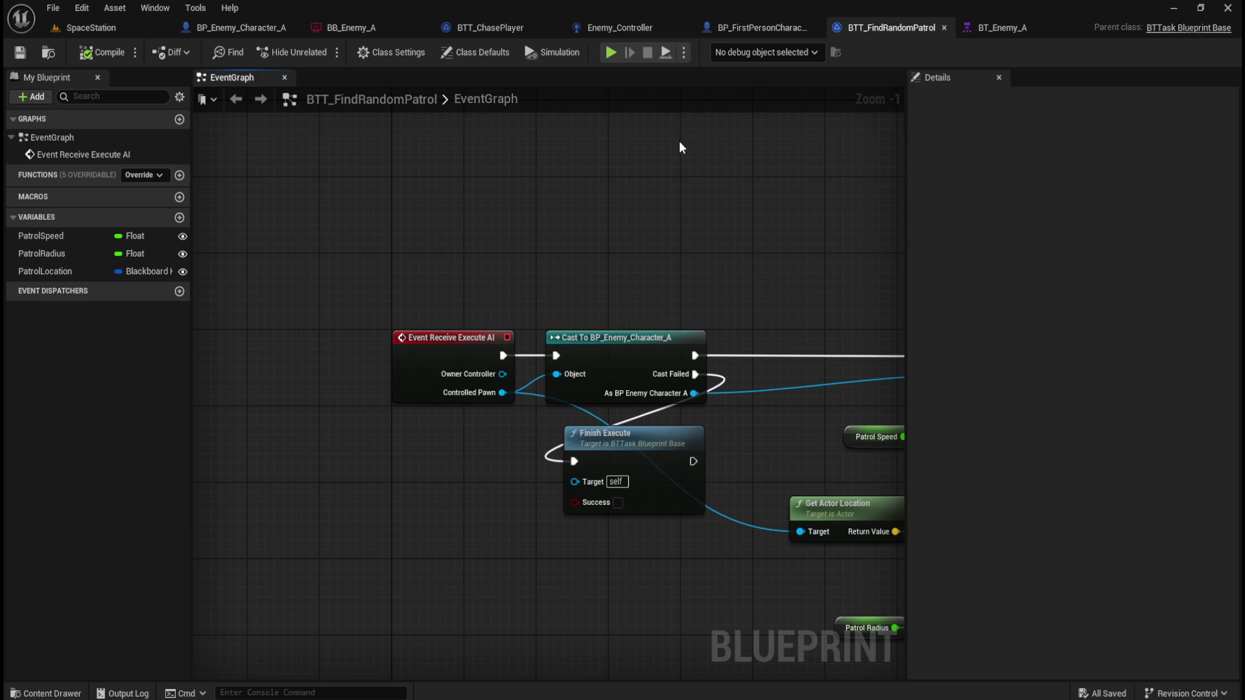
pyautogui.moveTo(650, 201); pyautogui.dragTo(406, 205)
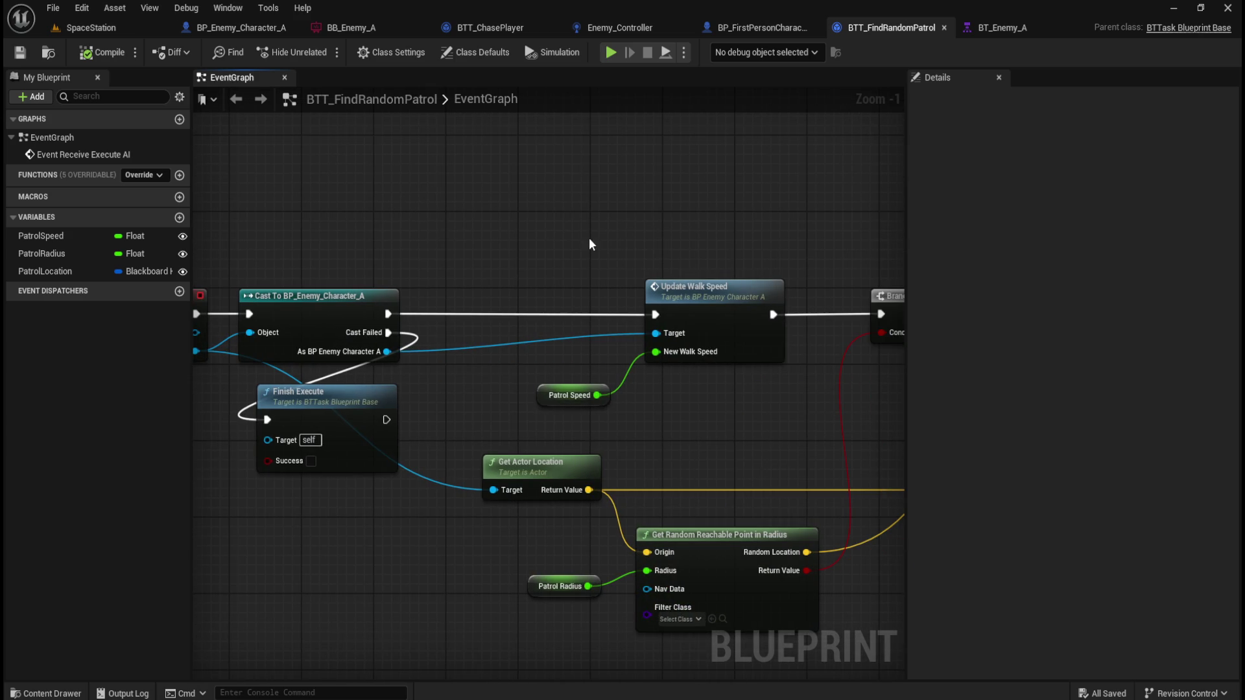
pyautogui.moveTo(655, 411)
pyautogui.mouseDown()
pyautogui.moveTo(569, 320)
pyautogui.moveTo(610, 383)
pyautogui.moveTo(624, 367)
pyautogui.mouseUp()
# - Look over the BP_Enemy_Character_A blueprint's event graph
pyautogui.click(251, 28)
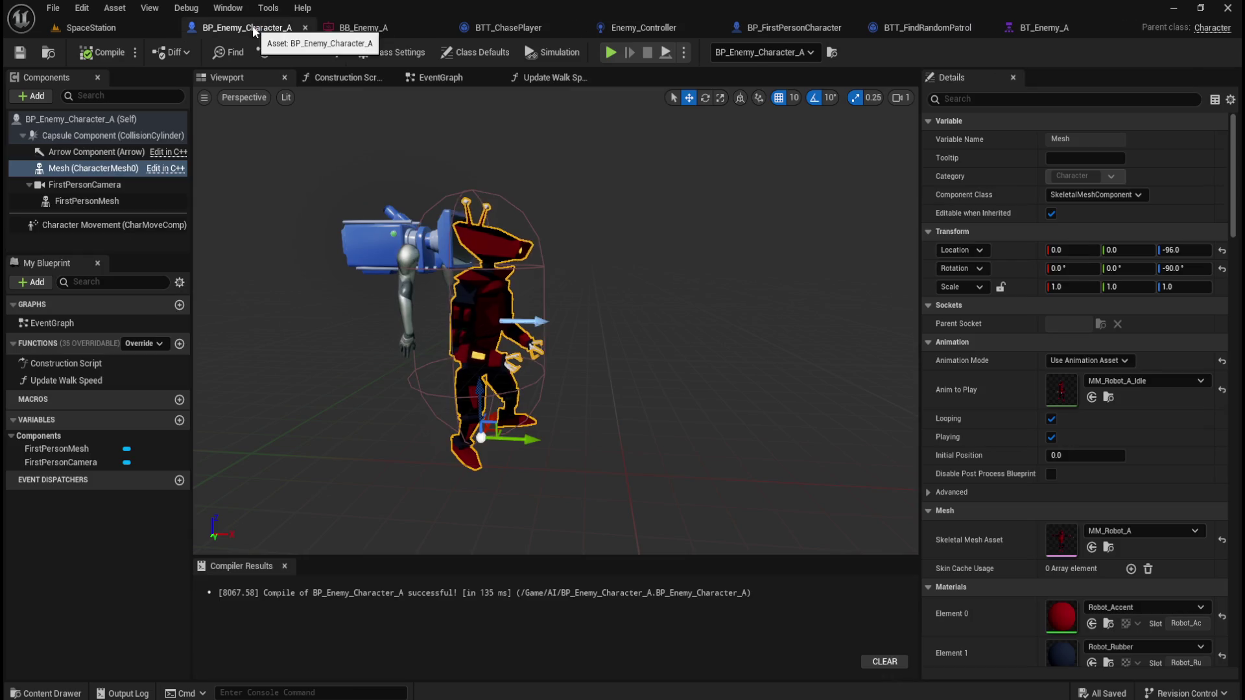
pyautogui.click(445, 75)
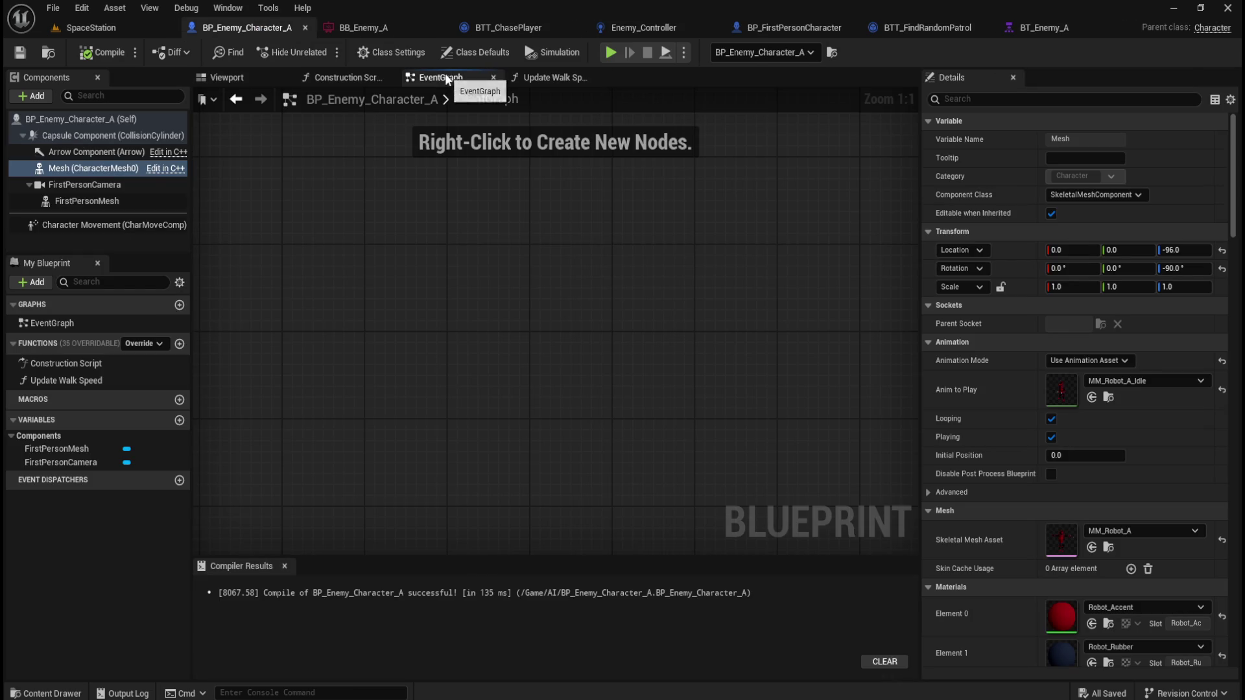
pyautogui.scroll(-5, 518, 332)
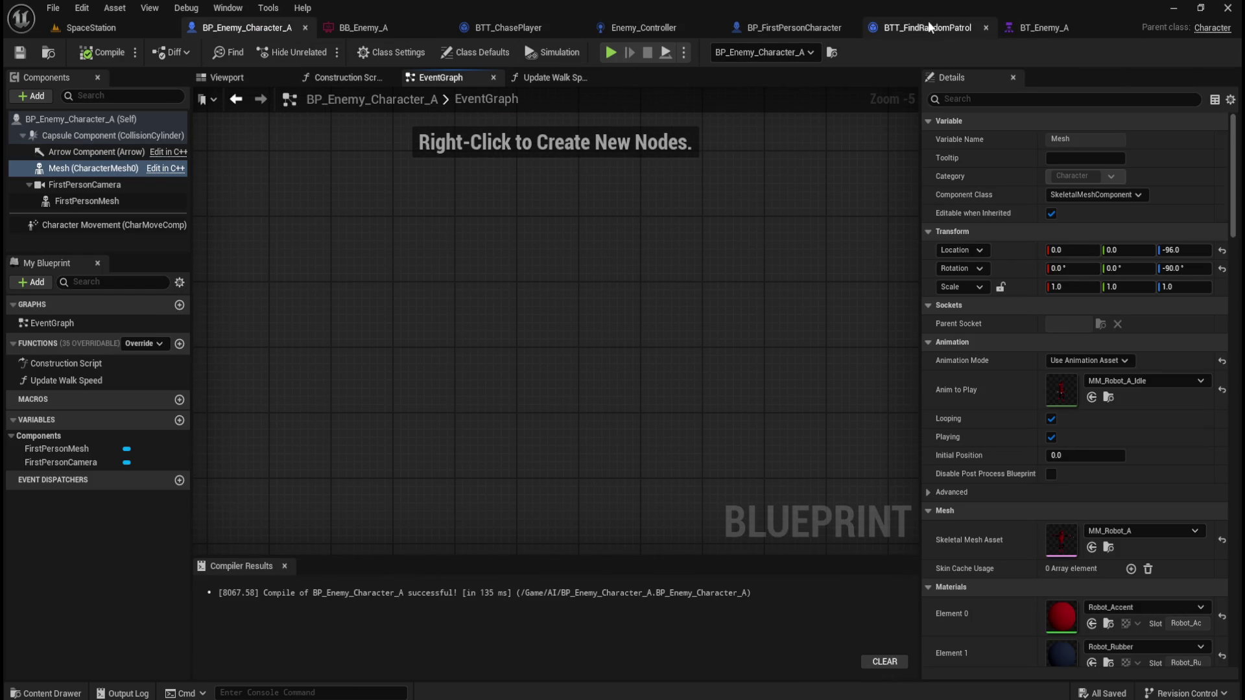
# - In BT_Enemy_A, inspect the Find Random Patrol task's tick interval, then return to its task graph
pyautogui.click(1056, 29)
pyautogui.moveTo(542, 305)
pyautogui.mouseDown()
pyautogui.moveTo(681, 344)
pyautogui.moveTo(640, 384)
pyautogui.mouseUp()
pyautogui.click(523, 510)
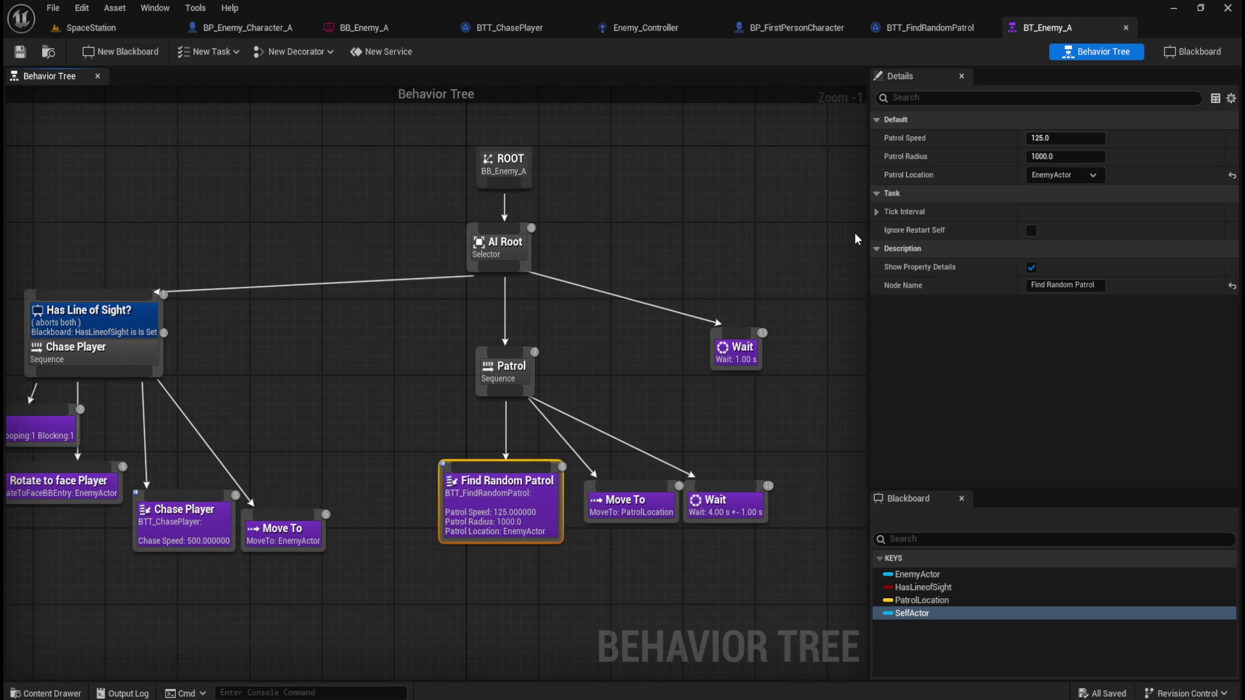
pyautogui.click(877, 212)
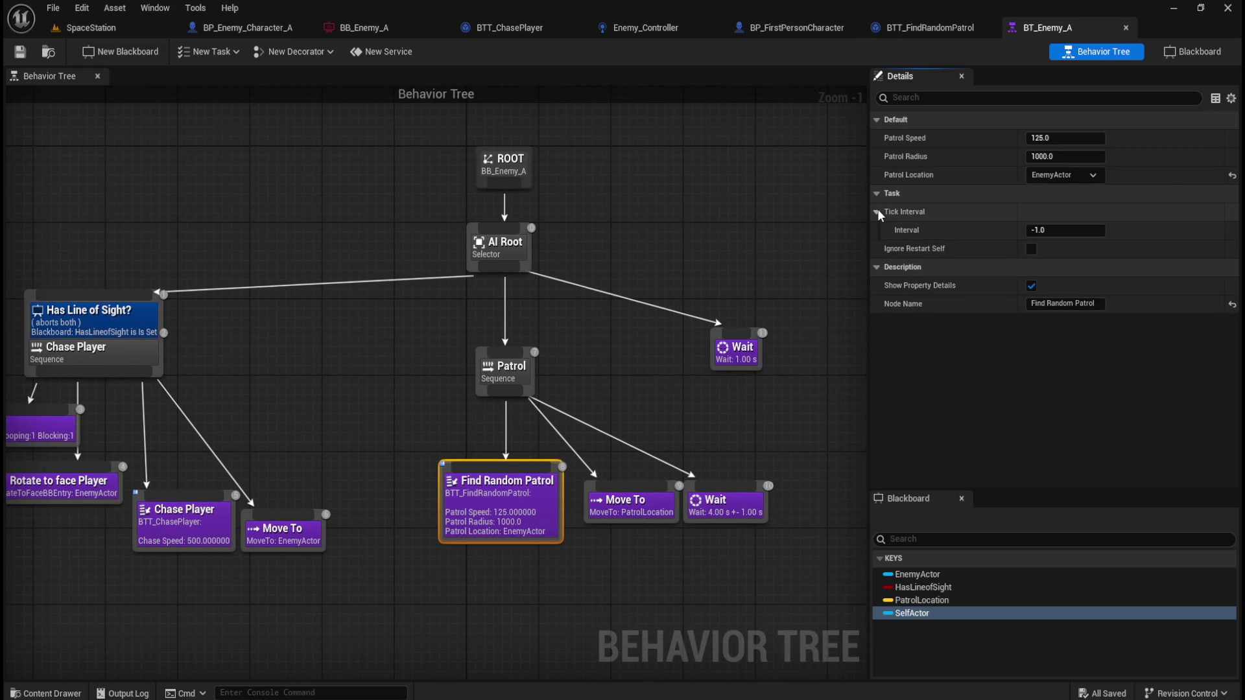
pyautogui.click(878, 212)
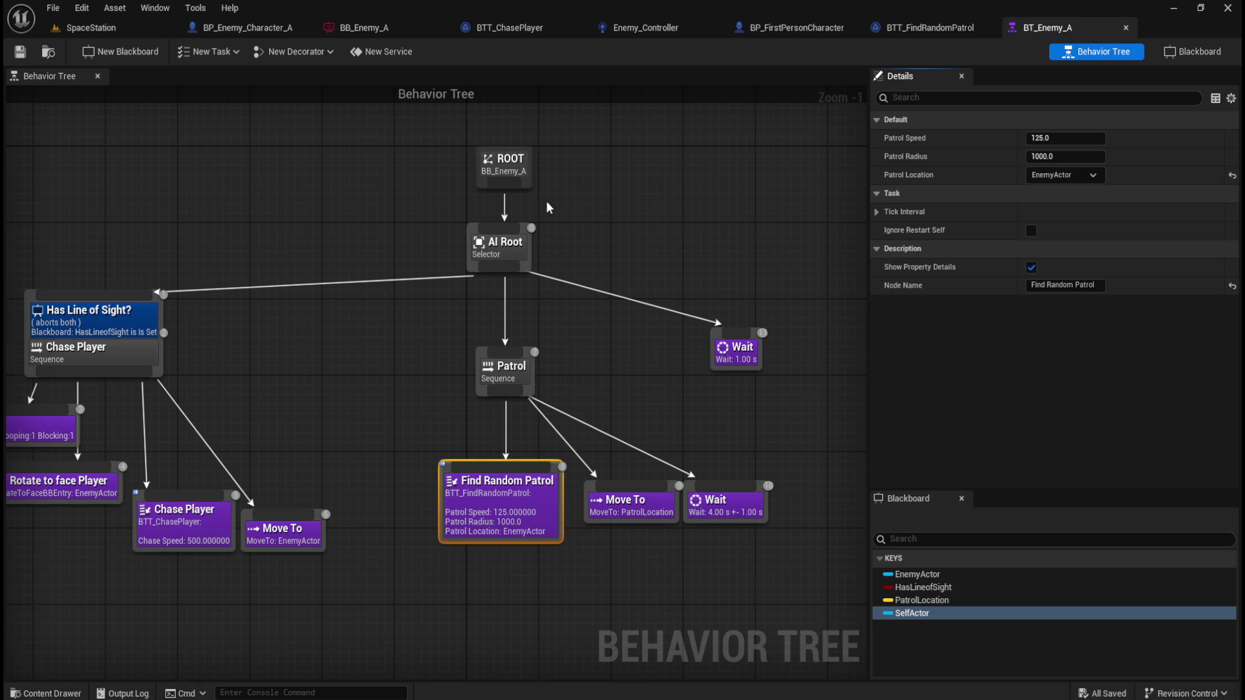
pyautogui.click(703, 209)
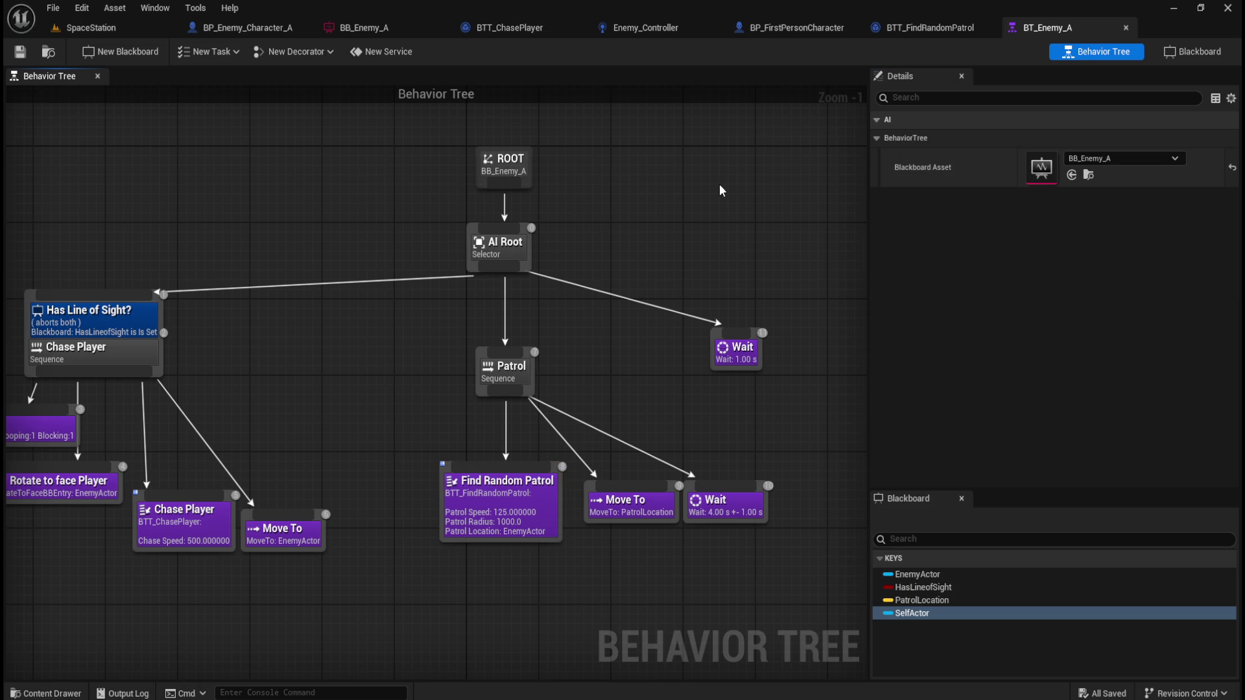
pyautogui.click(940, 29)
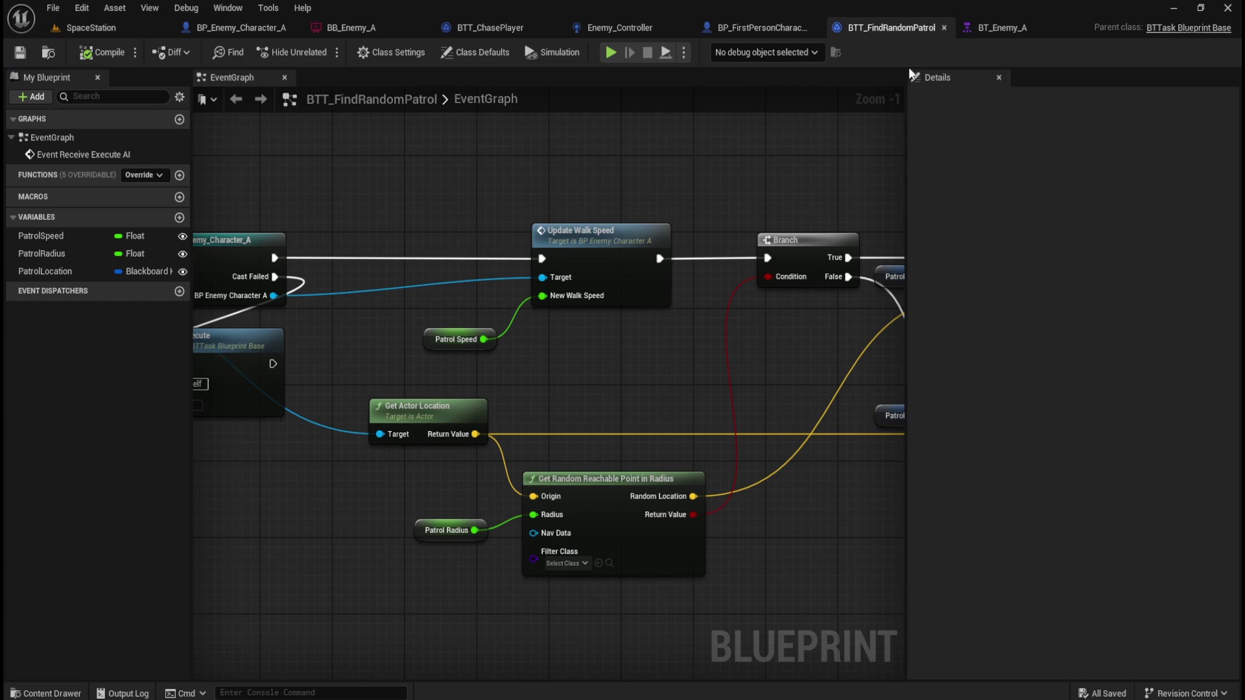
# - Inspect the Get Random Reachable Point in Radius node and its PatrolRadius variable
pyautogui.click(606, 480)
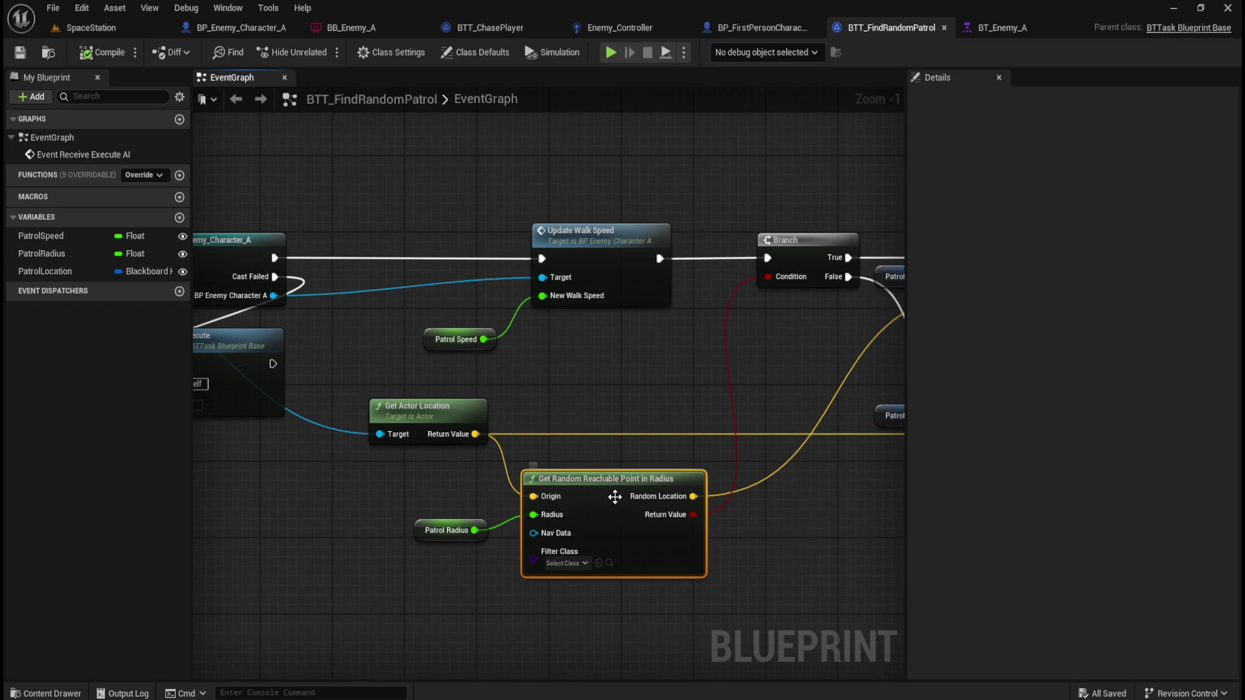
pyautogui.moveTo(716, 599)
pyautogui.mouseDown()
pyautogui.moveTo(503, 500)
pyautogui.moveTo(503, 452)
pyautogui.moveTo(515, 448)
pyautogui.mouseUp()
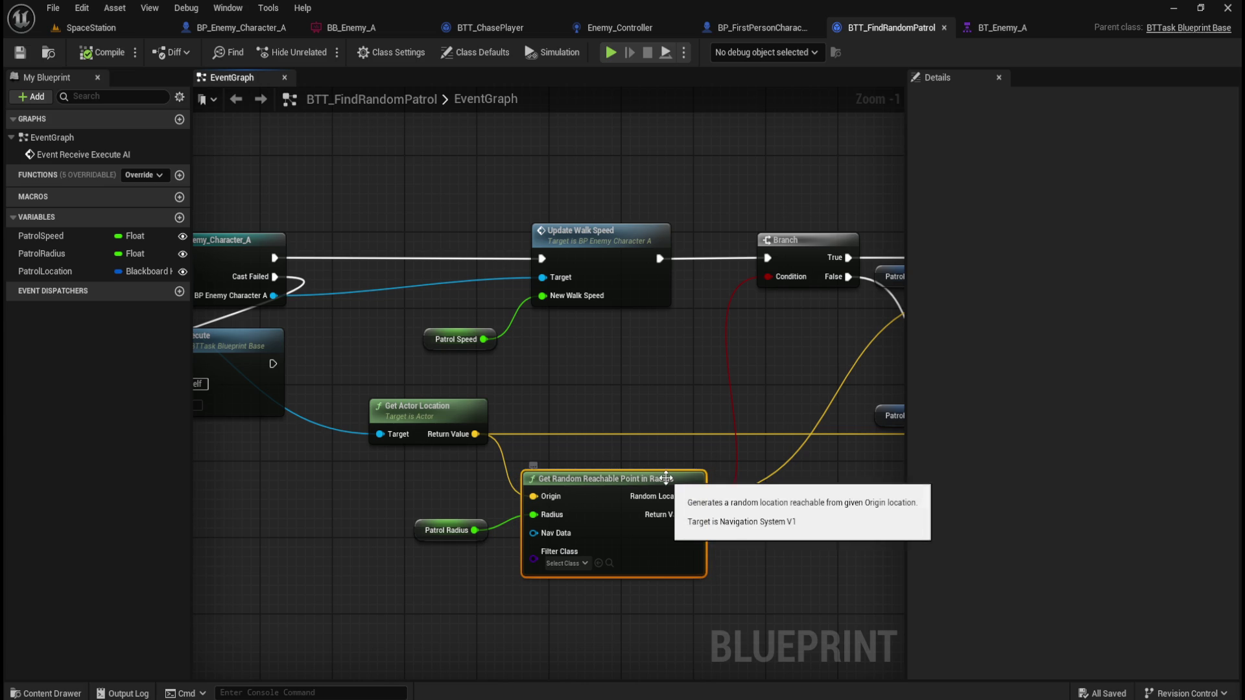
pyautogui.click(460, 522)
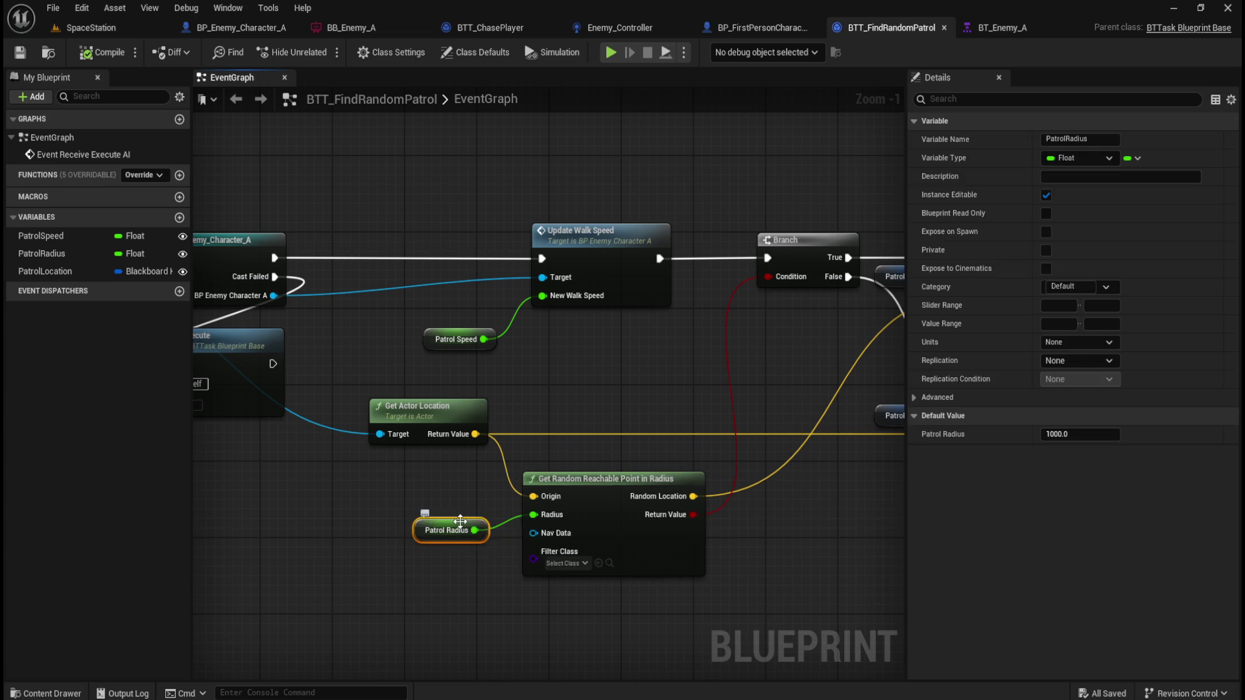
pyautogui.click(684, 476)
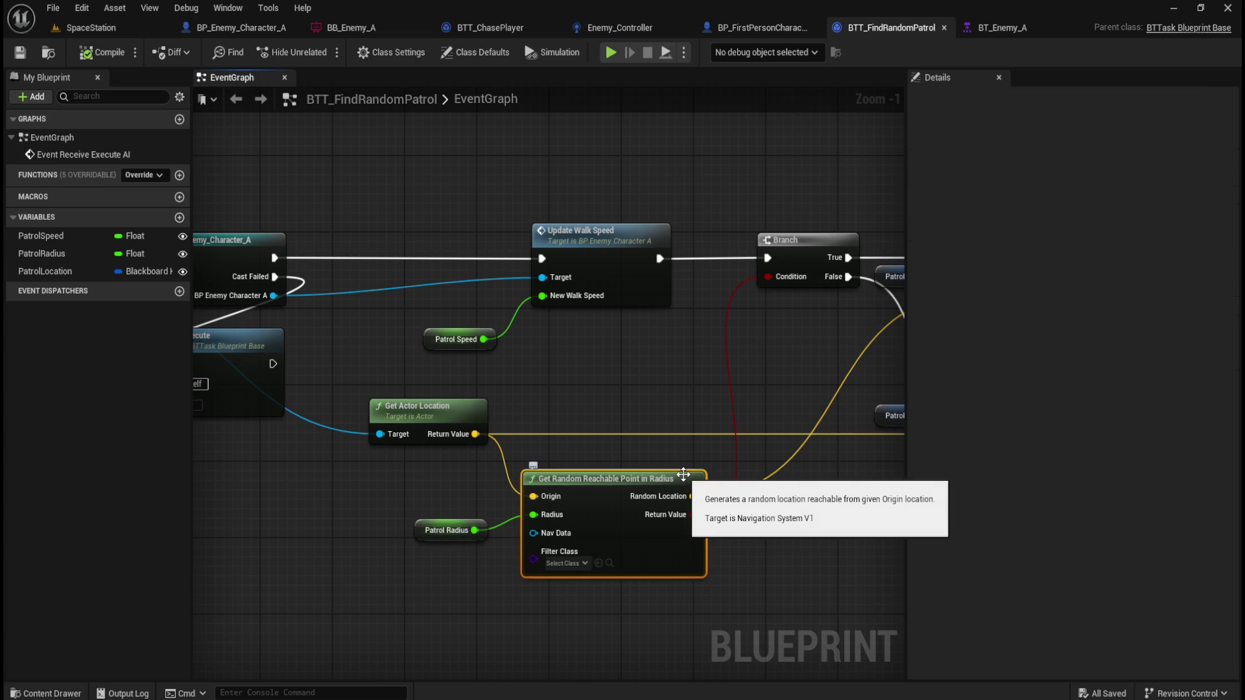
# - Check the PatrolLocation variable's advanced flags and the Finish Execute node, then switch to BT_Enemy_A
pyautogui.moveTo(788, 402)
pyautogui.mouseDown()
pyautogui.moveTo(417, 375)
pyautogui.moveTo(487, 376)
pyautogui.moveTo(478, 356)
pyautogui.mouseUp()
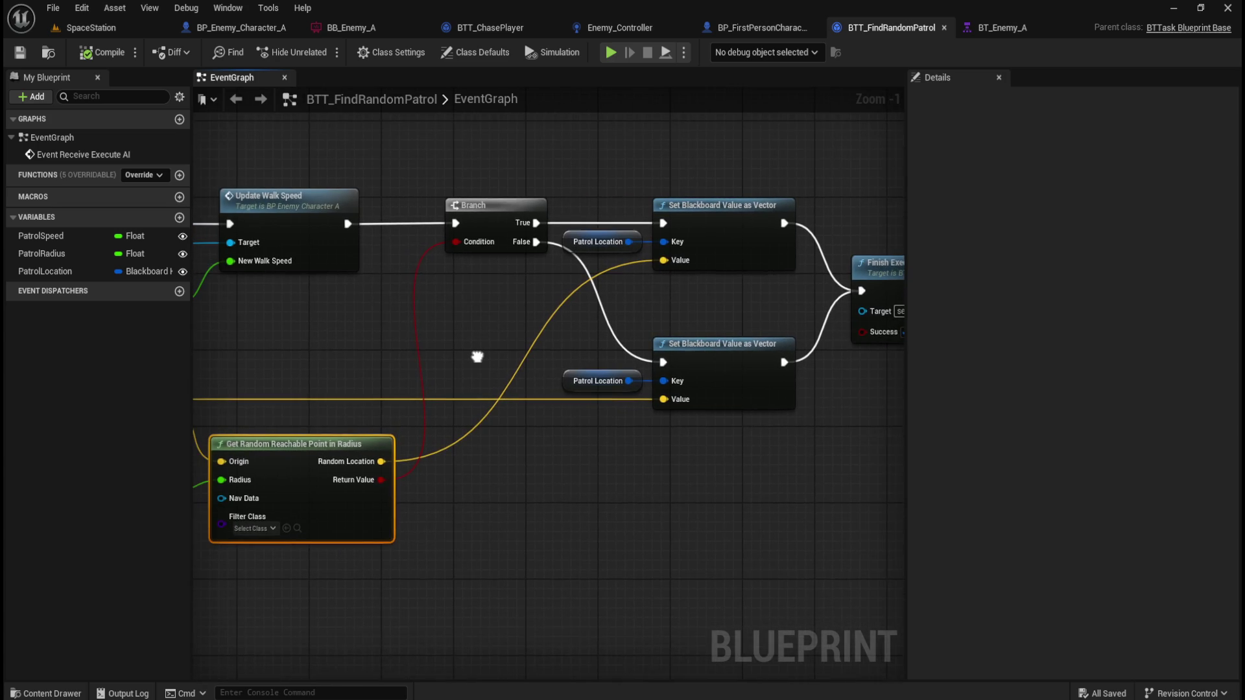
pyautogui.click(602, 372)
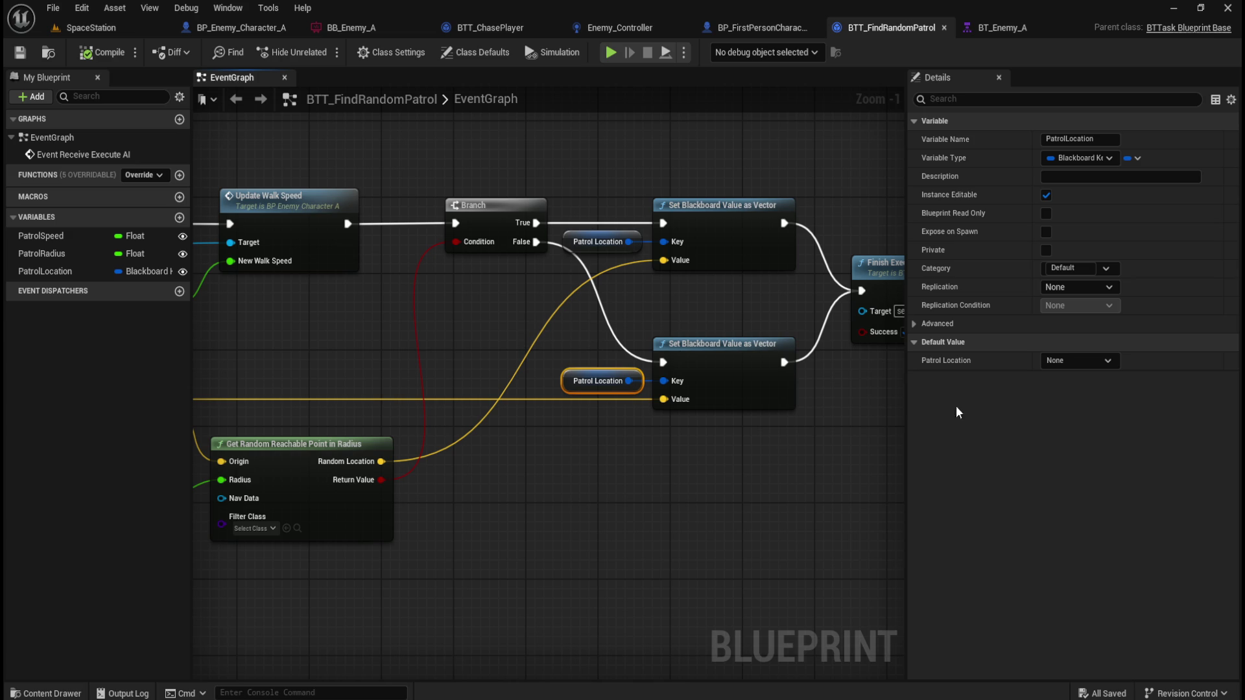
pyautogui.click(917, 321)
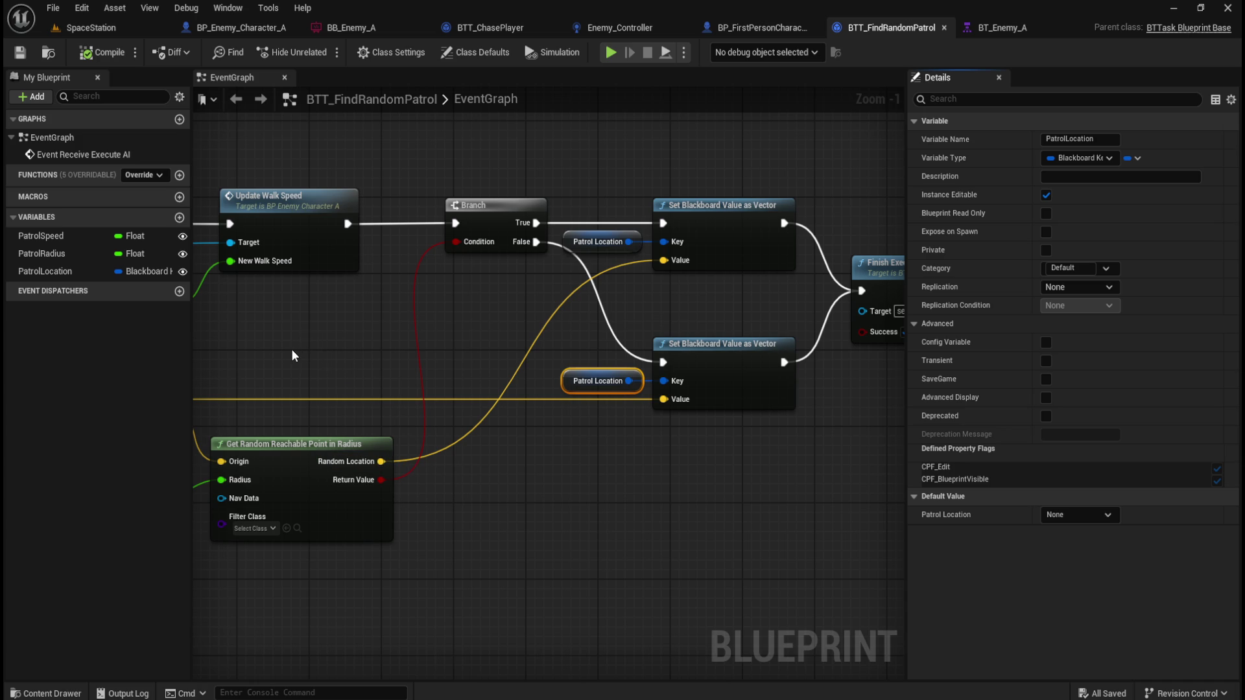
pyautogui.moveTo(281, 349)
pyautogui.mouseDown()
pyautogui.moveTo(742, 355)
pyautogui.moveTo(779, 396)
pyautogui.moveTo(635, 365)
pyautogui.moveTo(477, 360)
pyautogui.mouseUp()
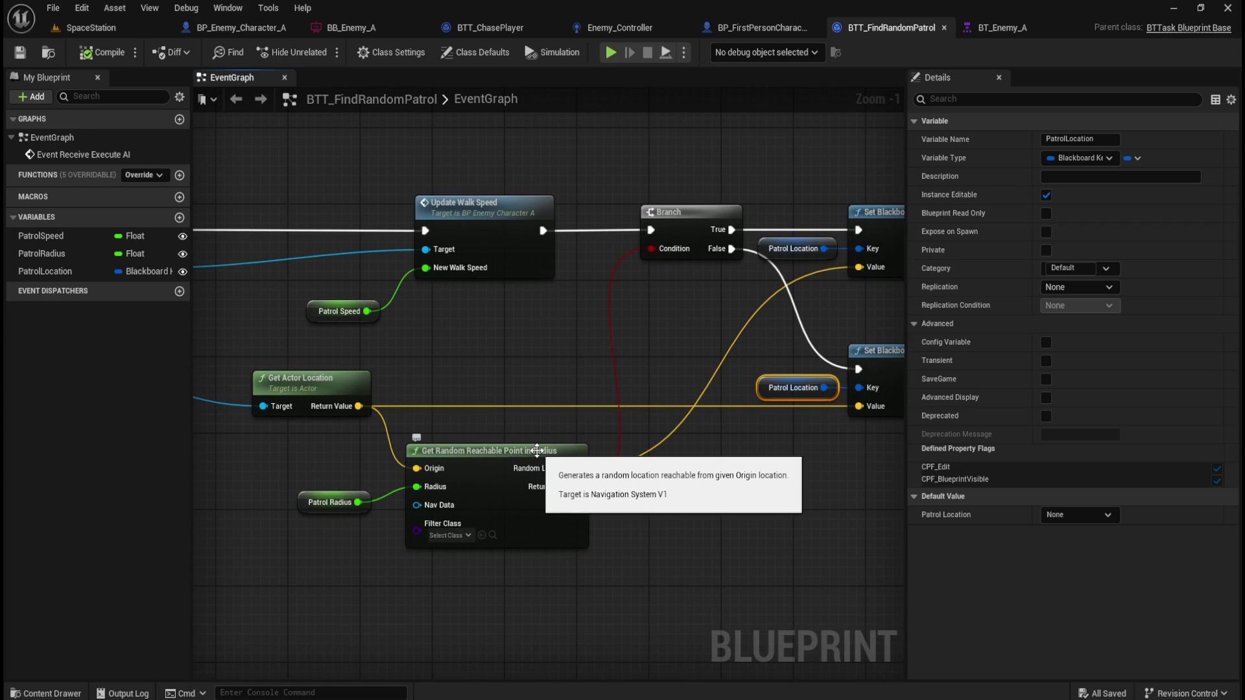
pyautogui.moveTo(710, 464)
pyautogui.mouseDown()
pyautogui.moveTo(578, 467)
pyautogui.moveTo(361, 445)
pyautogui.moveTo(515, 486)
pyautogui.moveTo(554, 466)
pyautogui.mouseUp()
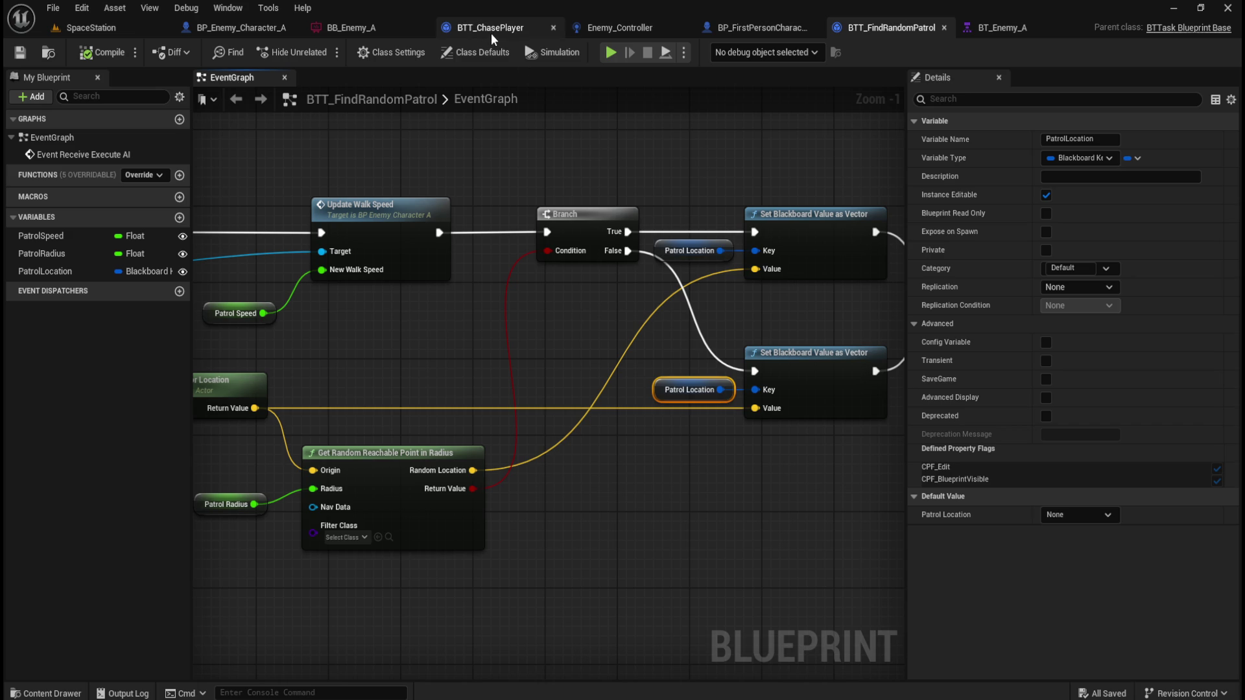
pyautogui.click(1001, 29)
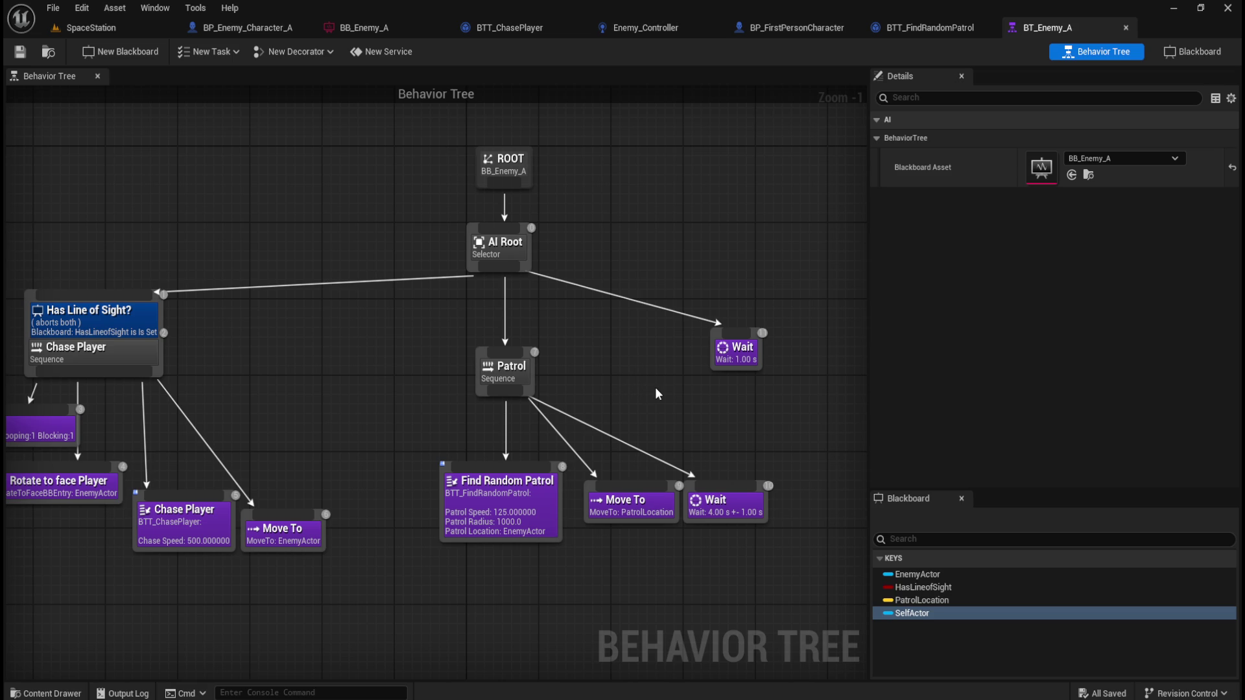
# - Set Find Random Patrol's Patrol Location to the PatrolLocation key and save BT_Enemy_A
pyautogui.moveTo(644, 402)
pyautogui.mouseDown()
pyautogui.moveTo(668, 364)
pyautogui.moveTo(640, 403)
pyautogui.moveTo(621, 408)
pyautogui.mouseUp()
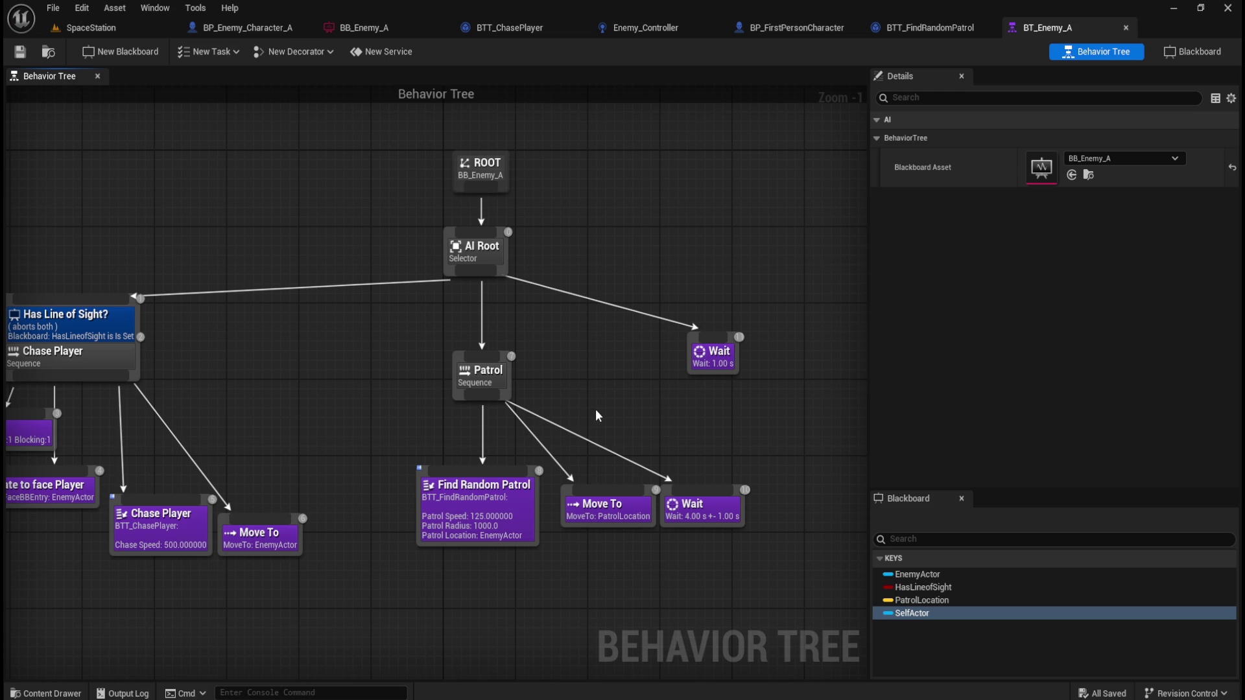
pyautogui.click(493, 515)
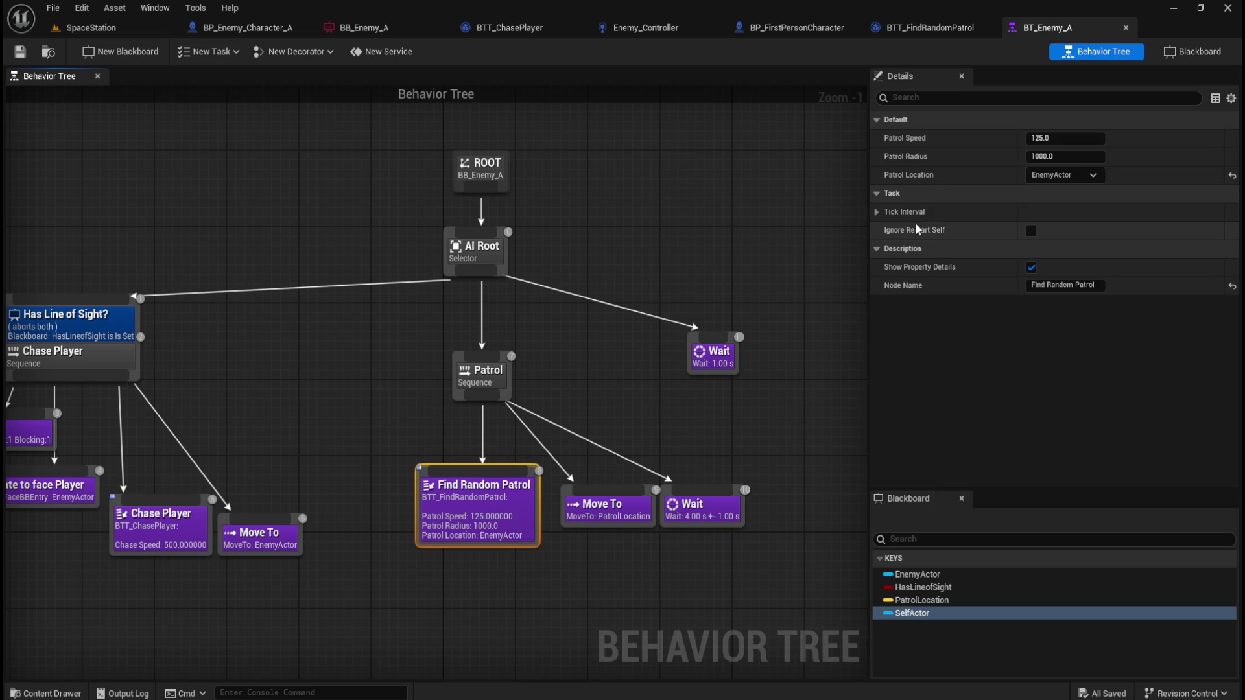
pyautogui.click(1092, 174)
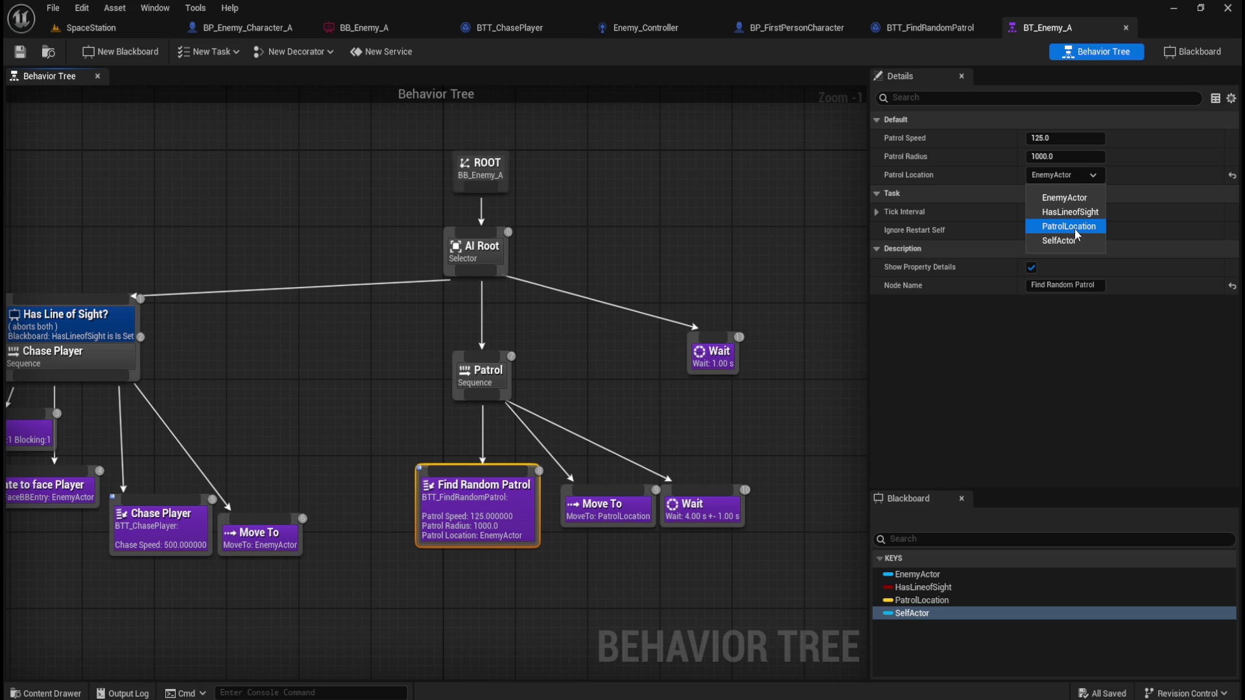
pyautogui.click(1075, 228)
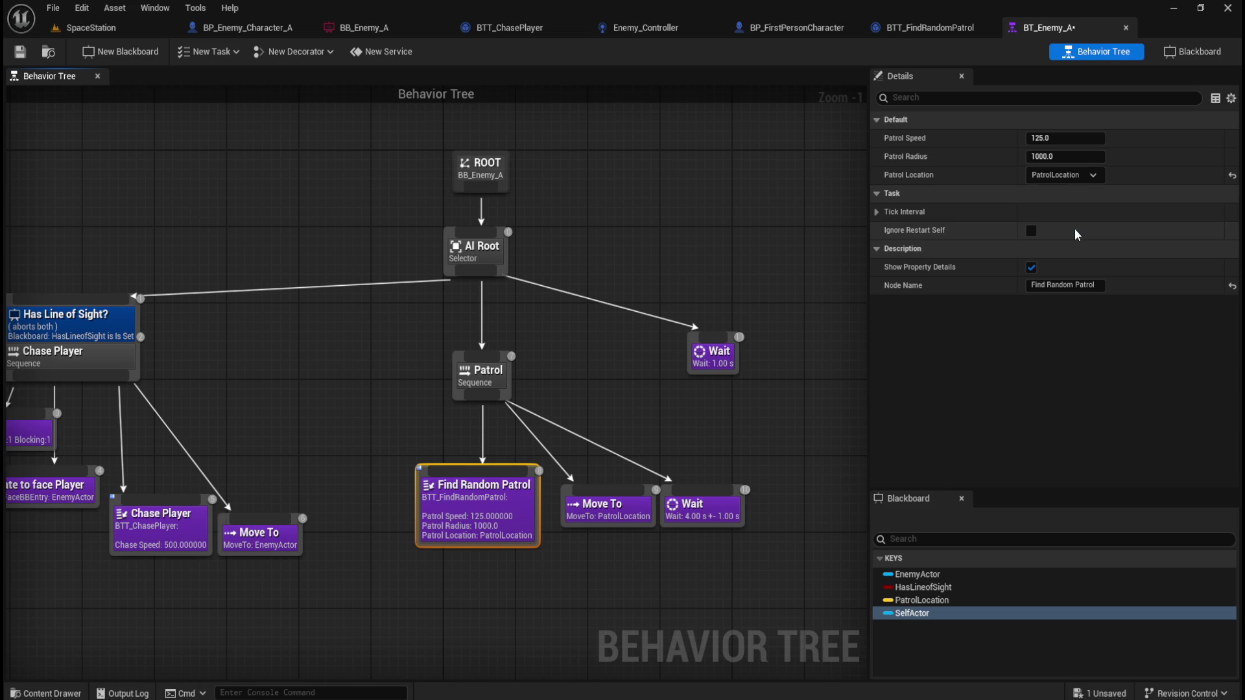
pyautogui.click(23, 52)
pyautogui.click(82, 28)
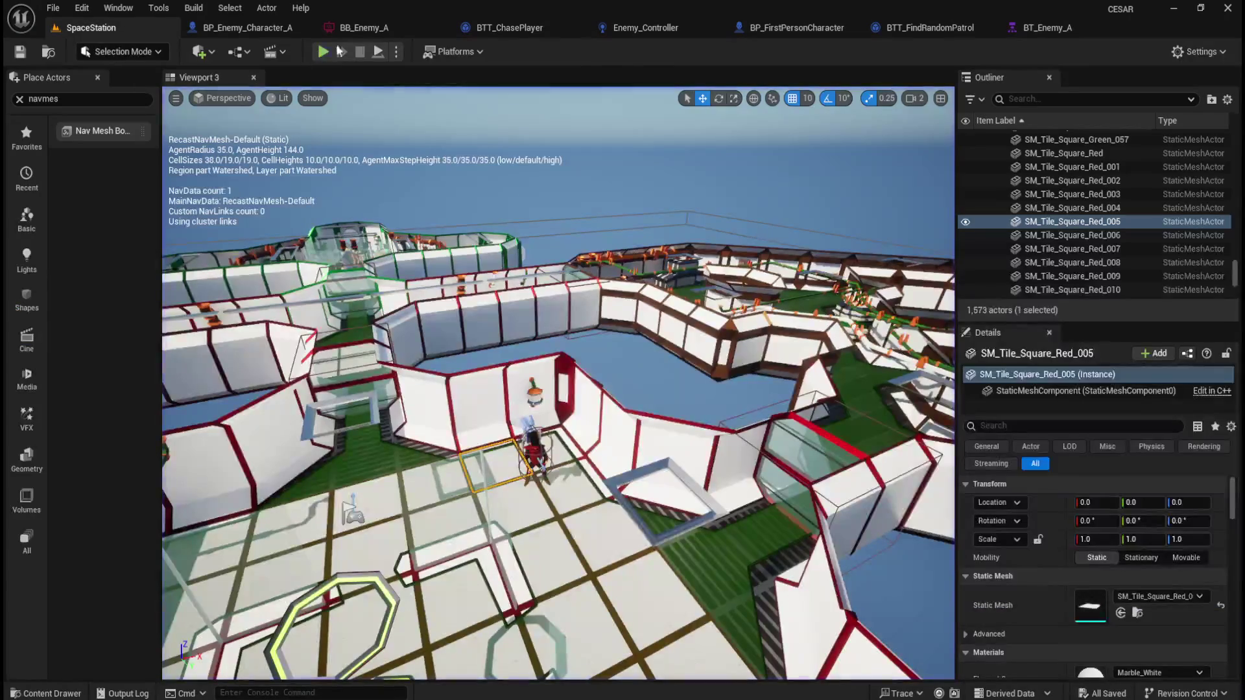
pyautogui.click(401, 57)
pyautogui.click(477, 190)
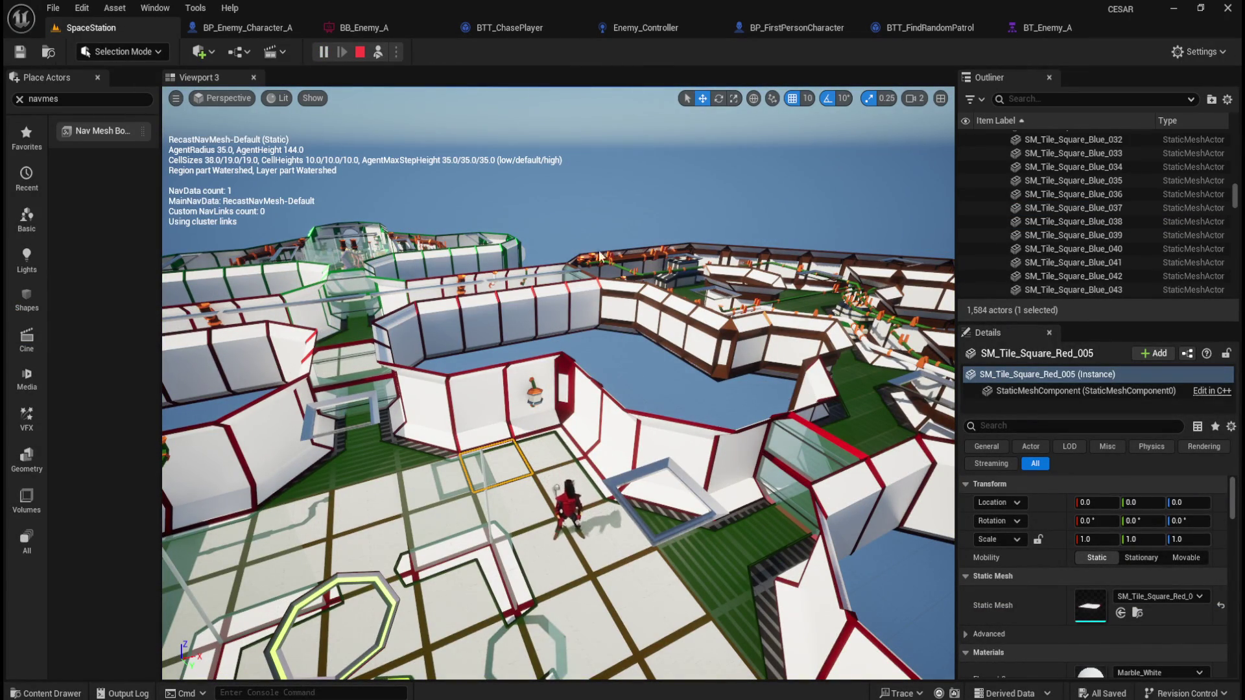
pyautogui.click(635, 351)
pyautogui.press('s')
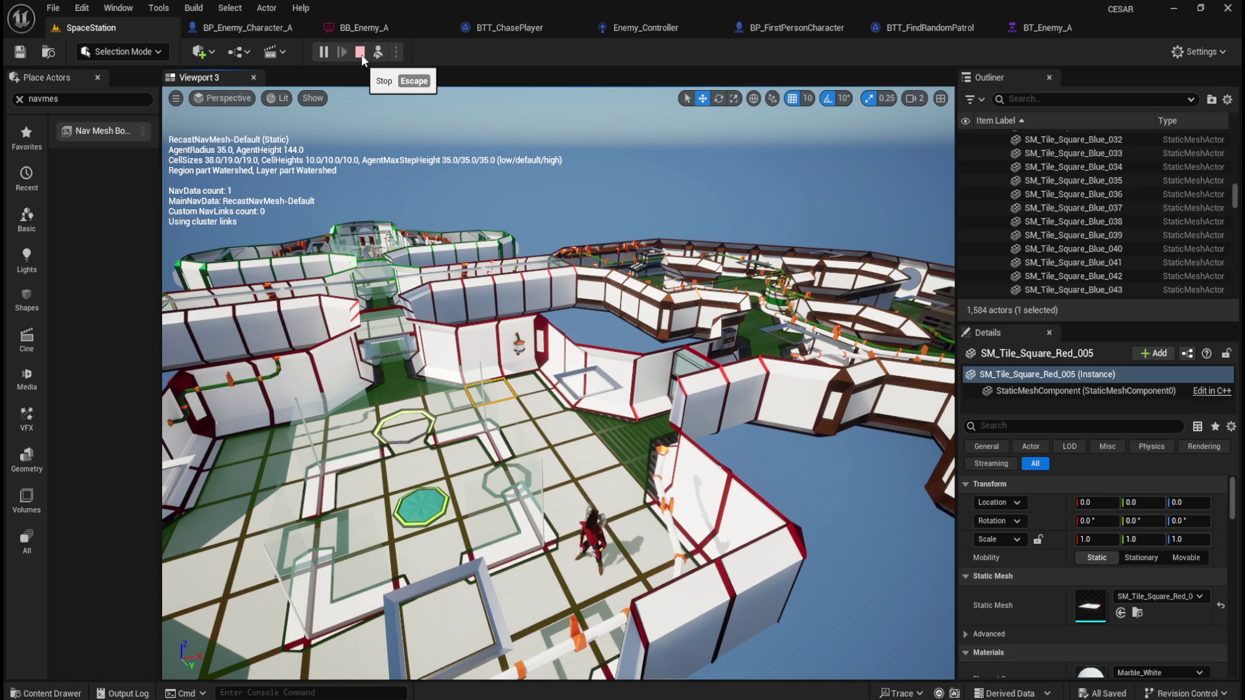
pyautogui.click(361, 54)
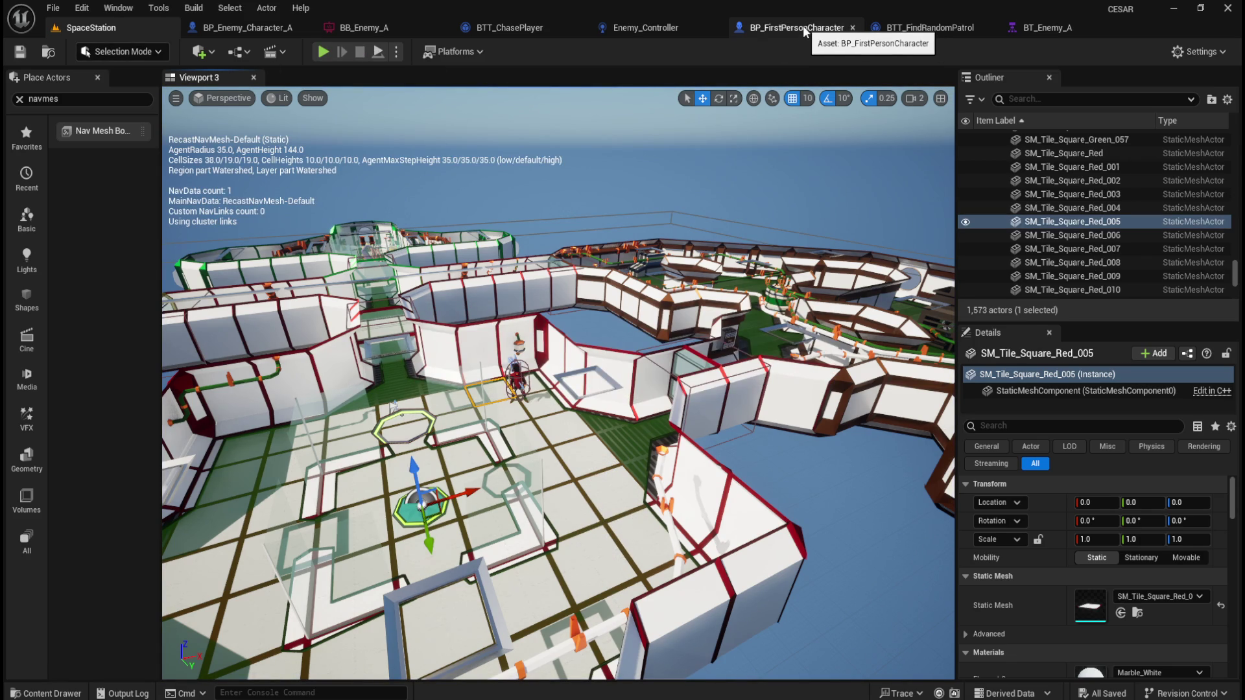
# - Step through the blueprint tabs back to BT_Enemy_A and pan to Patrol's child tasks
pyautogui.click(795, 29)
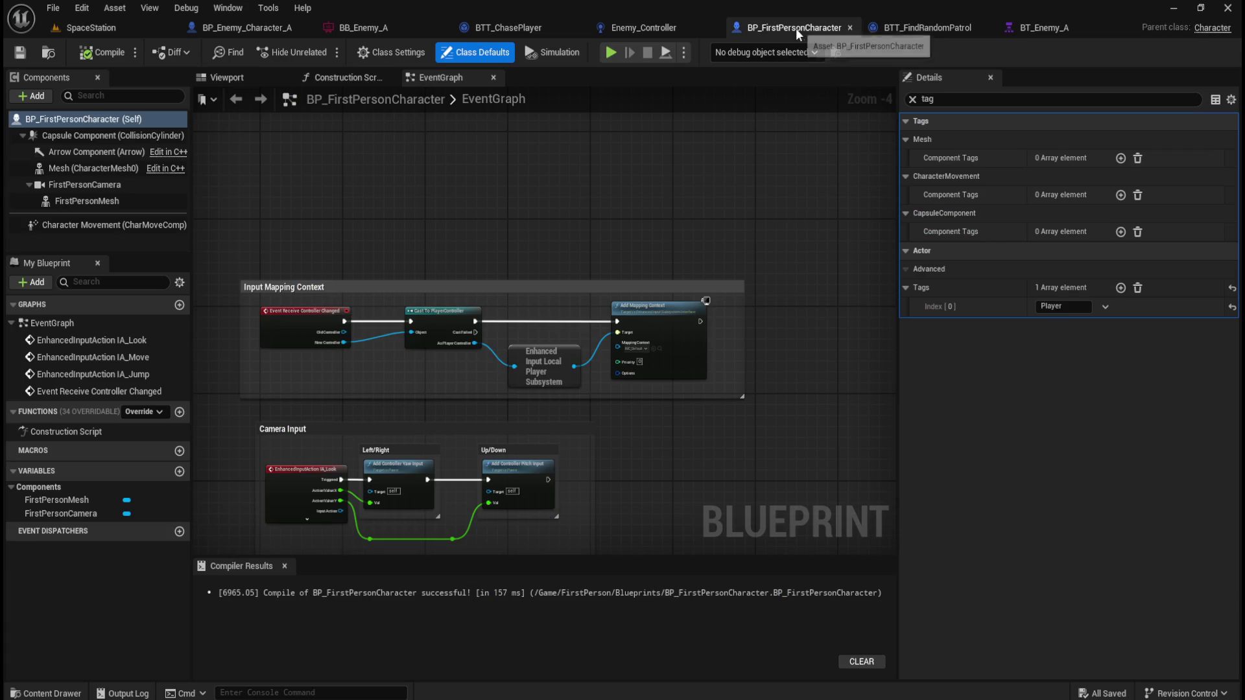
pyautogui.click(940, 28)
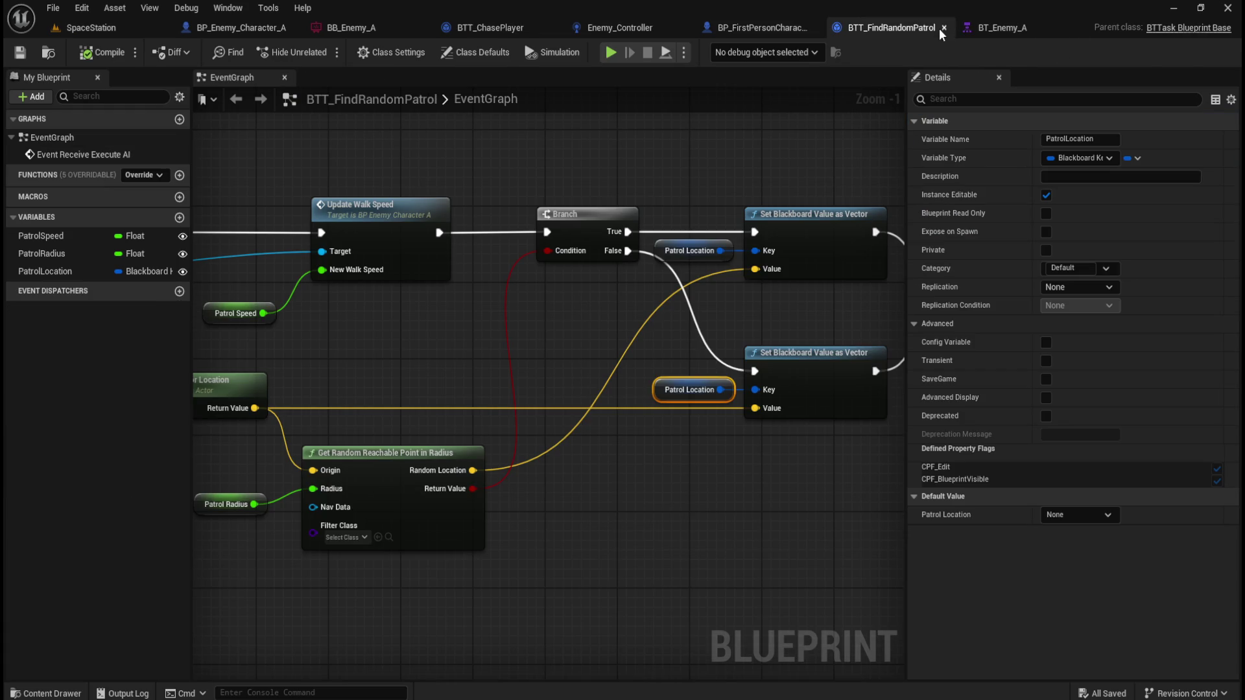
pyautogui.click(1007, 29)
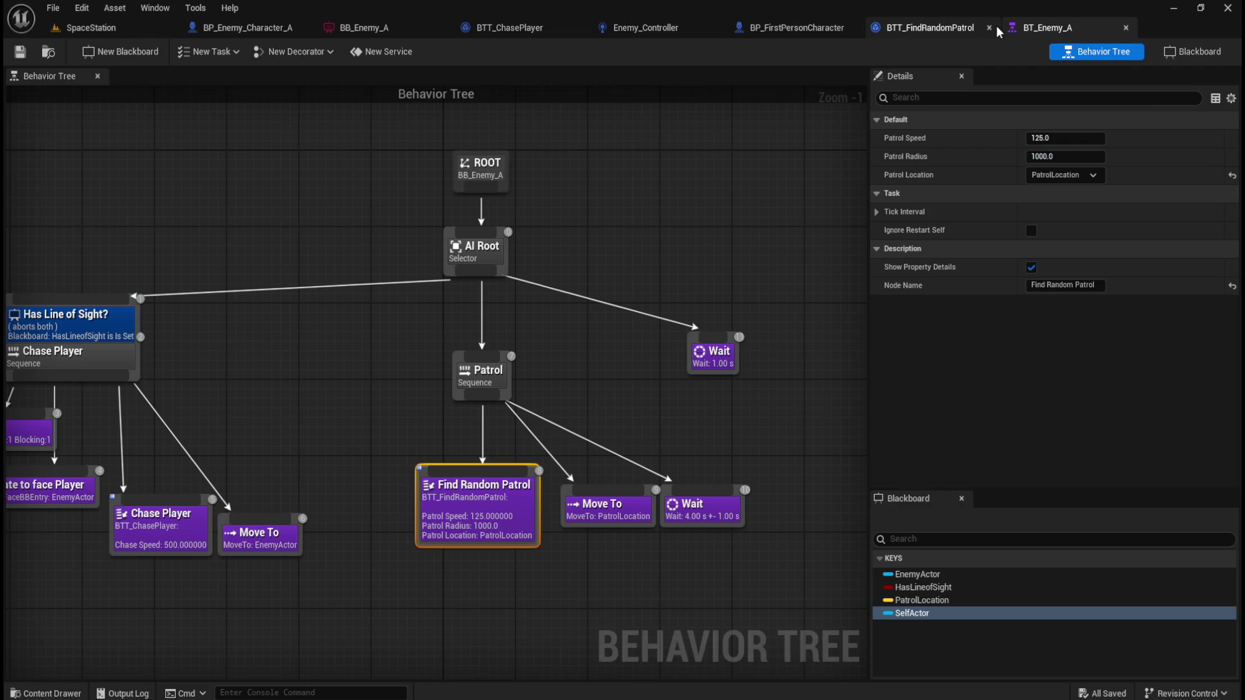
pyautogui.click(329, 402)
pyautogui.moveTo(329, 402); pyautogui.dragTo(674, 324)
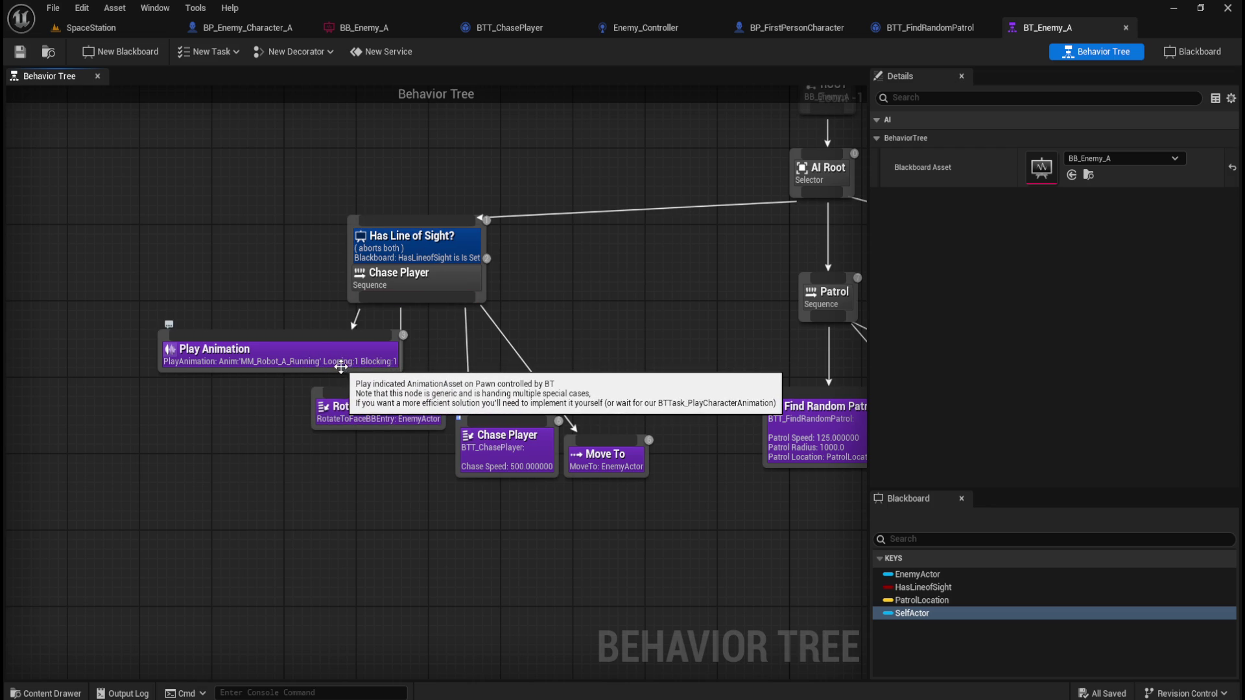
pyautogui.moveTo(625, 348); pyautogui.dragTo(209, 345)
# - Place a Play Animation task below Patrol and connect it as a child
pyautogui.moveTo(334, 348); pyautogui.dragTo(342, 385)
pyautogui.moveTo(641, 392); pyautogui.dragTo(556, 344)
pyautogui.moveTo(274, 330)
pyautogui.mouseDown()
pyautogui.moveTo(551, 348)
pyautogui.moveTo(655, 319)
pyautogui.moveTo(472, 297)
pyautogui.moveTo(290, 303)
pyautogui.moveTo(580, 396)
pyautogui.moveTo(740, 393)
pyautogui.mouseUp()
pyautogui.click(326, 384)
pyautogui.moveTo(326, 384); pyautogui.dragTo(676, 408)
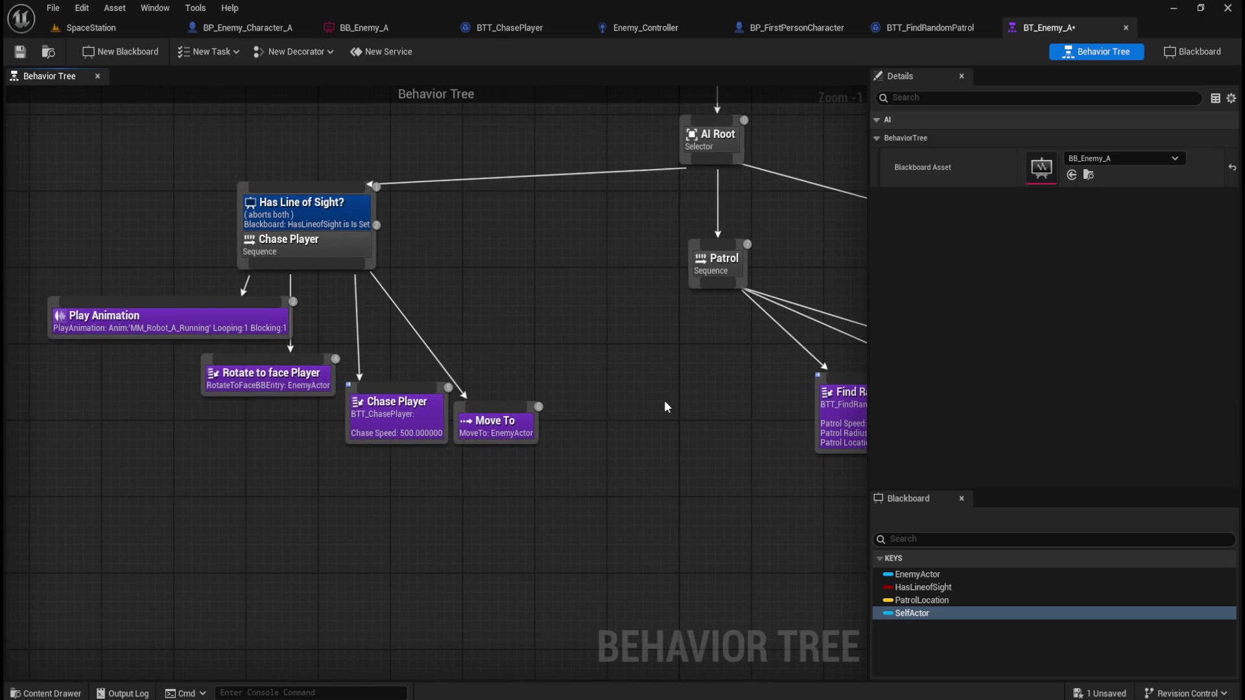
pyautogui.click(198, 324)
pyautogui.moveTo(660, 454)
pyautogui.mouseDown()
pyautogui.moveTo(726, 454)
pyautogui.moveTo(503, 450)
pyautogui.mouseUp()
pyautogui.moveTo(573, 287)
pyautogui.mouseDown()
pyautogui.moveTo(543, 431)
pyautogui.moveTo(504, 413)
pyautogui.mouseUp()
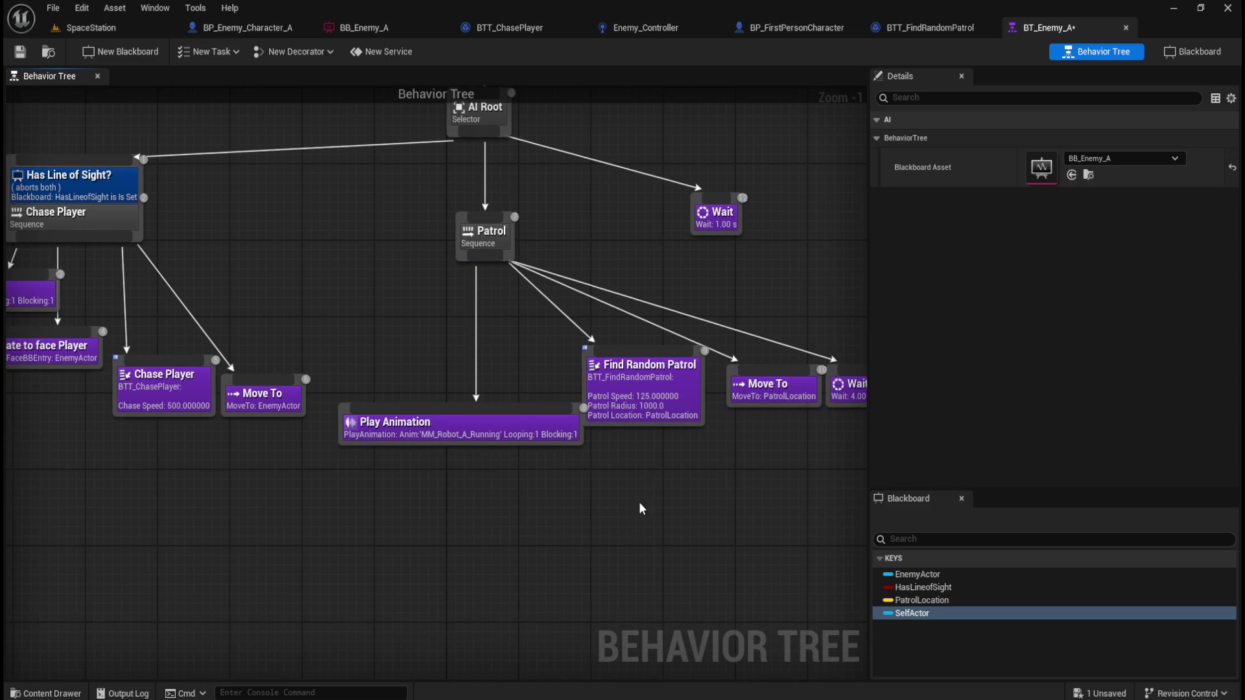
# - Reorder Patrol's children as Play Animation, Find Random Patrol, Move To, then Wait
pyautogui.moveTo(391, 328); pyautogui.dragTo(736, 452)
pyautogui.moveTo(743, 370)
pyautogui.mouseDown()
pyautogui.moveTo(780, 398)
pyautogui.moveTo(589, 396)
pyautogui.moveTo(614, 445)
pyautogui.mouseUp()
pyautogui.click(781, 436)
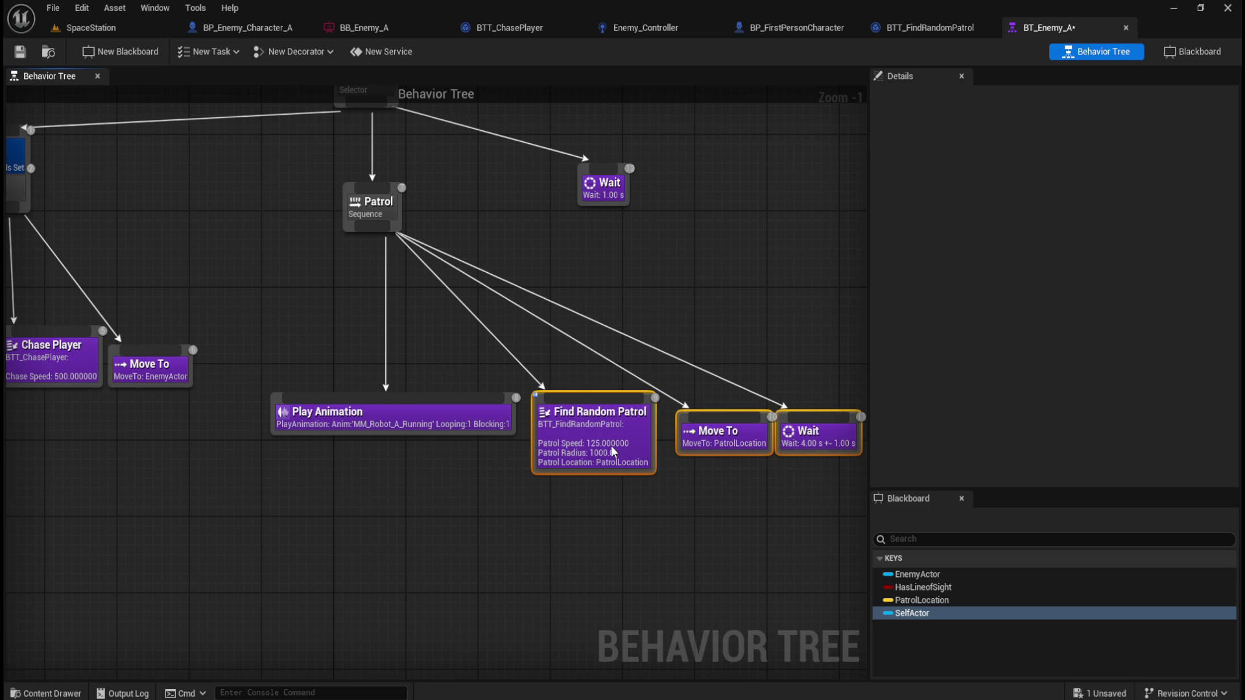
pyautogui.moveTo(811, 358)
pyautogui.mouseDown()
pyautogui.moveTo(789, 396)
pyautogui.moveTo(718, 428)
pyautogui.moveTo(705, 419)
pyautogui.mouseUp()
pyautogui.click(742, 490)
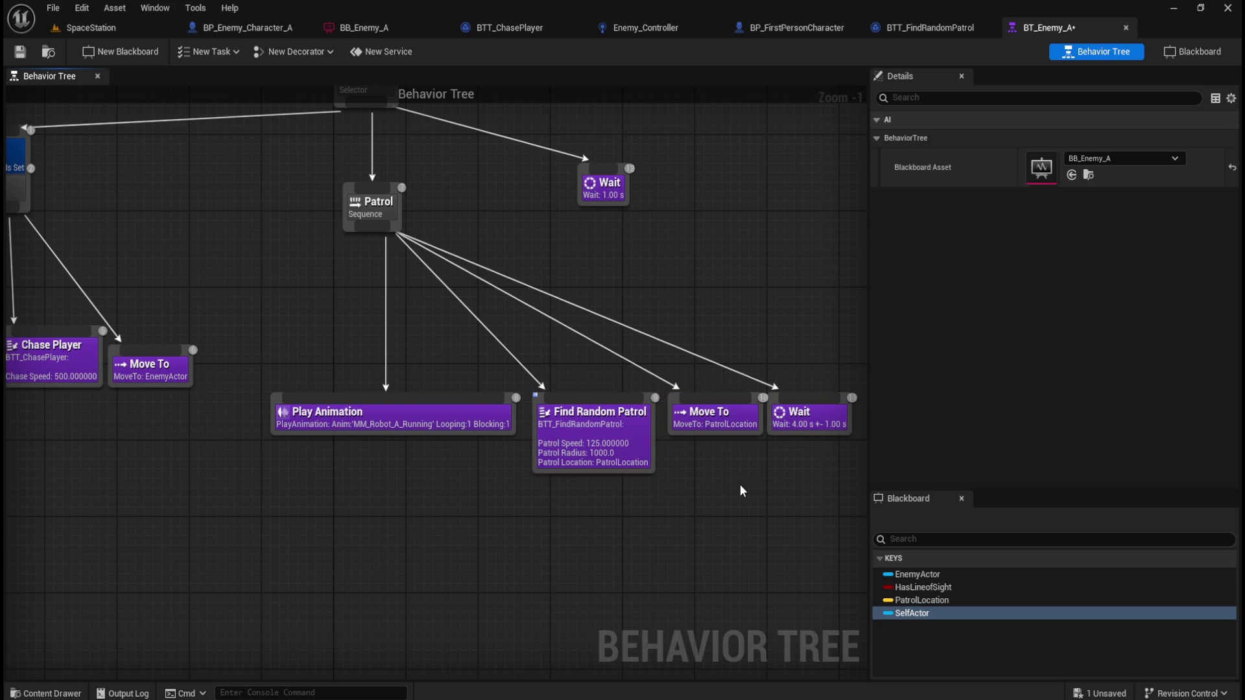
pyautogui.click(724, 430)
pyautogui.click(803, 428)
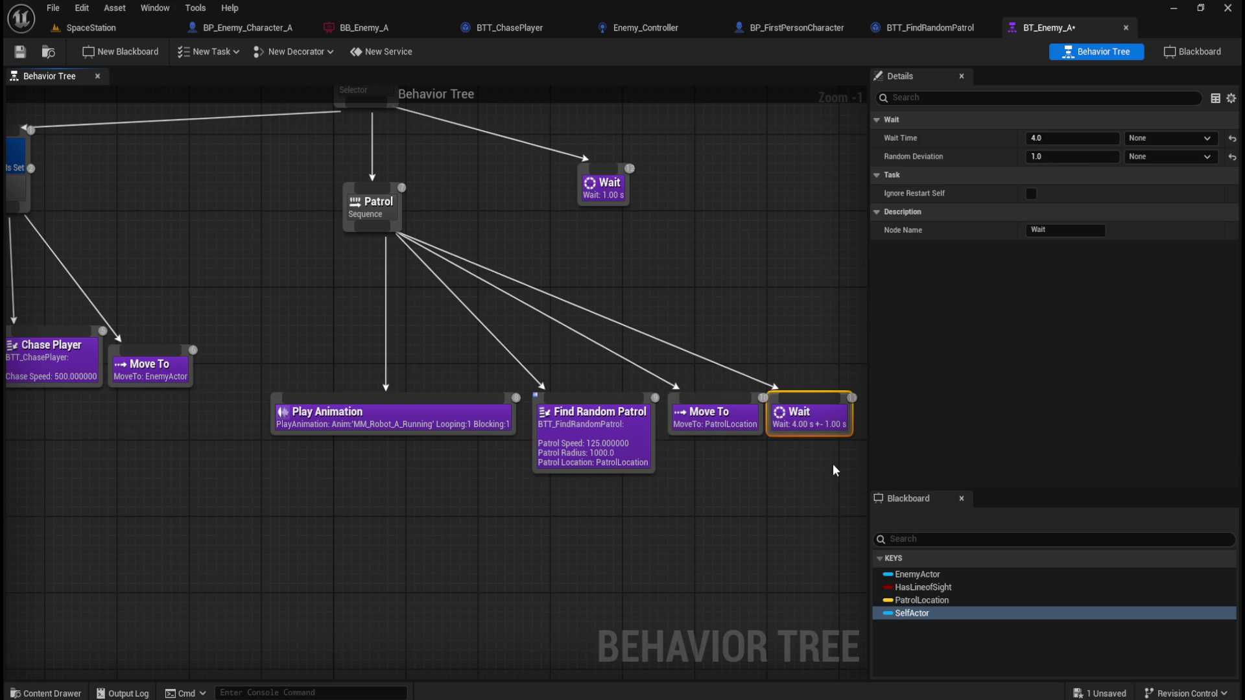
pyautogui.moveTo(802, 428); pyautogui.dragTo(811, 428)
pyautogui.click(725, 499)
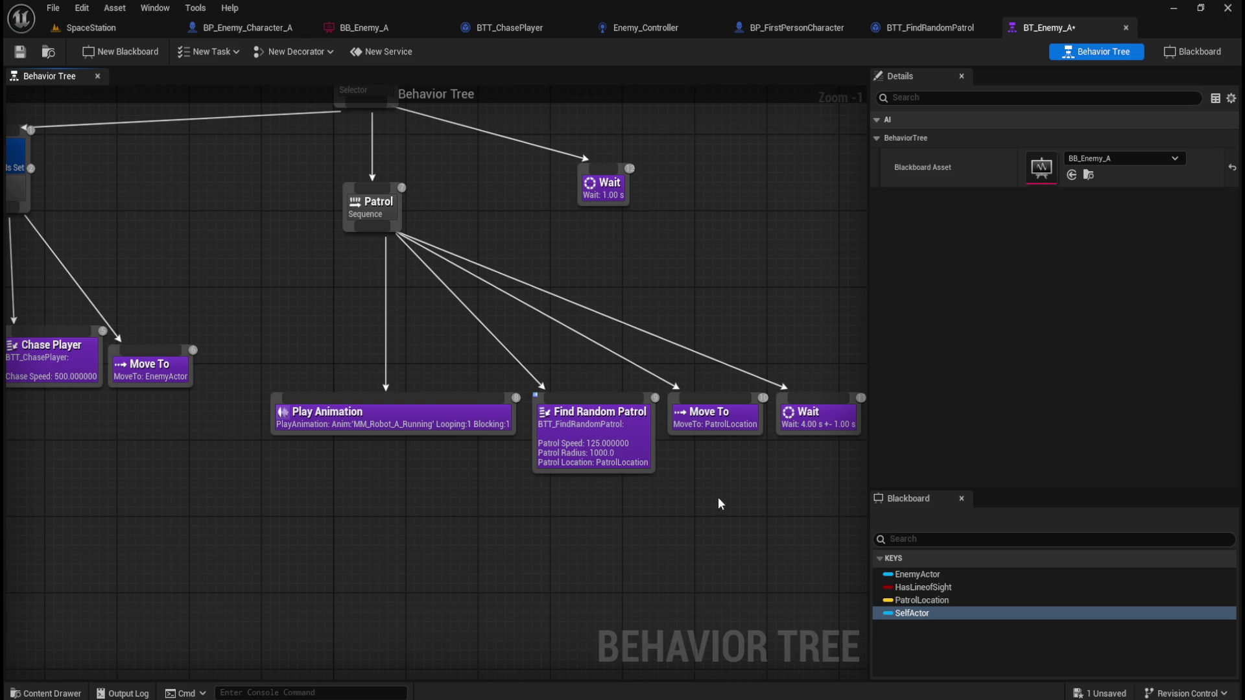
# - Nudge the four Patrol tasks left so they line up under the sequence
pyautogui.moveTo(705, 524); pyautogui.dragTo(635, 550)
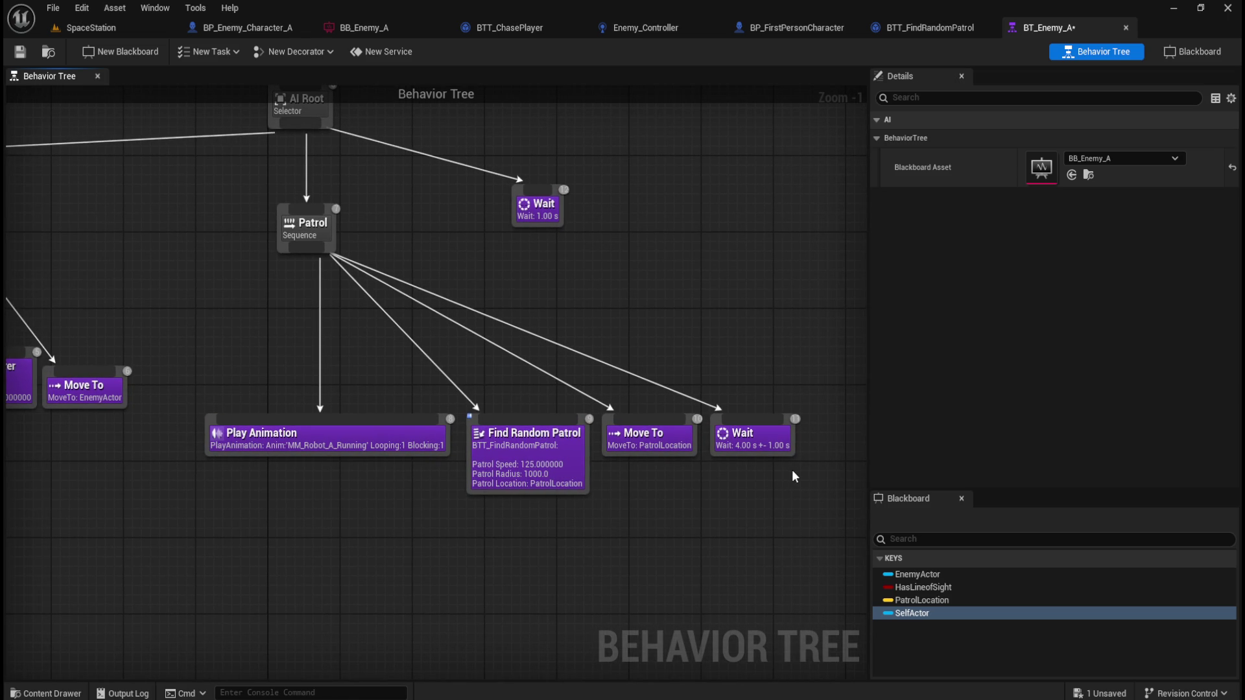
pyautogui.moveTo(787, 495); pyautogui.dragTo(429, 410)
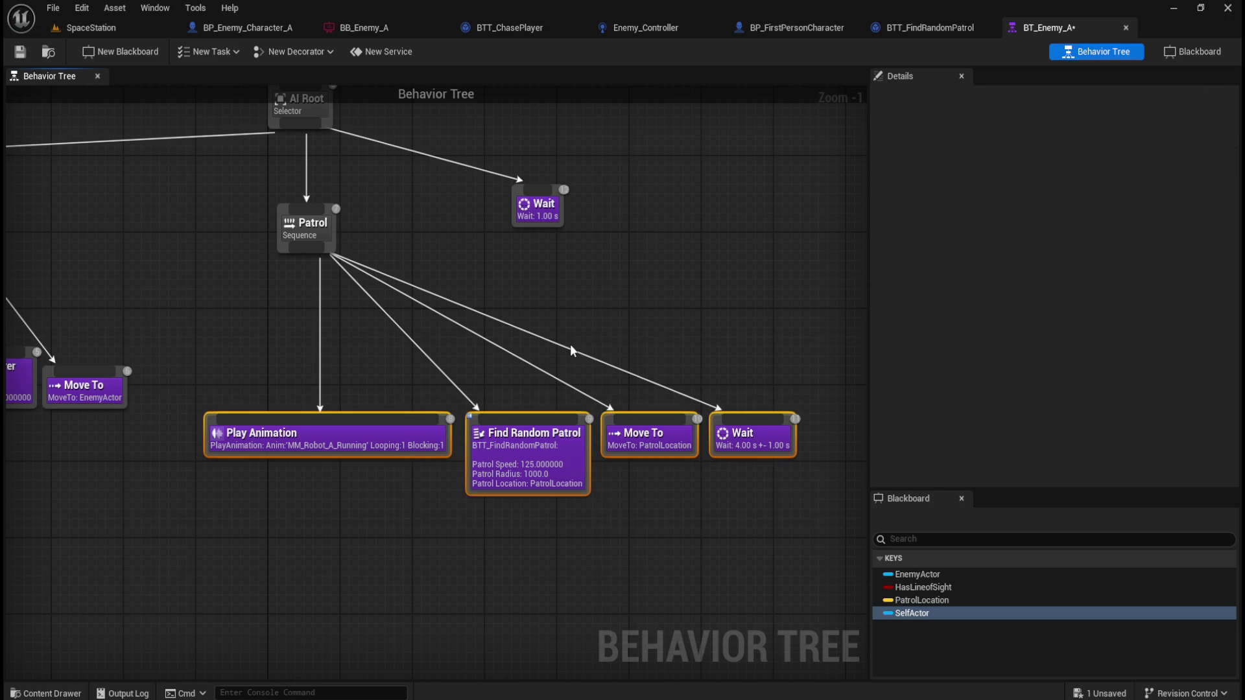
pyautogui.press('Left')
pyautogui.click(570, 345)
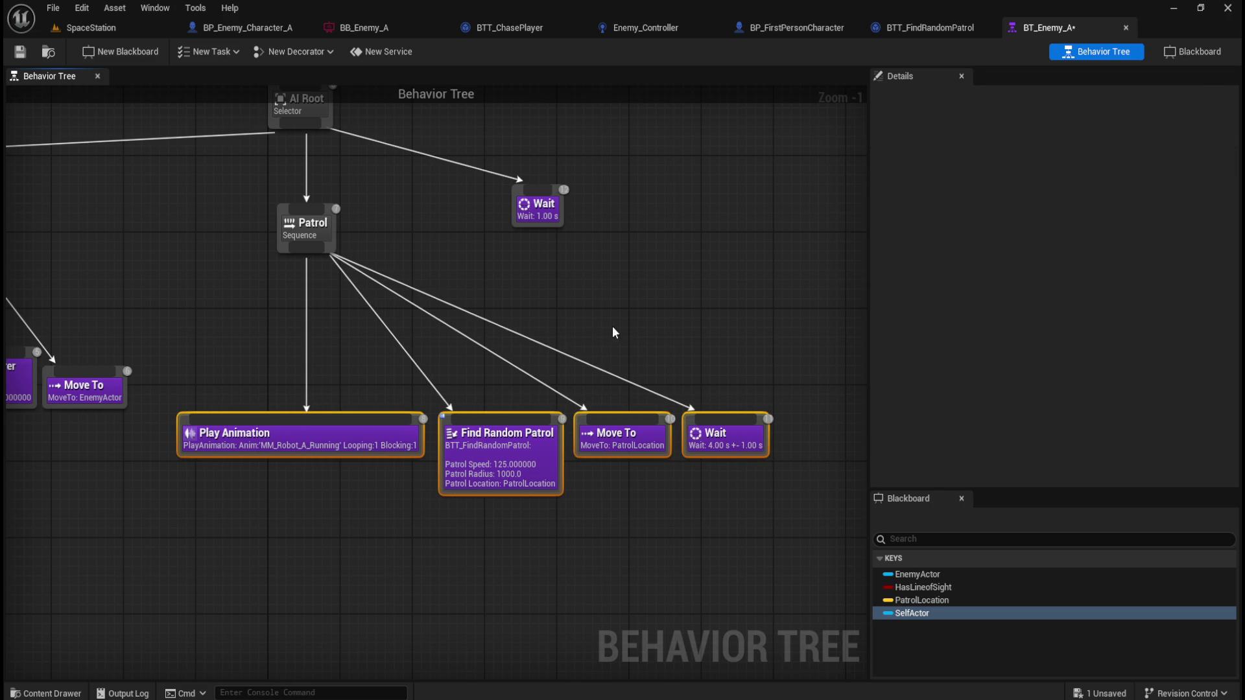
# - Assign MM_Robot_A_Walking as the Play Animation task's Animation to Play
pyautogui.moveTo(272, 359)
pyautogui.mouseDown()
pyautogui.moveTo(537, 373)
pyautogui.moveTo(503, 361)
pyautogui.mouseUp()
pyautogui.click(517, 493)
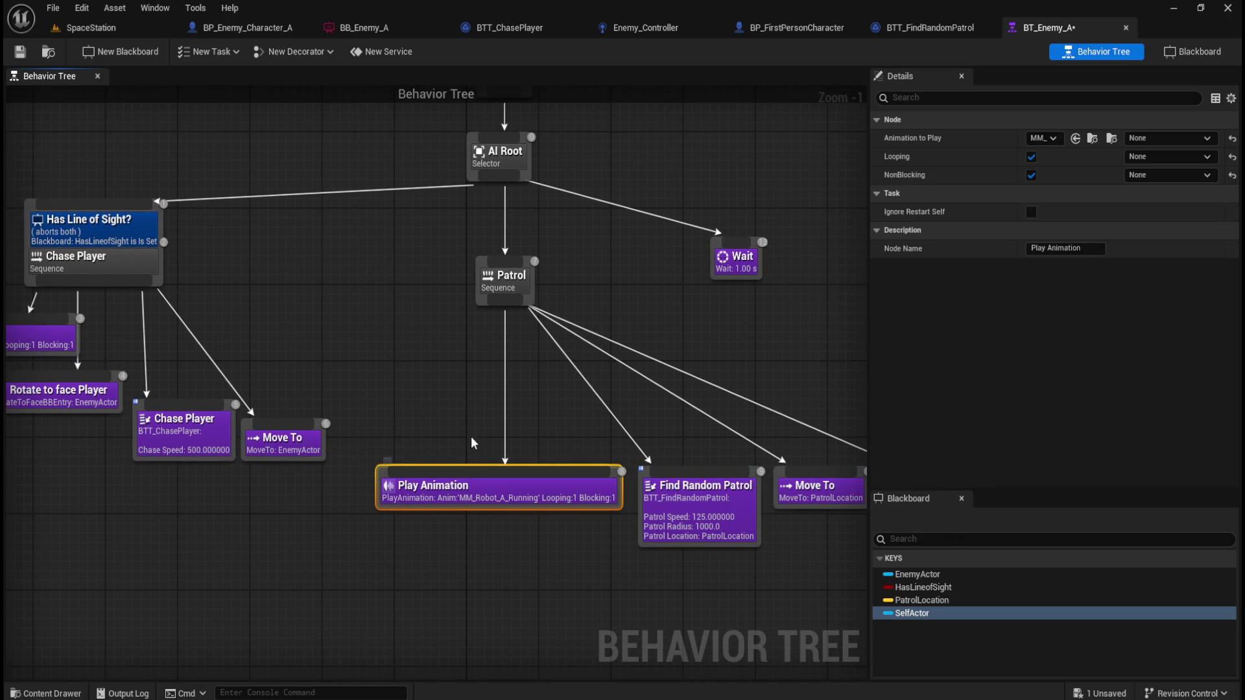
pyautogui.hotkey('ctrl', 'space')
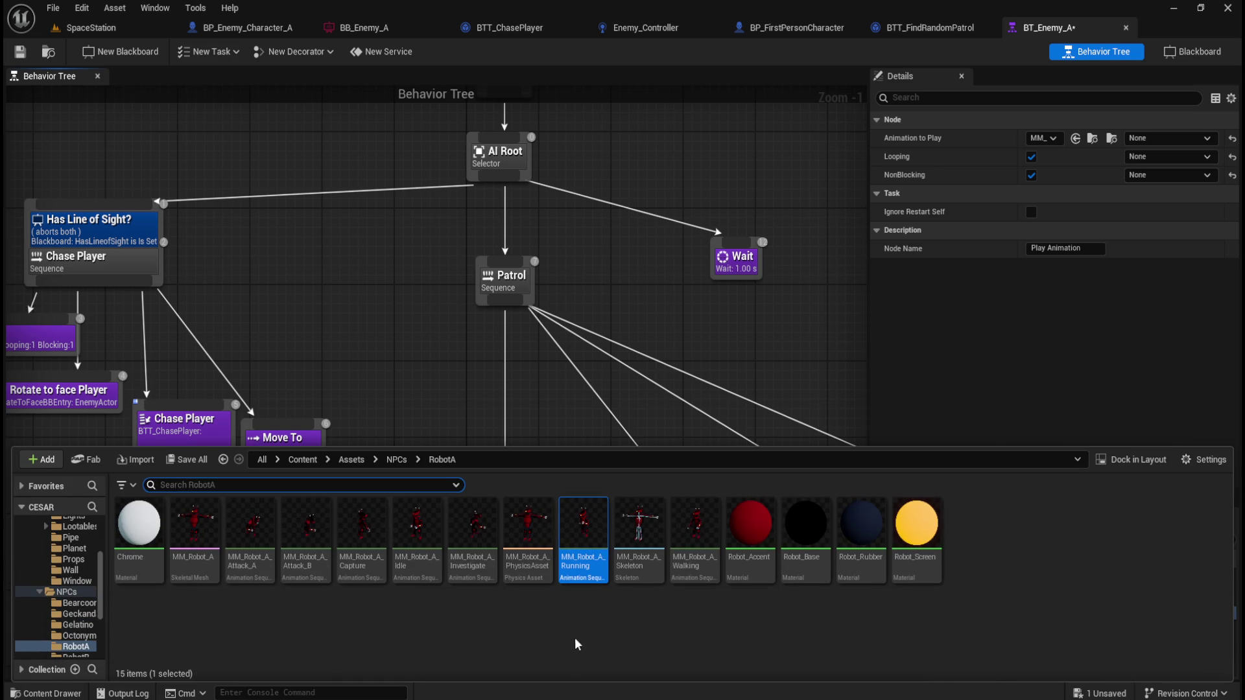
pyautogui.moveTo(694, 532)
pyautogui.mouseDown()
pyautogui.moveTo(992, 286)
pyautogui.moveTo(1048, 138)
pyautogui.mouseUp()
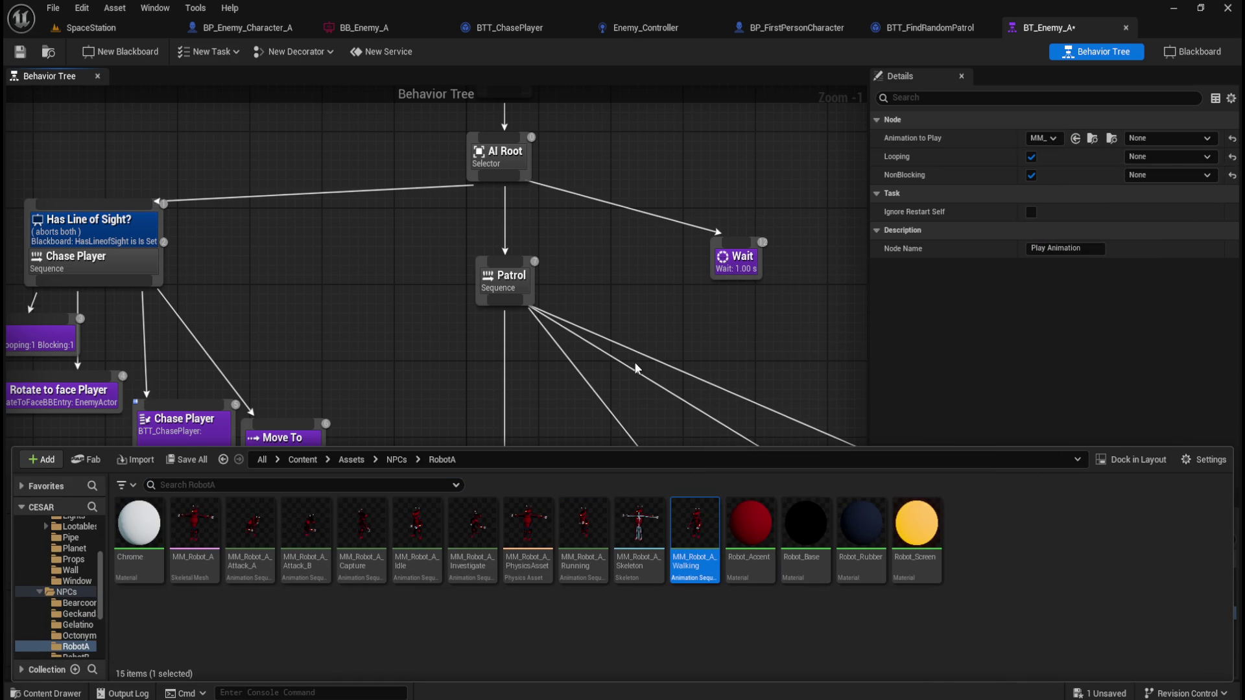
pyautogui.click(534, 415)
pyautogui.moveTo(797, 326)
pyautogui.mouseDown()
pyautogui.moveTo(669, 377)
pyautogui.moveTo(594, 337)
pyautogui.mouseUp()
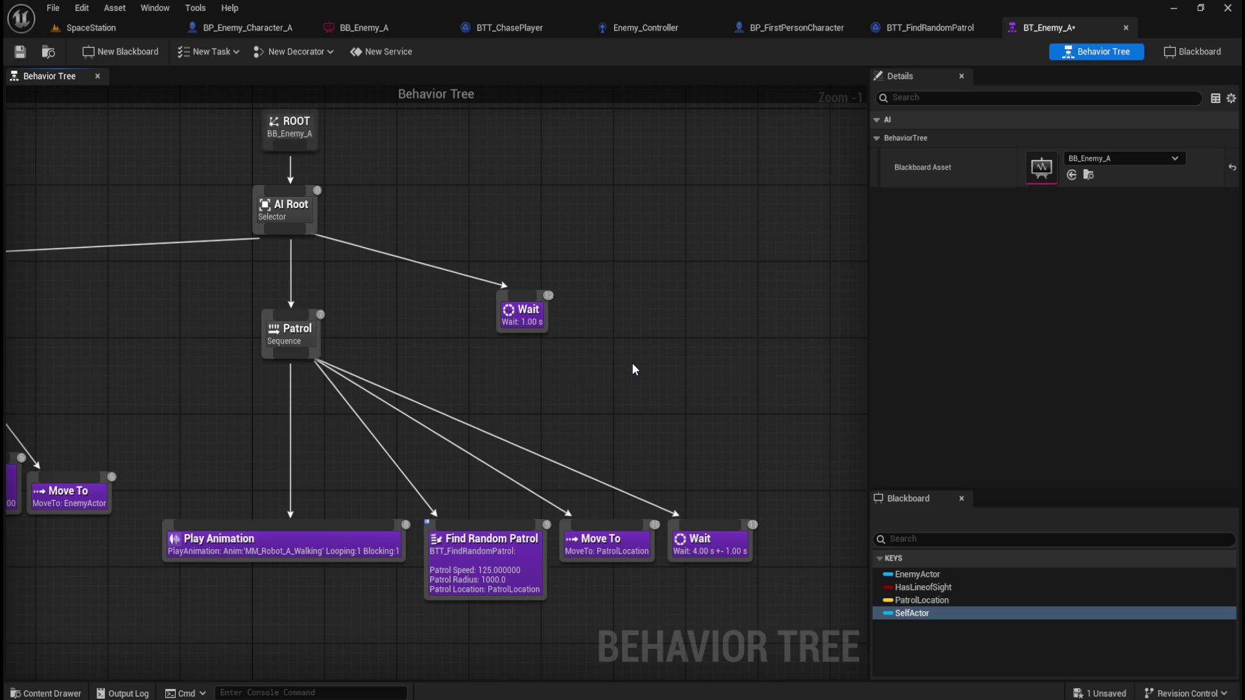
pyautogui.moveTo(576, 394); pyautogui.dragTo(519, 408)
pyautogui.hotkey('ctrl', 'space')
pyautogui.hotkey('ctrl', 'space')
# - Duplicate the walking Play Animation task and place the copy after the one-second Wait
pyautogui.click(247, 567)
pyautogui.hotkey('ctrl', 'd')
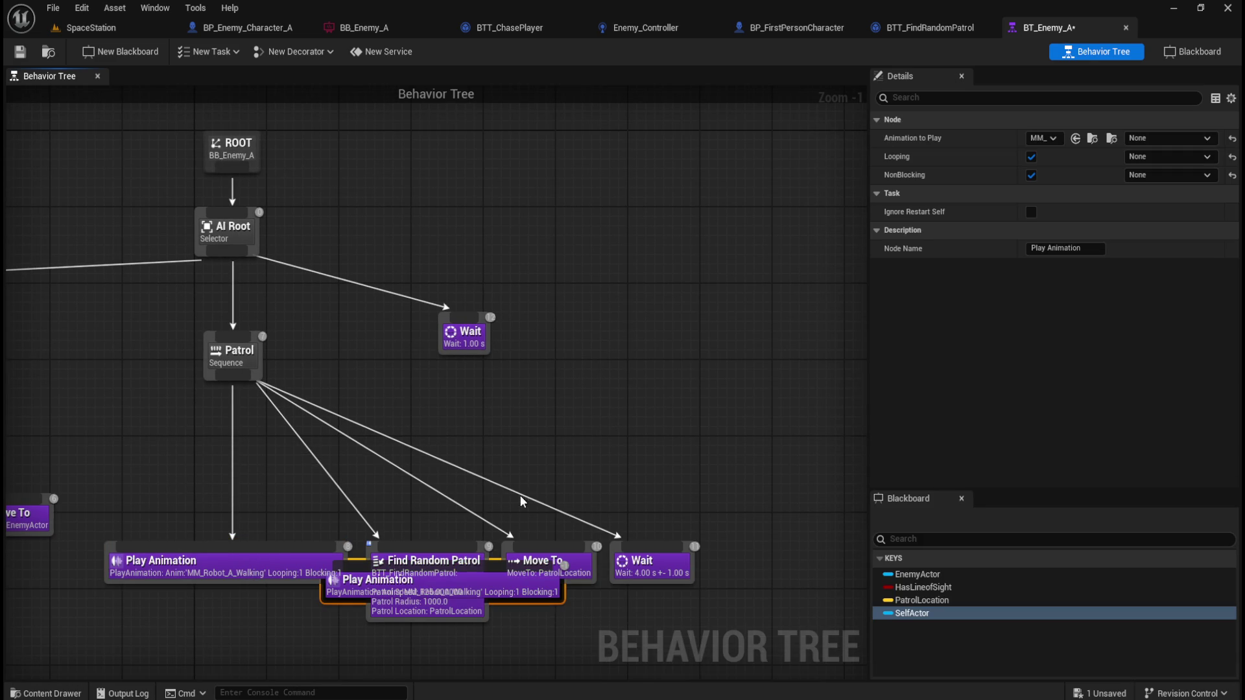
pyautogui.moveTo(527, 590)
pyautogui.mouseDown()
pyautogui.moveTo(623, 419)
pyautogui.moveTo(605, 415)
pyautogui.mouseUp()
pyautogui.moveTo(467, 338); pyautogui.dragTo(675, 348)
pyautogui.moveTo(558, 398); pyautogui.dragTo(554, 344)
pyautogui.click(649, 382)
pyautogui.click(673, 351)
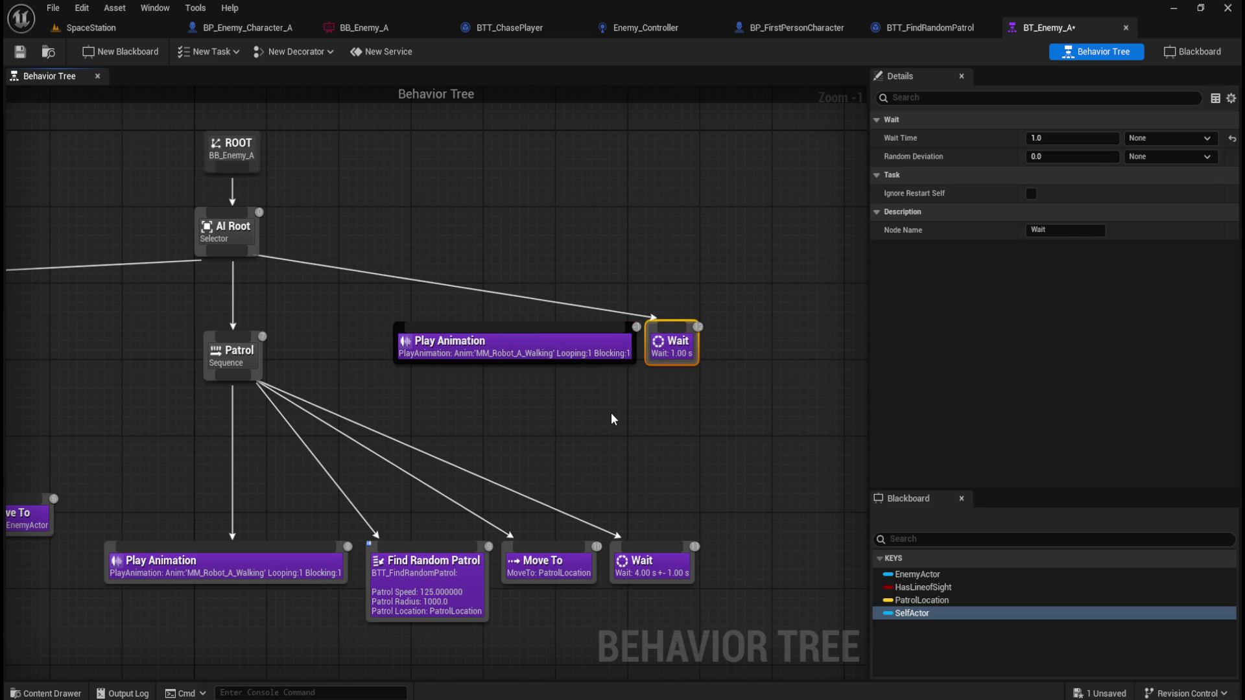
pyautogui.click(612, 415)
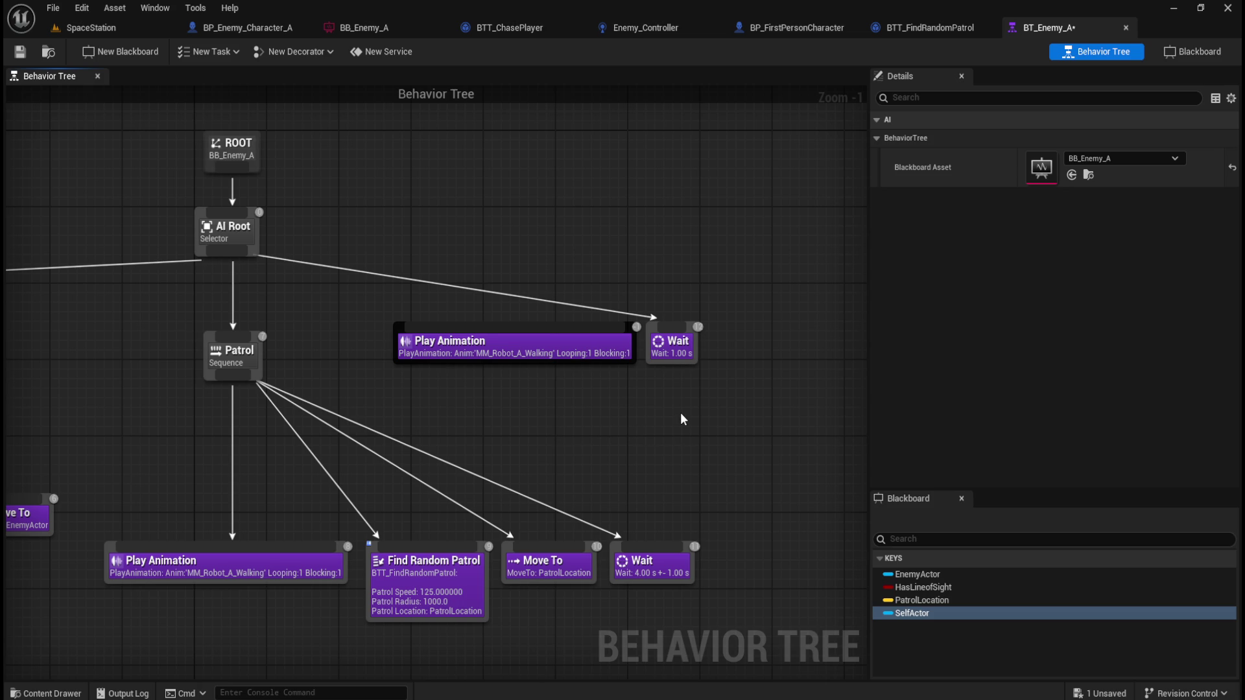
pyautogui.moveTo(600, 414)
pyautogui.mouseDown()
pyautogui.moveTo(533, 361)
pyautogui.moveTo(384, 304)
pyautogui.moveTo(704, 531)
pyautogui.moveTo(702, 519)
pyautogui.mouseUp()
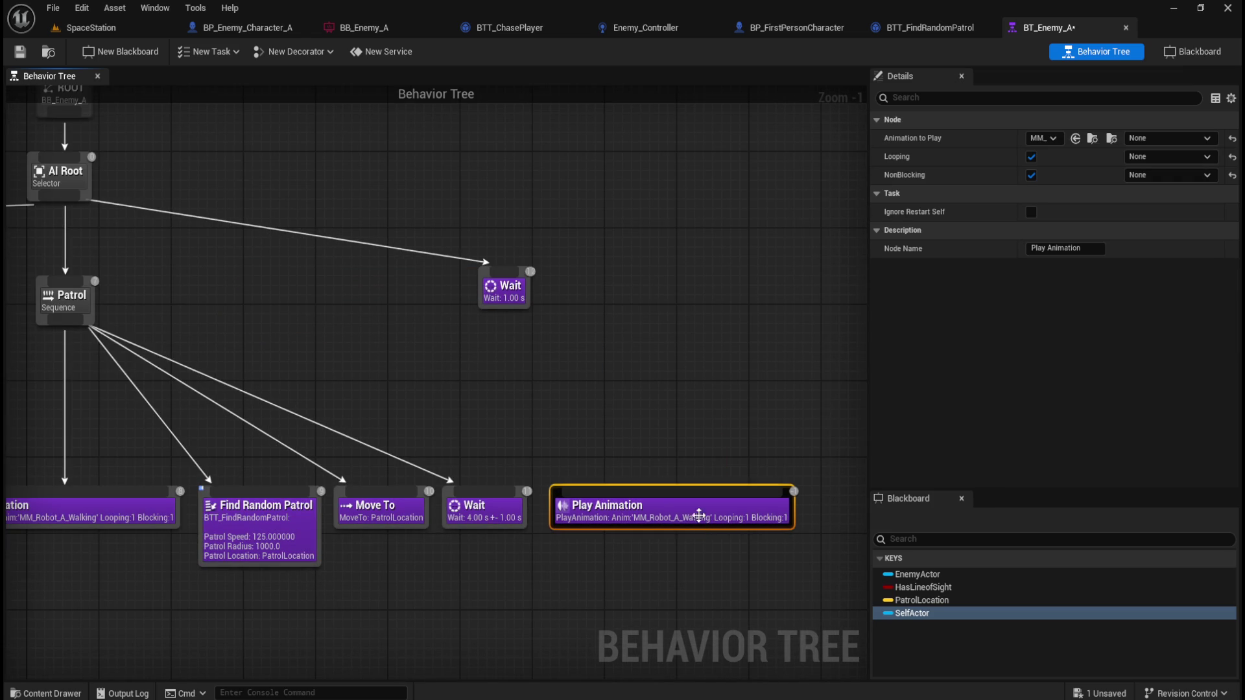
pyautogui.click(541, 345)
# - Reposition the one-second Wait and the copied Play Animation, abandoning a rejected connection
pyautogui.moveTo(507, 302)
pyautogui.mouseDown()
pyautogui.moveTo(286, 276)
pyautogui.moveTo(298, 280)
pyautogui.mouseUp()
pyautogui.click(344, 351)
pyautogui.moveTo(367, 352)
pyautogui.mouseDown()
pyautogui.moveTo(762, 373)
pyautogui.moveTo(450, 316)
pyautogui.mouseUp()
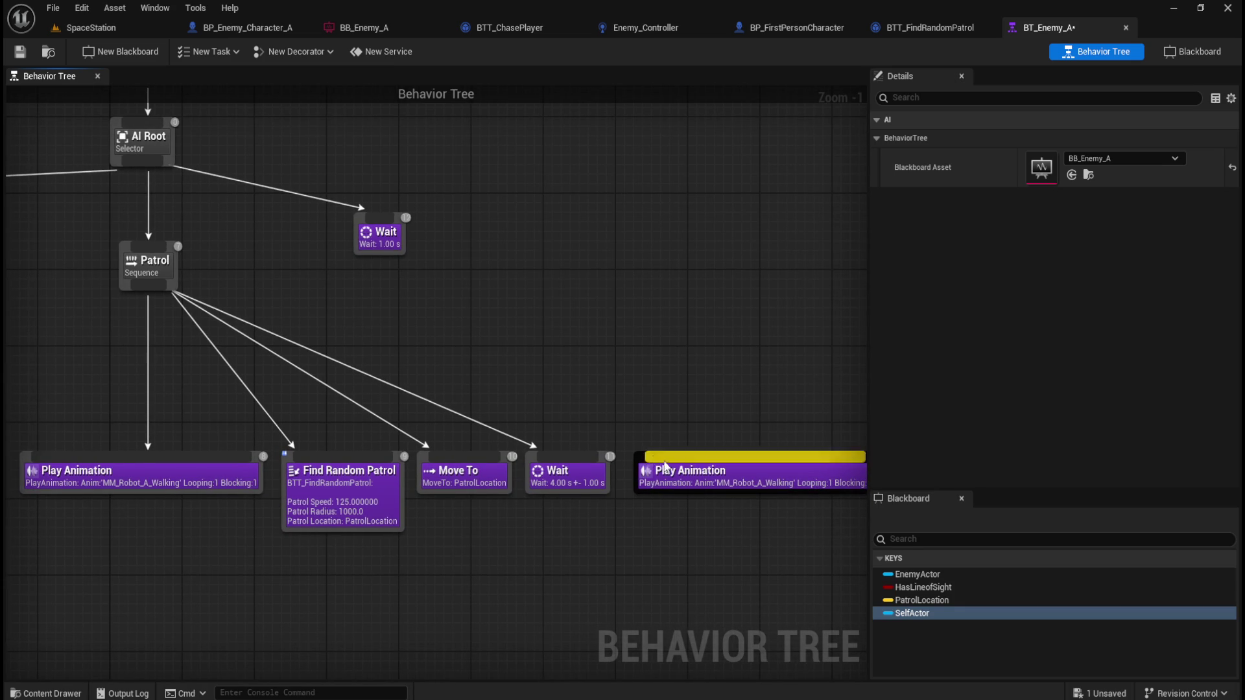
pyautogui.moveTo(575, 491)
pyautogui.mouseDown()
pyautogui.moveTo(576, 551)
pyautogui.moveTo(721, 459)
pyautogui.moveTo(746, 472)
pyautogui.moveTo(579, 553)
pyautogui.mouseUp()
pyautogui.moveTo(581, 457)
pyautogui.mouseDown()
pyautogui.moveTo(563, 542)
pyautogui.moveTo(593, 523)
pyautogui.moveTo(631, 544)
pyautogui.moveTo(602, 563)
pyautogui.moveTo(757, 483)
pyautogui.mouseUp()
pyautogui.click(593, 535)
pyautogui.press('Escape')
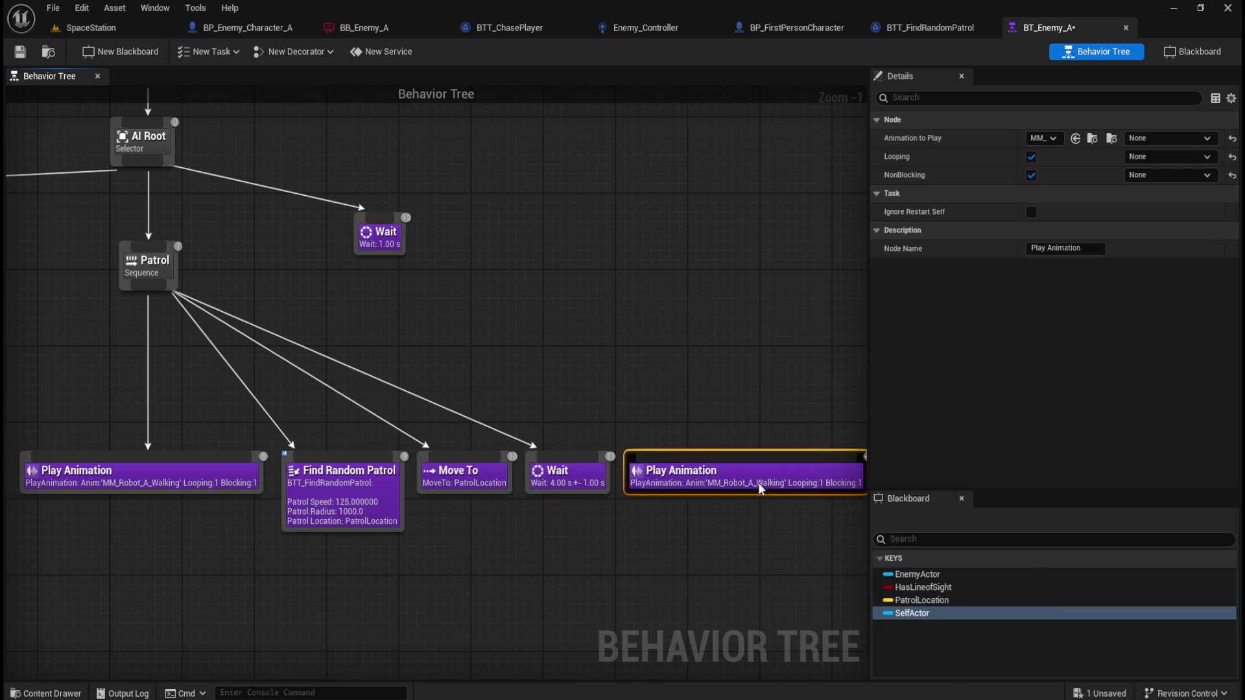
pyautogui.click(668, 528)
pyautogui.moveTo(667, 528); pyautogui.dragTo(558, 531)
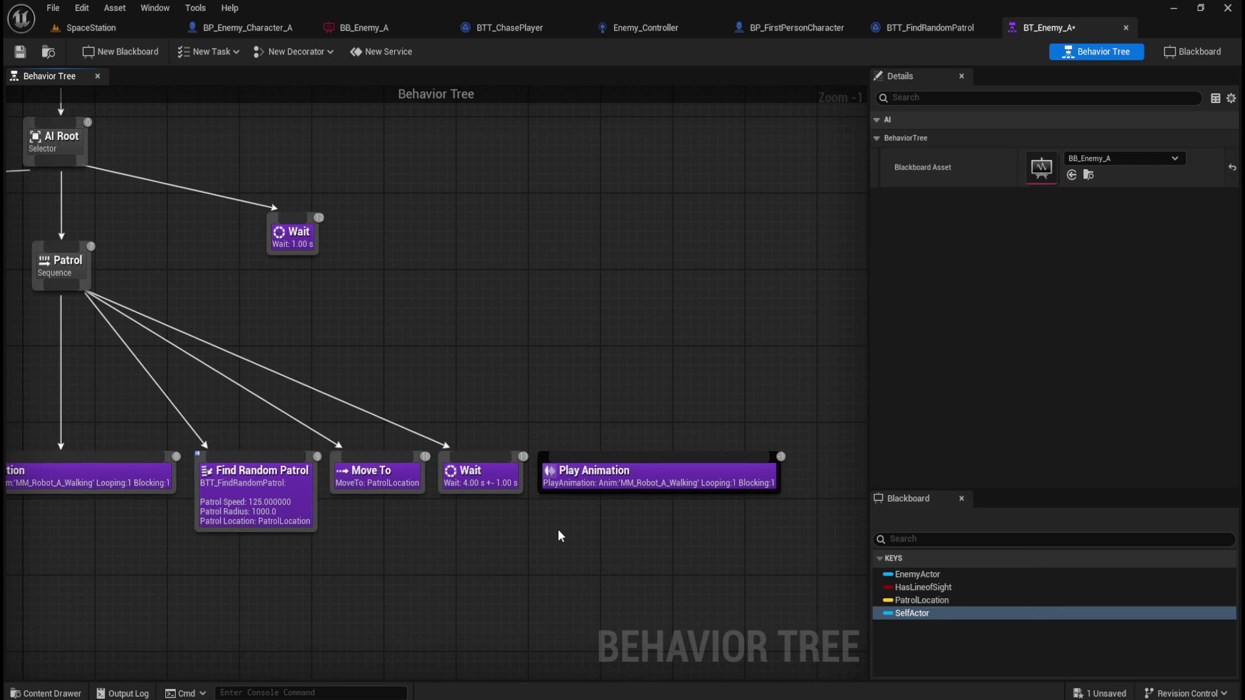
# - Check the new Play Animation's Looping setting, then delete the extra Play Animation node
pyautogui.click(623, 474)
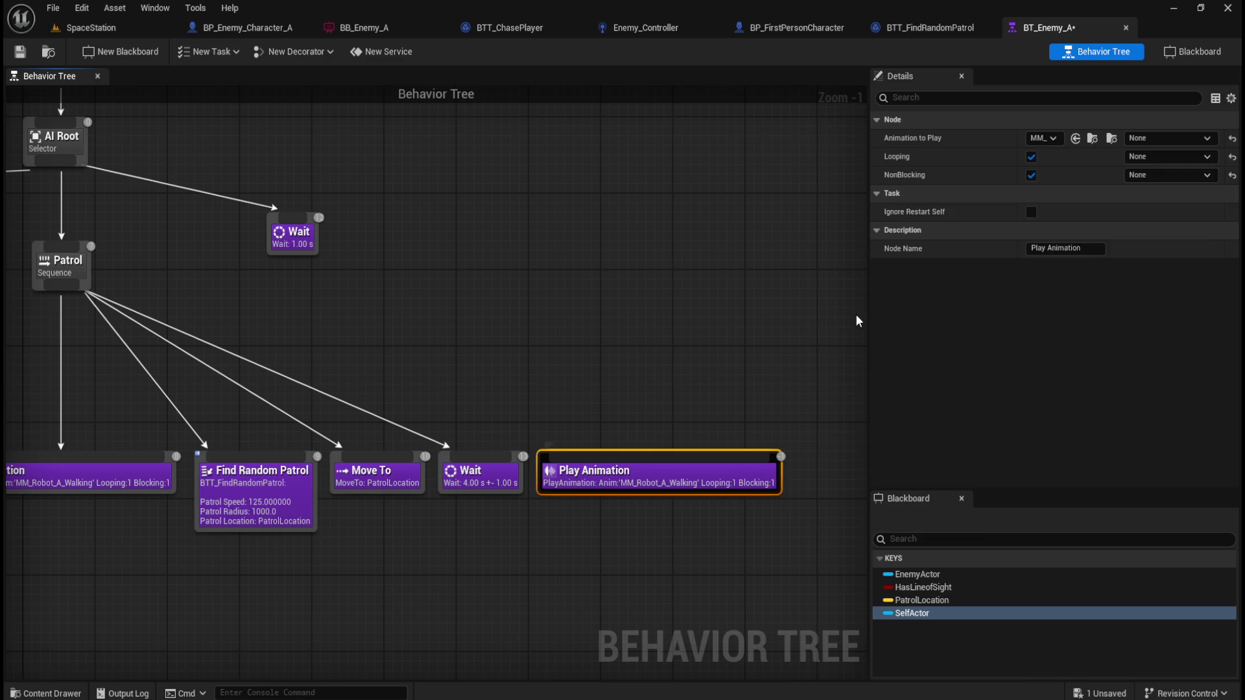
pyautogui.click(1031, 158)
pyautogui.click(1032, 157)
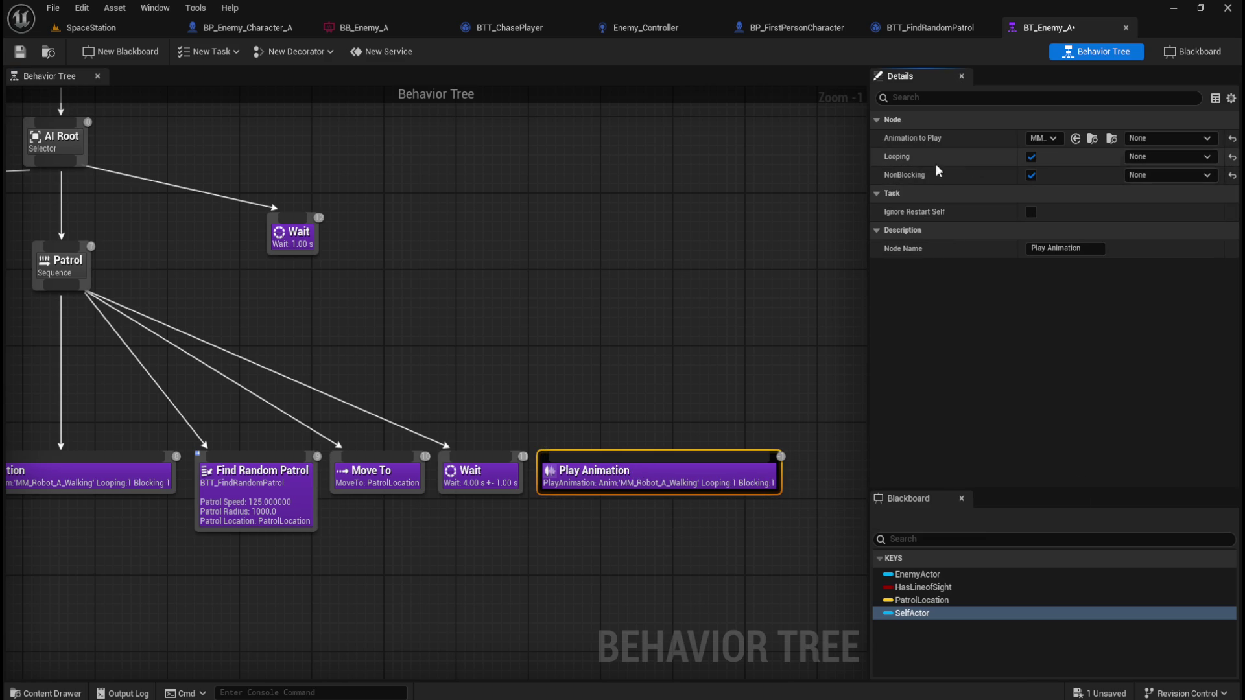
pyautogui.click(668, 370)
pyautogui.moveTo(543, 387)
pyautogui.mouseDown()
pyautogui.moveTo(644, 398)
pyautogui.moveTo(600, 369)
pyautogui.mouseUp()
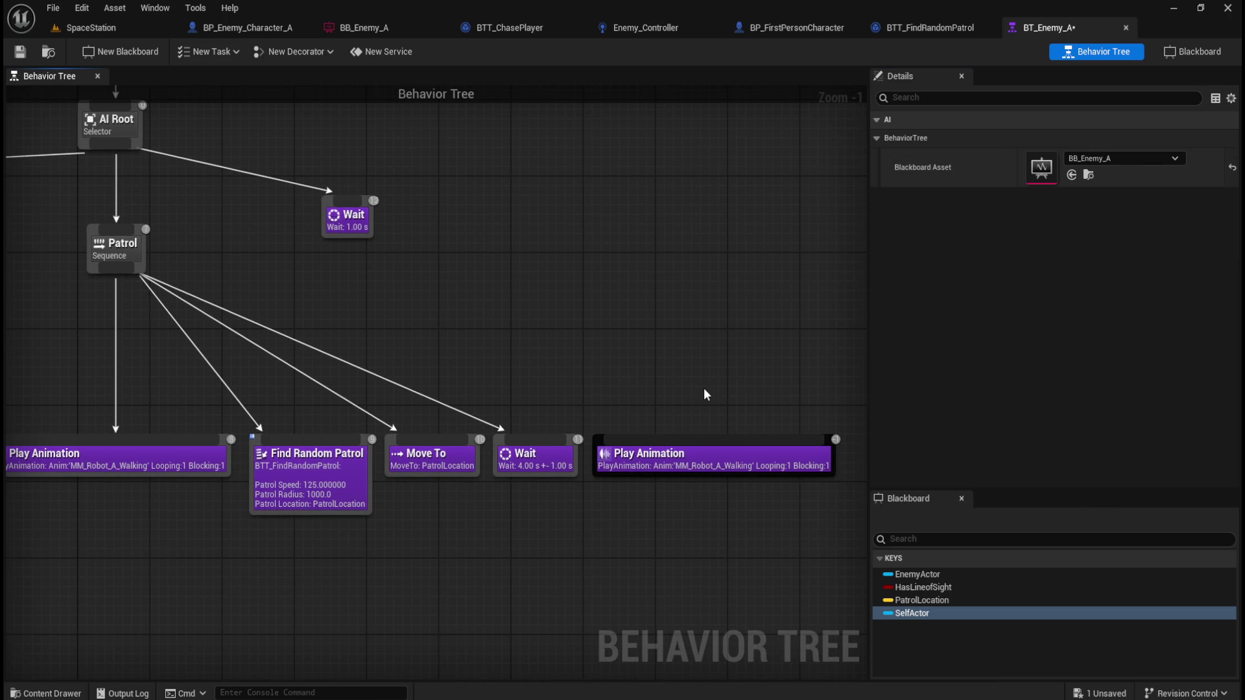
pyautogui.click(702, 446)
pyautogui.press('Delete')
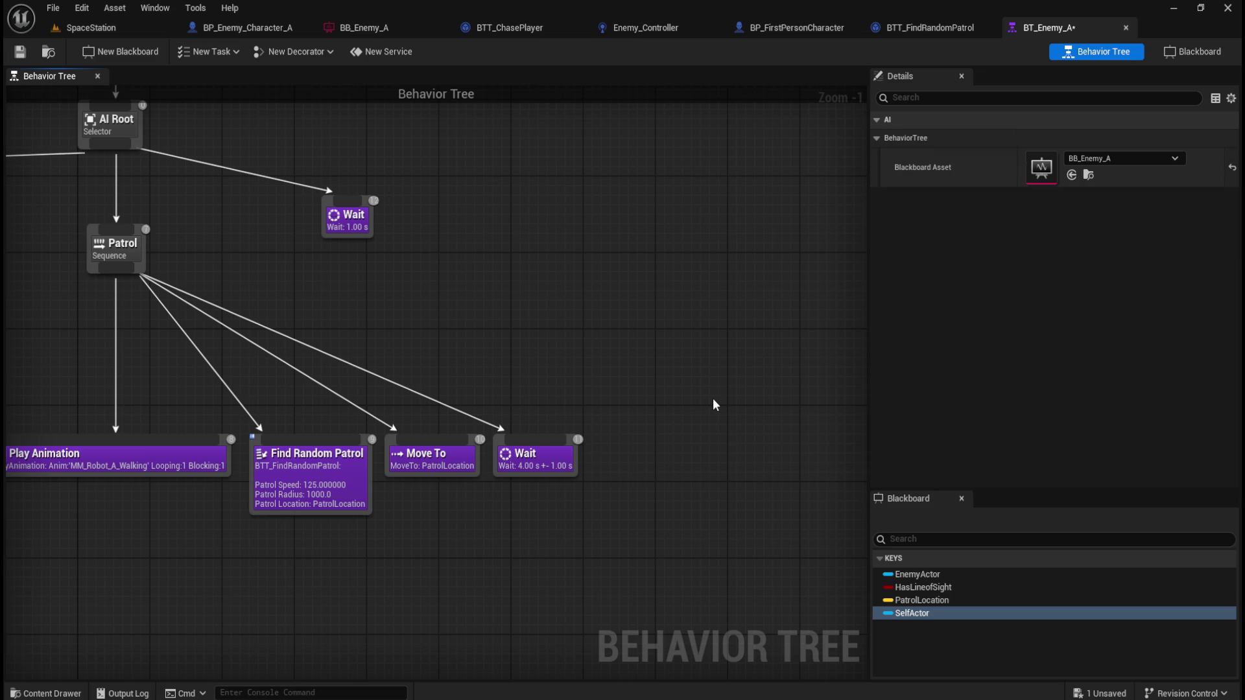
# - Review the Chase Player and Patrol branches, save BT_Enemy_A, and return to SpaceStation
pyautogui.moveTo(713, 398)
pyautogui.mouseDown()
pyautogui.moveTo(530, 344)
pyautogui.moveTo(543, 363)
pyautogui.mouseUp()
pyautogui.moveTo(330, 384)
pyautogui.mouseDown()
pyautogui.moveTo(670, 373)
pyautogui.moveTo(636, 383)
pyautogui.mouseUp()
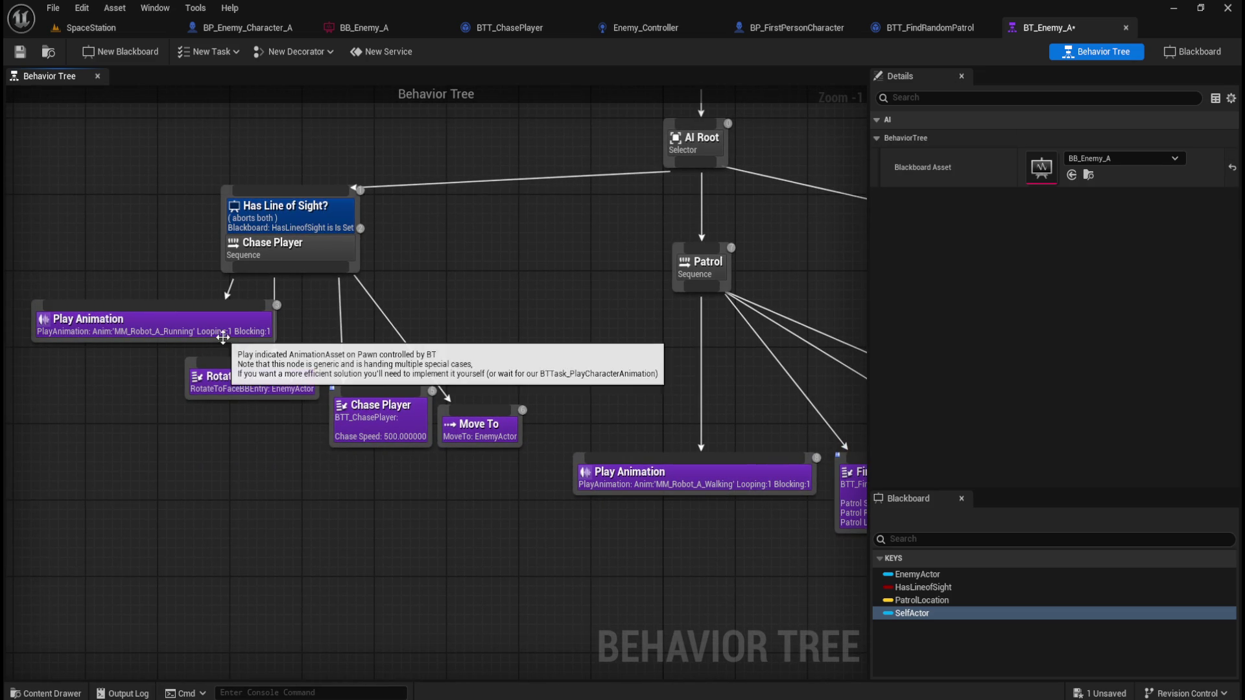
pyautogui.moveTo(220, 334); pyautogui.dragTo(266, 399)
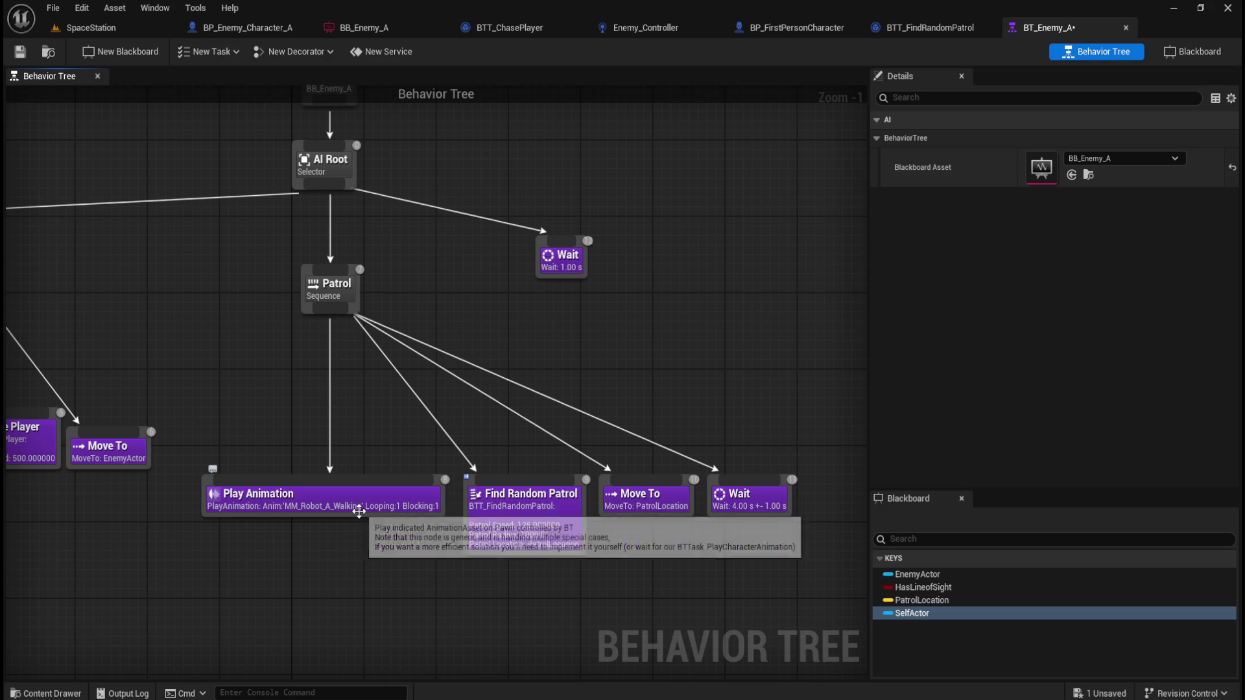
pyautogui.click(19, 55)
pyautogui.click(91, 27)
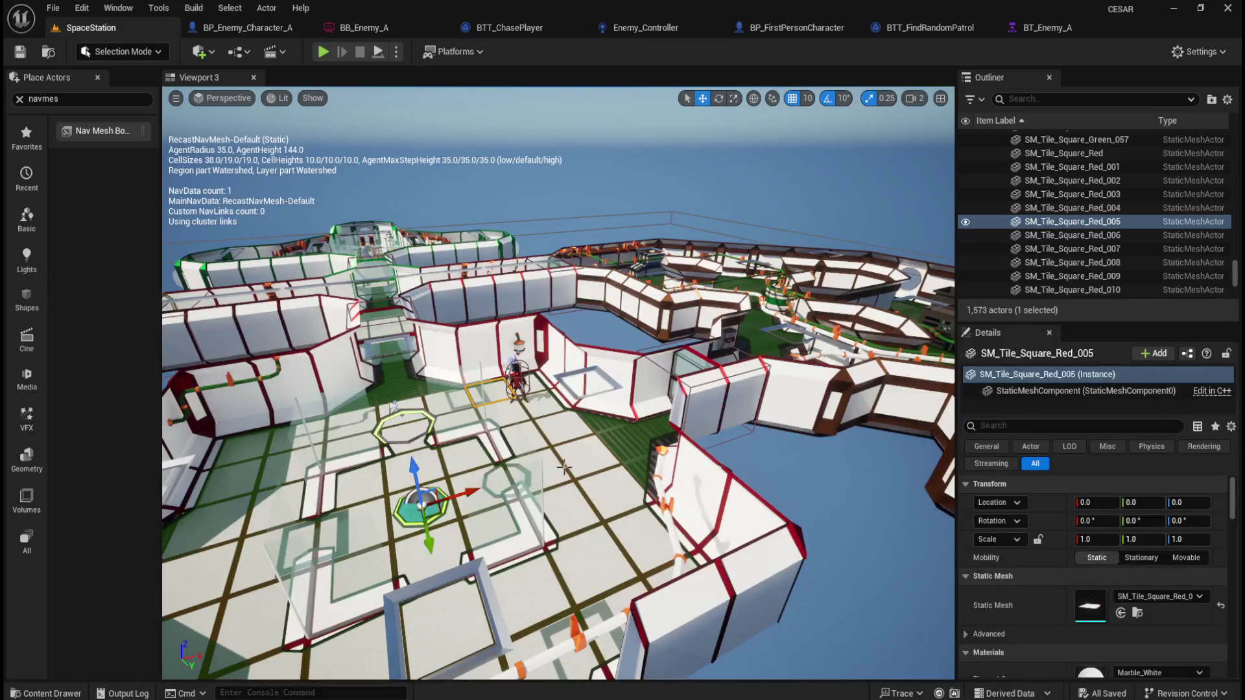
# - Close the second Unreal window holding the old BT_Enemy tree and reopen the Play options
pyautogui.click(396, 52)
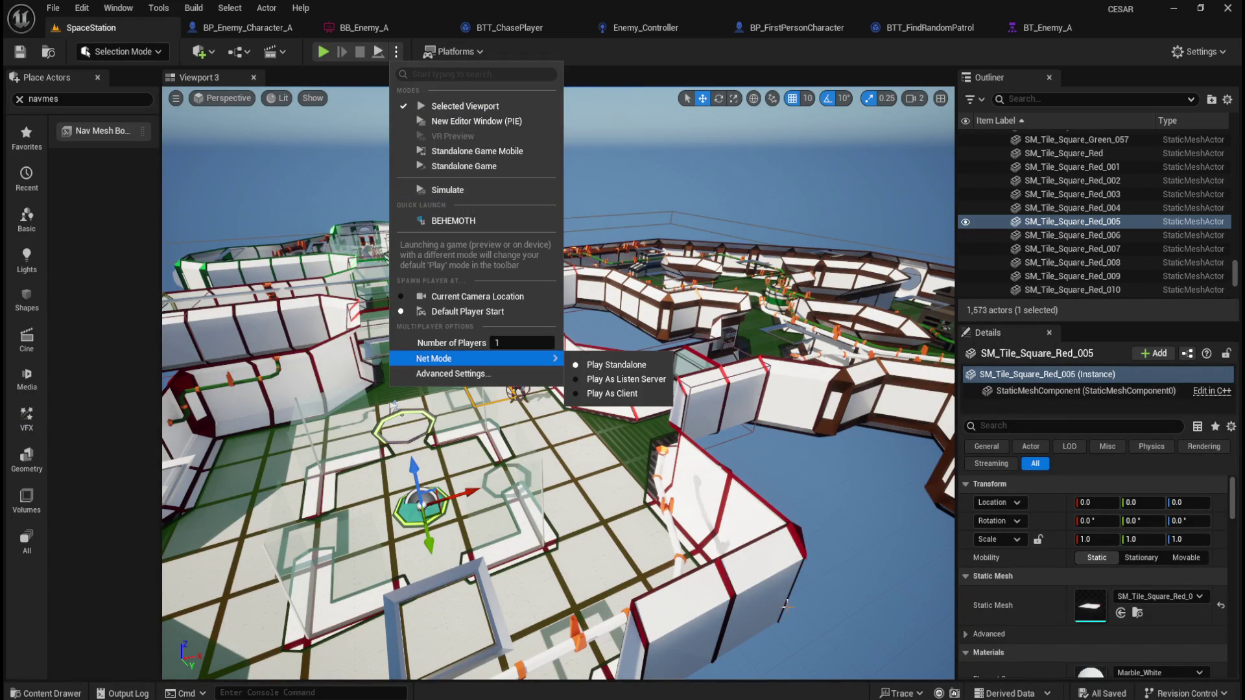
pyautogui.click(821, 648)
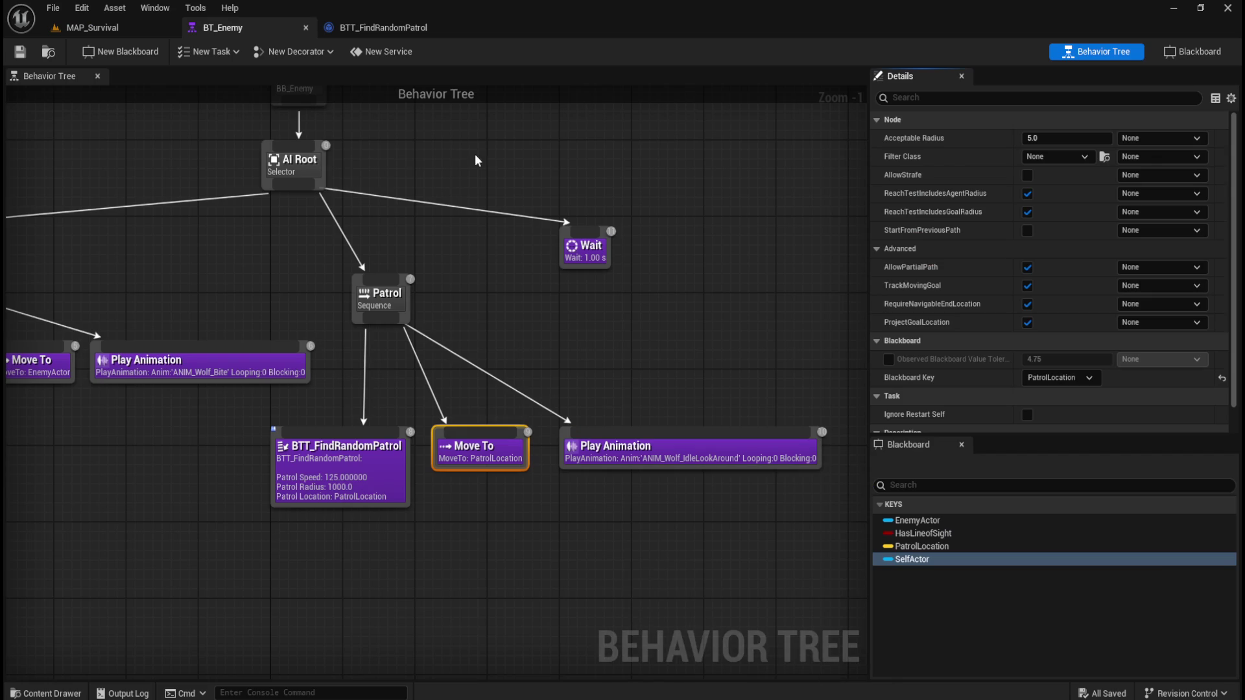
pyautogui.click(1223, 11)
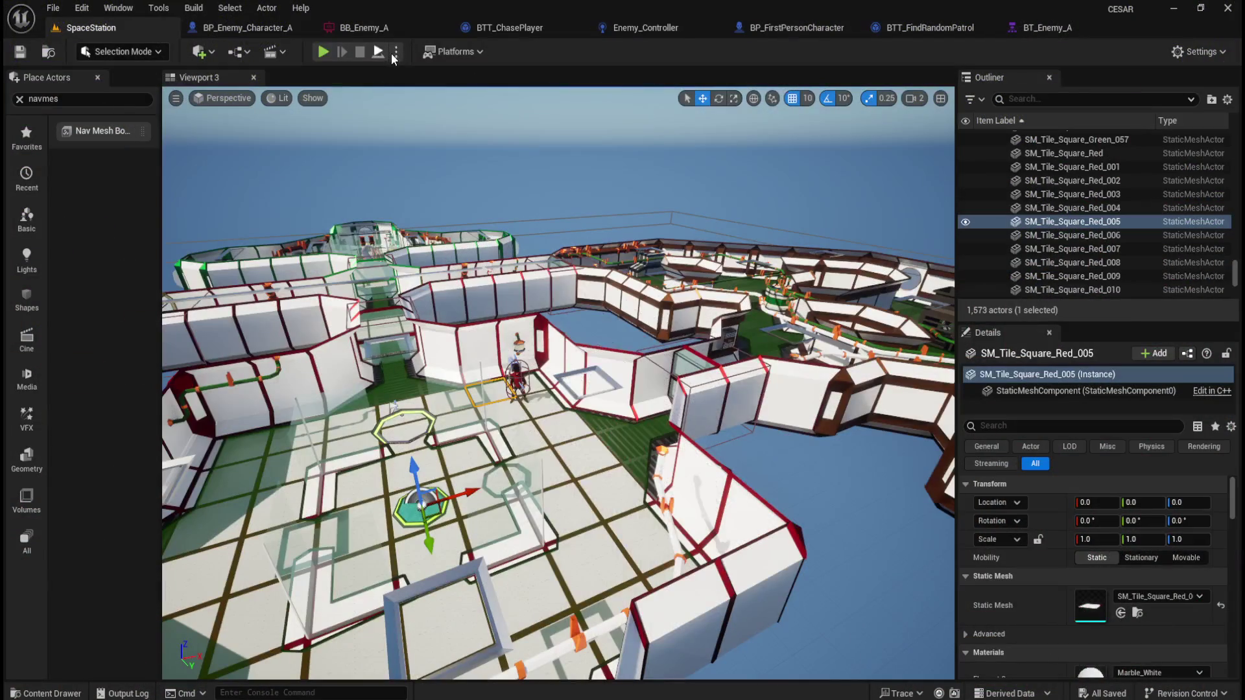
pyautogui.click(395, 53)
# - Simulate the SpaceStation level and fly the camera after the red enemy to the green deck
pyautogui.click(428, 187)
pyautogui.moveTo(641, 347)
pyautogui.mouseDown()
pyautogui.moveTo(691, 379)
pyautogui.moveTo(695, 392)
pyautogui.moveTo(661, 397)
pyautogui.mouseUp()
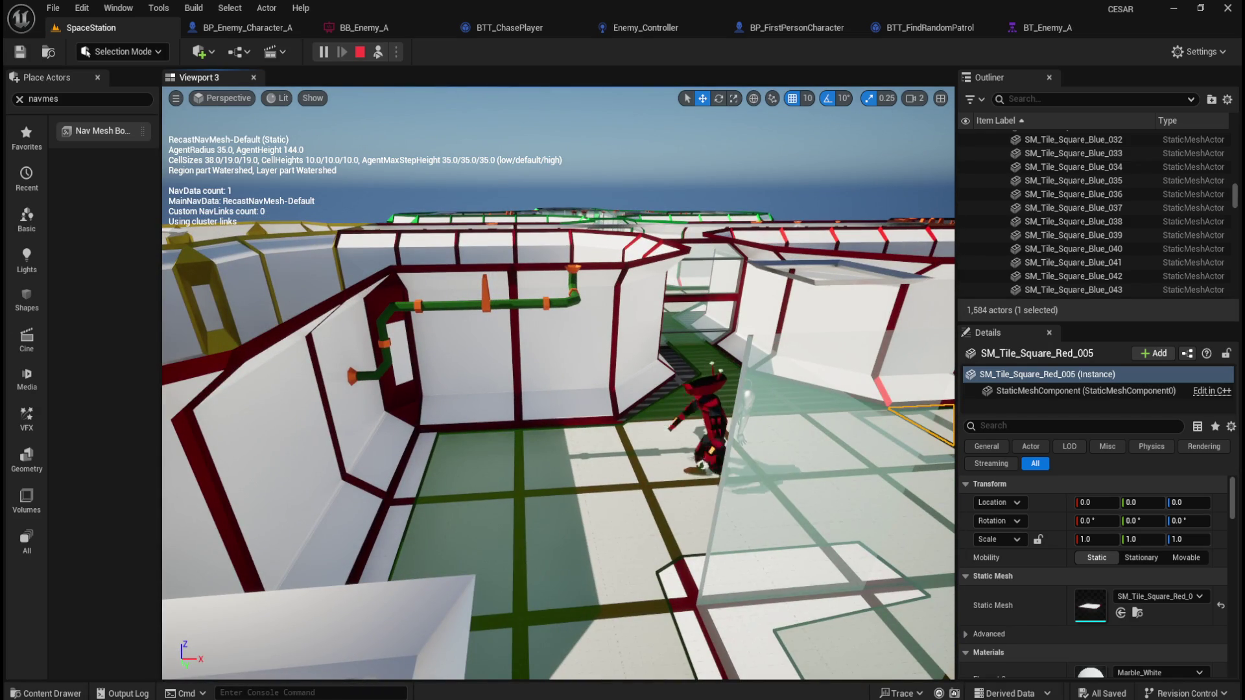
pyautogui.moveTo(661, 397)
pyautogui.mouseDown()
pyautogui.moveTo(606, 402)
pyautogui.moveTo(614, 395)
pyautogui.mouseUp()
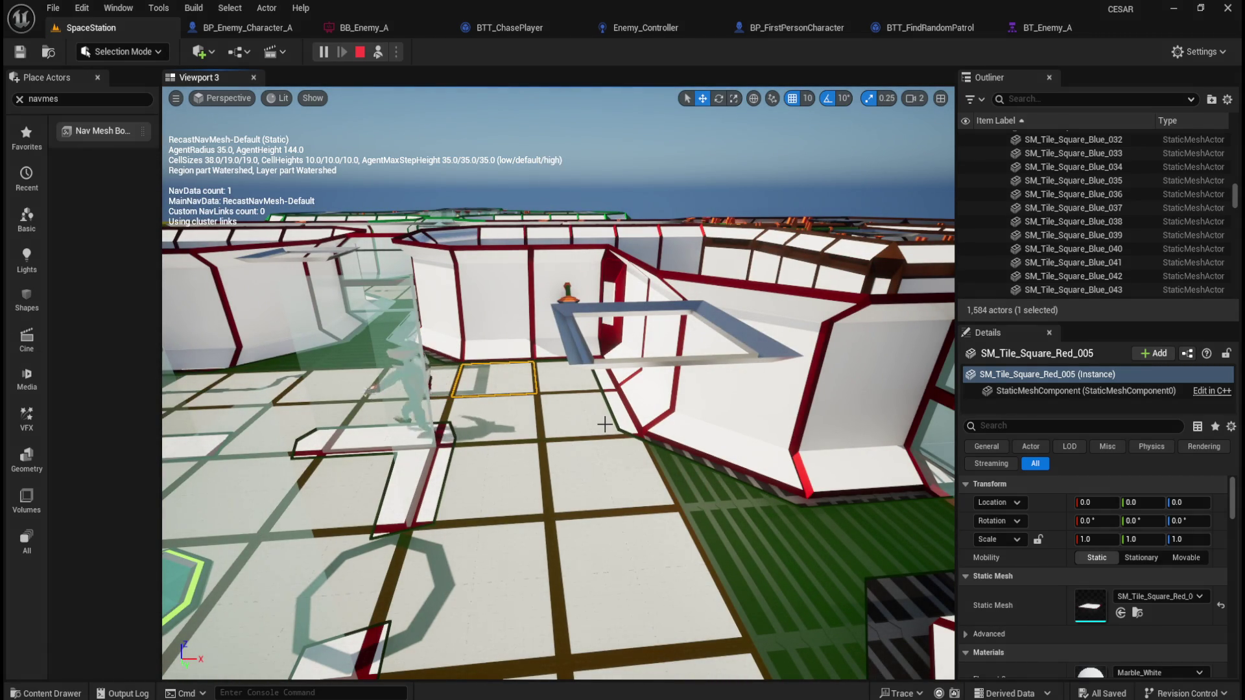
pyautogui.moveTo(604, 424); pyautogui.dragTo(584, 411)
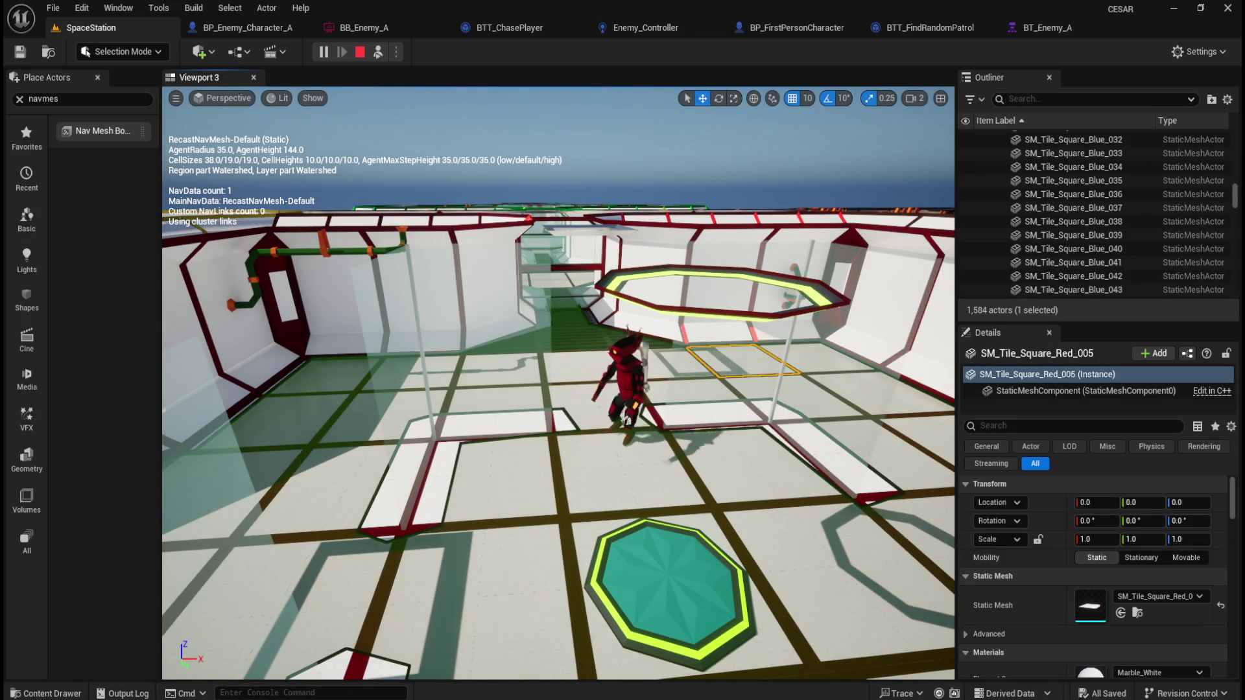
pyautogui.moveTo(584, 411)
pyautogui.mouseDown()
pyautogui.moveTo(599, 411)
pyautogui.moveTo(599, 394)
pyautogui.mouseUp()
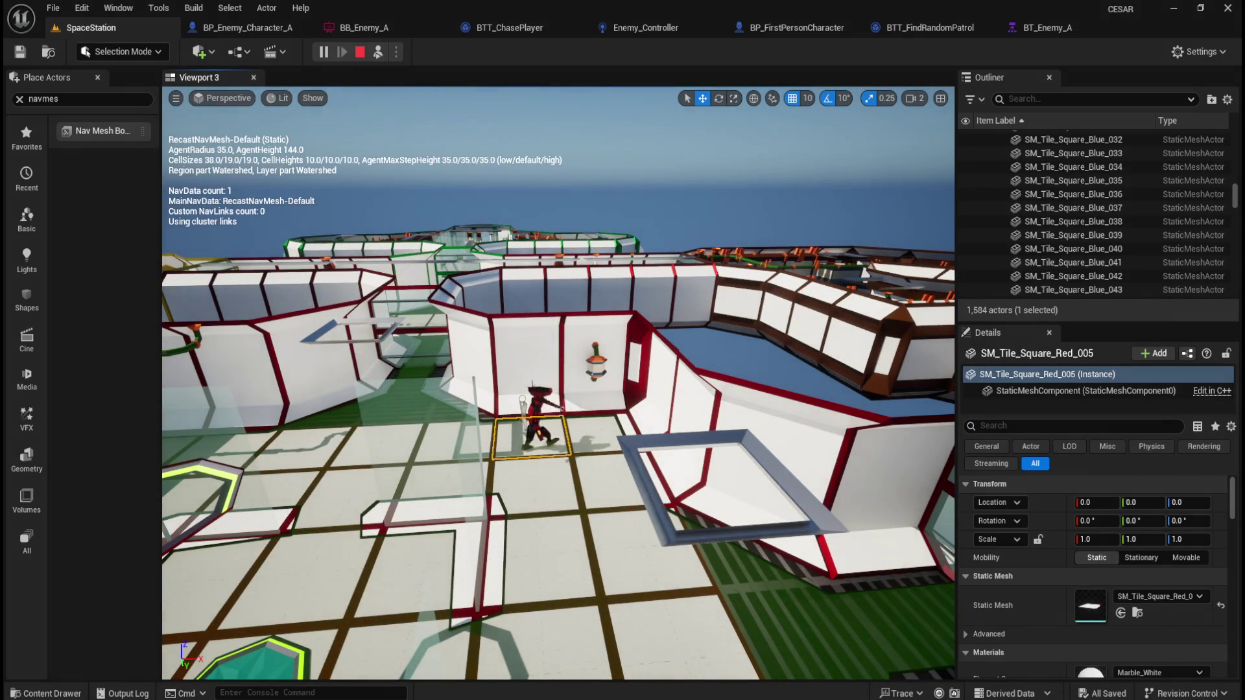
pyautogui.moveTo(599, 395); pyautogui.dragTo(599, 364)
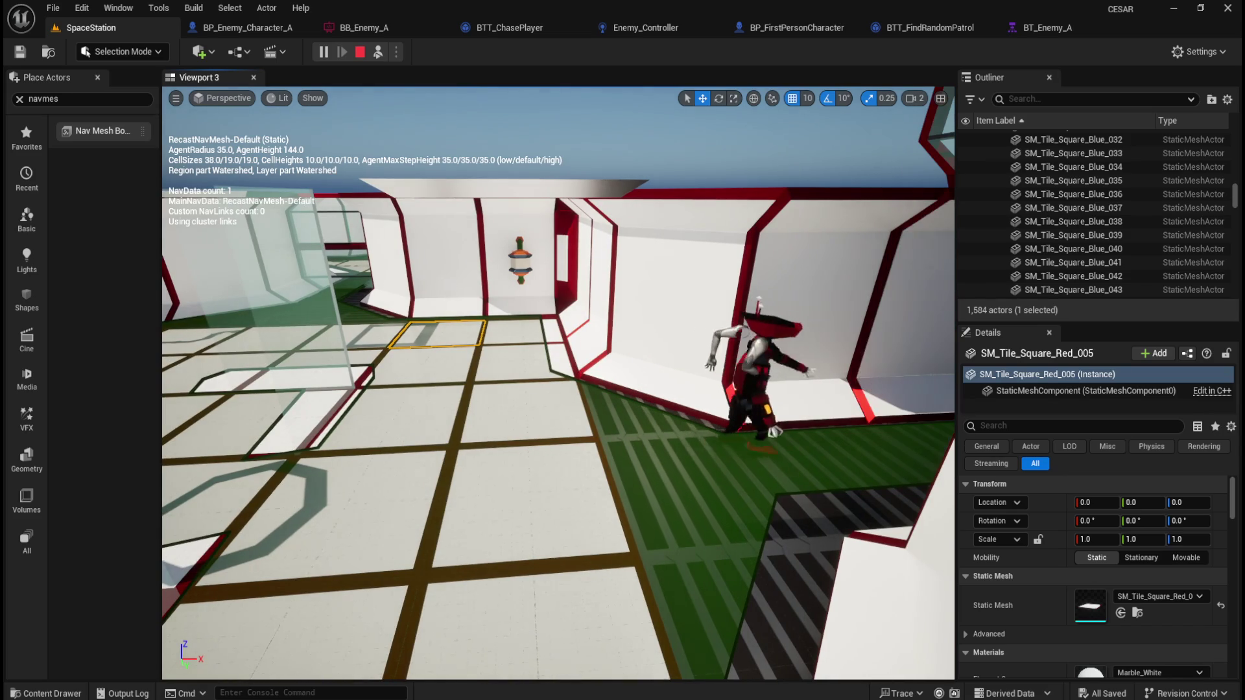
pyautogui.scroll(1, 558, 382)
pyautogui.moveTo(599, 365)
pyautogui.mouseDown()
pyautogui.moveTo(573, 364)
pyautogui.moveTo(599, 364)
pyautogui.moveTo(599, 308)
pyautogui.moveTo(599, 358)
pyautogui.moveTo(687, 353)
pyautogui.moveTo(687, 315)
pyautogui.moveTo(687, 338)
pyautogui.mouseUp()
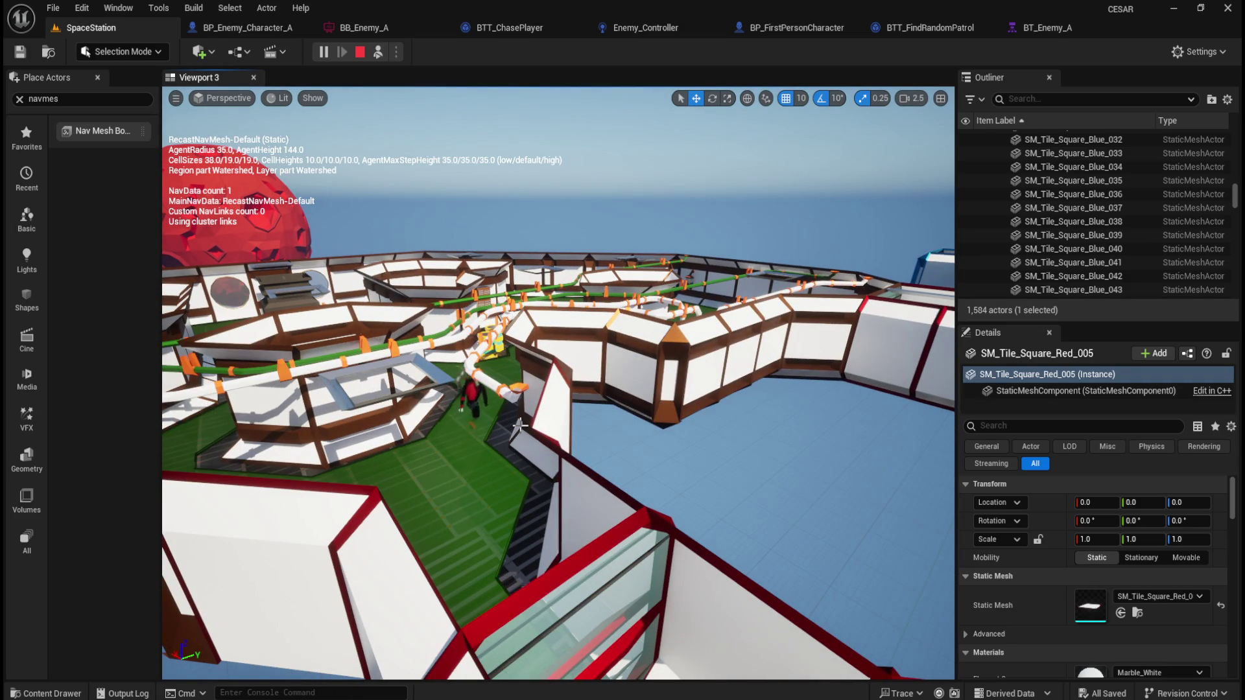
pyautogui.moveTo(627, 397)
pyautogui.mouseDown()
pyautogui.moveTo(618, 454)
pyautogui.moveTo(582, 413)
pyautogui.mouseUp()
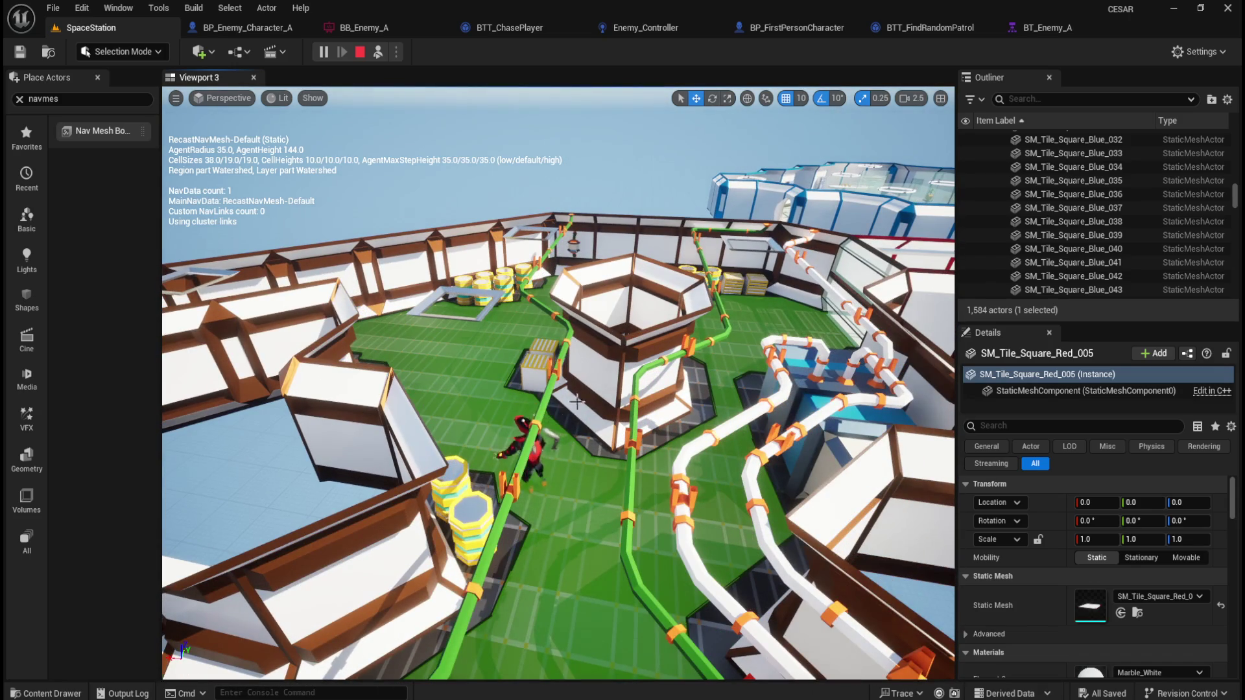
# - Fly the camera up over the station, then stop the simulation
pyautogui.moveTo(579, 394); pyautogui.dragTo(572, 407)
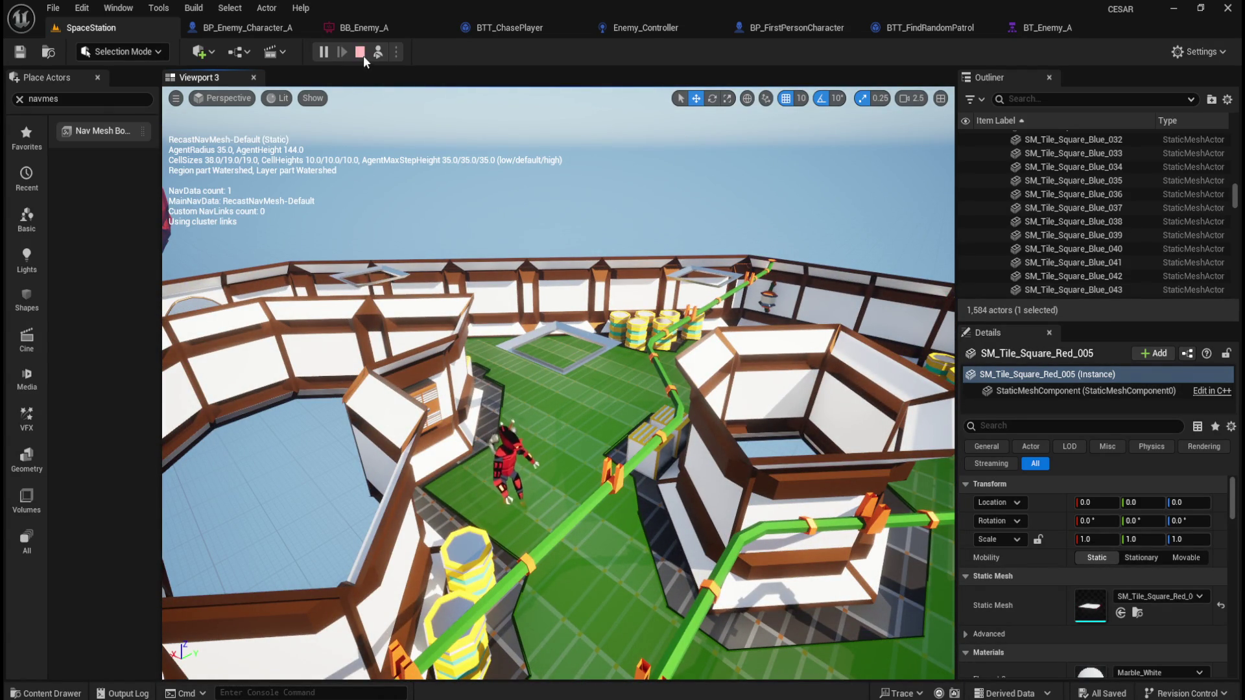
pyautogui.click(360, 52)
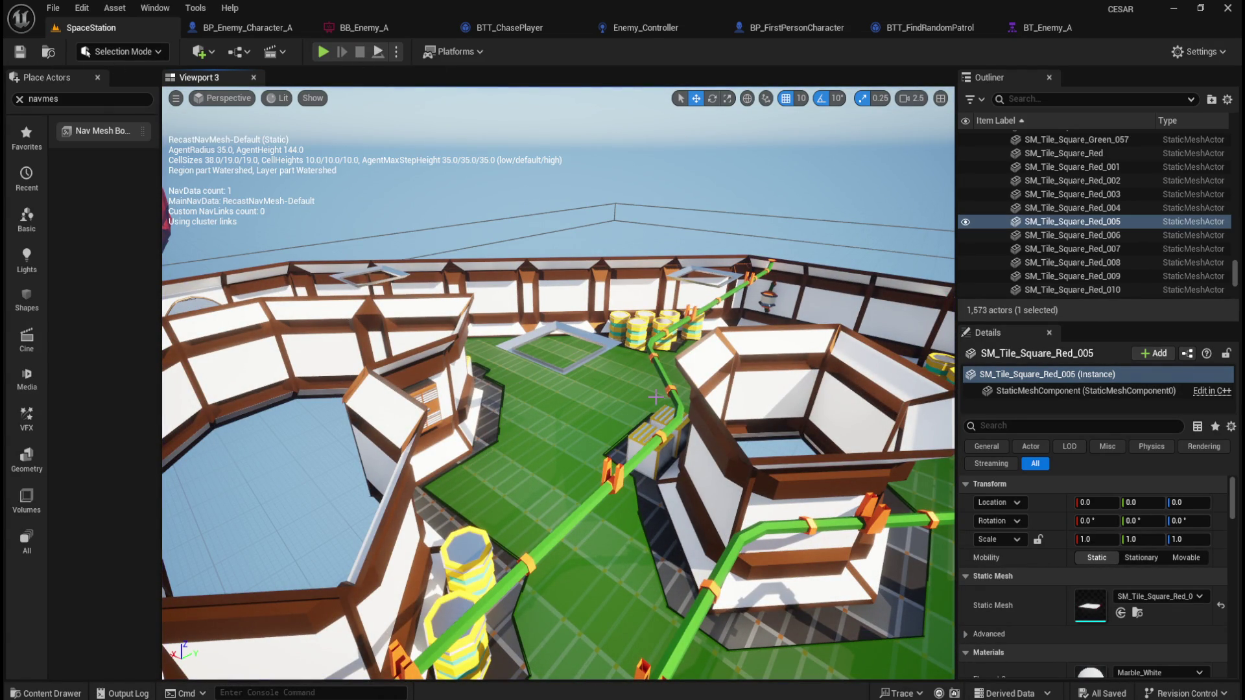
# - Preview MM_Robot_A_Idle, then check the BT_Enemy_A Wait node's 4.0 s ±1.0 timing
pyautogui.hotkey('ctrl', 'space')
pyautogui.doubleClick(415, 492)
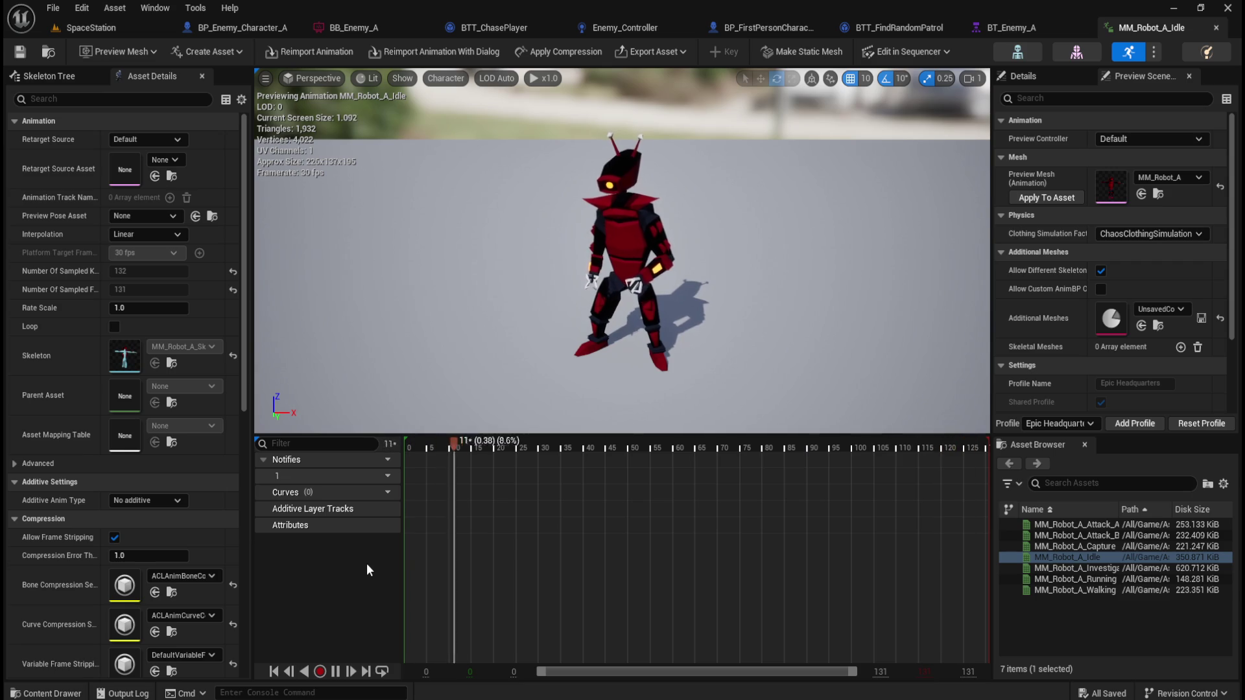
pyautogui.scroll(-3, 1082, 386)
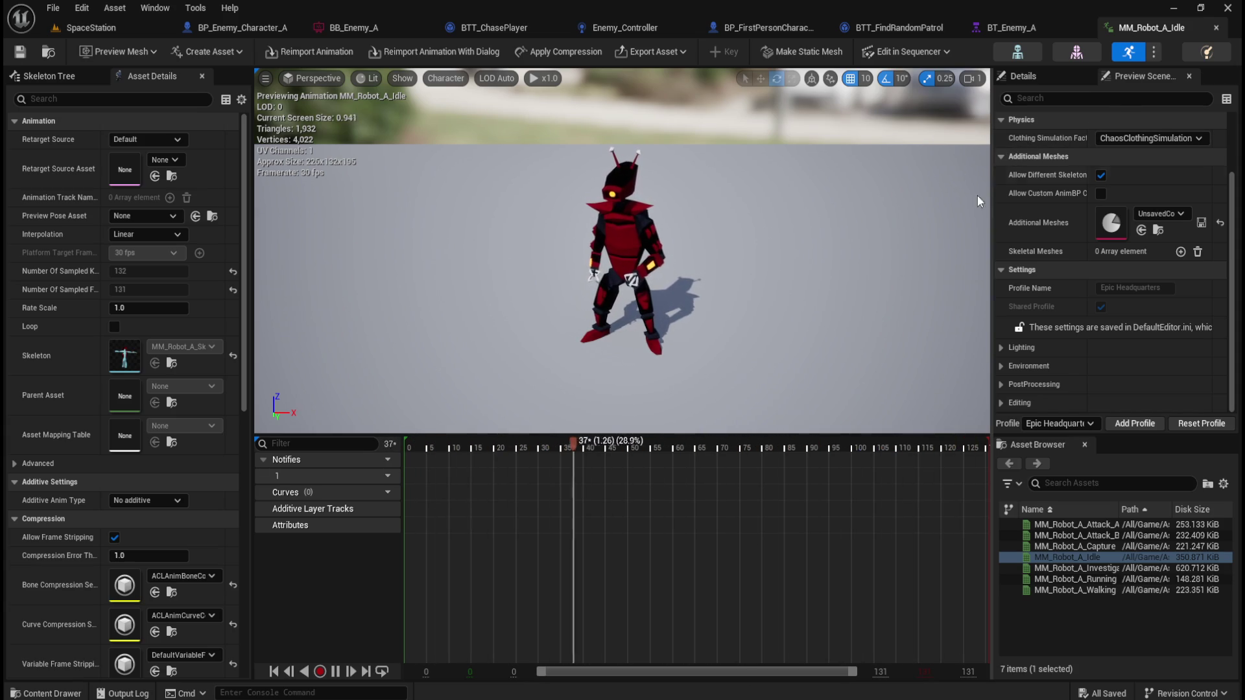
pyautogui.click(1216, 30)
pyautogui.click(681, 344)
pyautogui.click(749, 509)
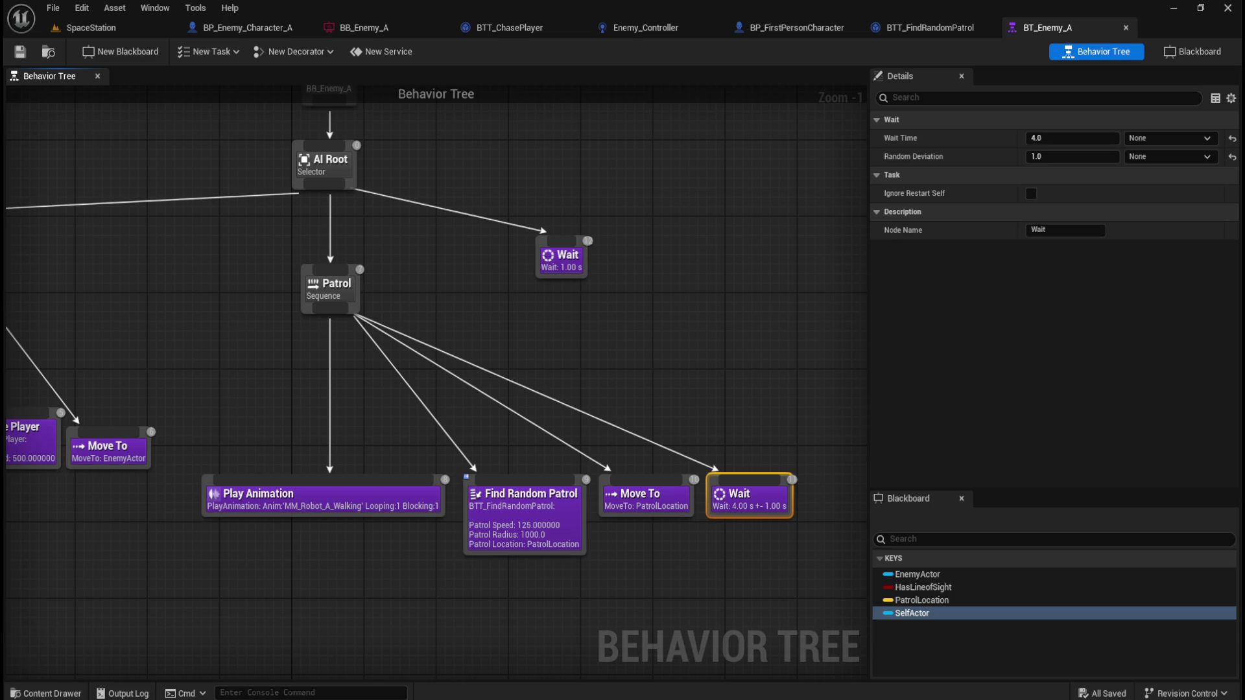
# - Duplicate the walking Play Animation node under Patrol with Ctrl+D
pyautogui.click(699, 350)
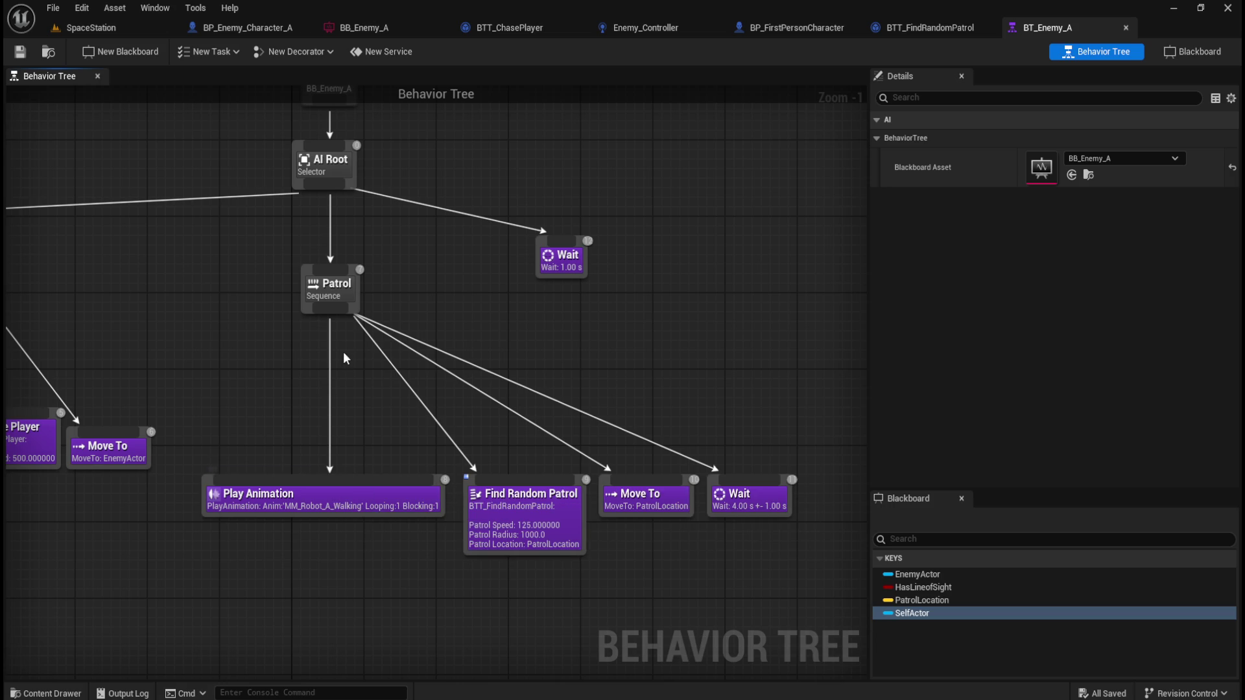
pyautogui.click(373, 503)
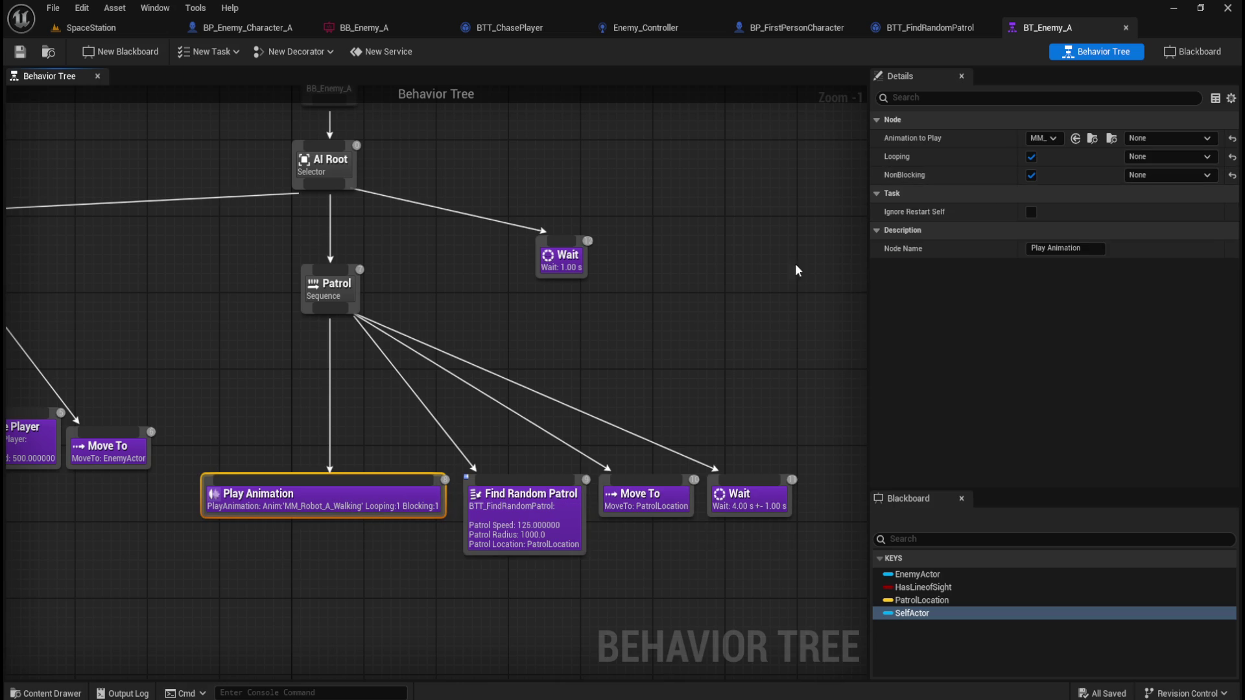
pyautogui.moveTo(447, 483)
pyautogui.moveTo(679, 556); pyautogui.dragTo(545, 542)
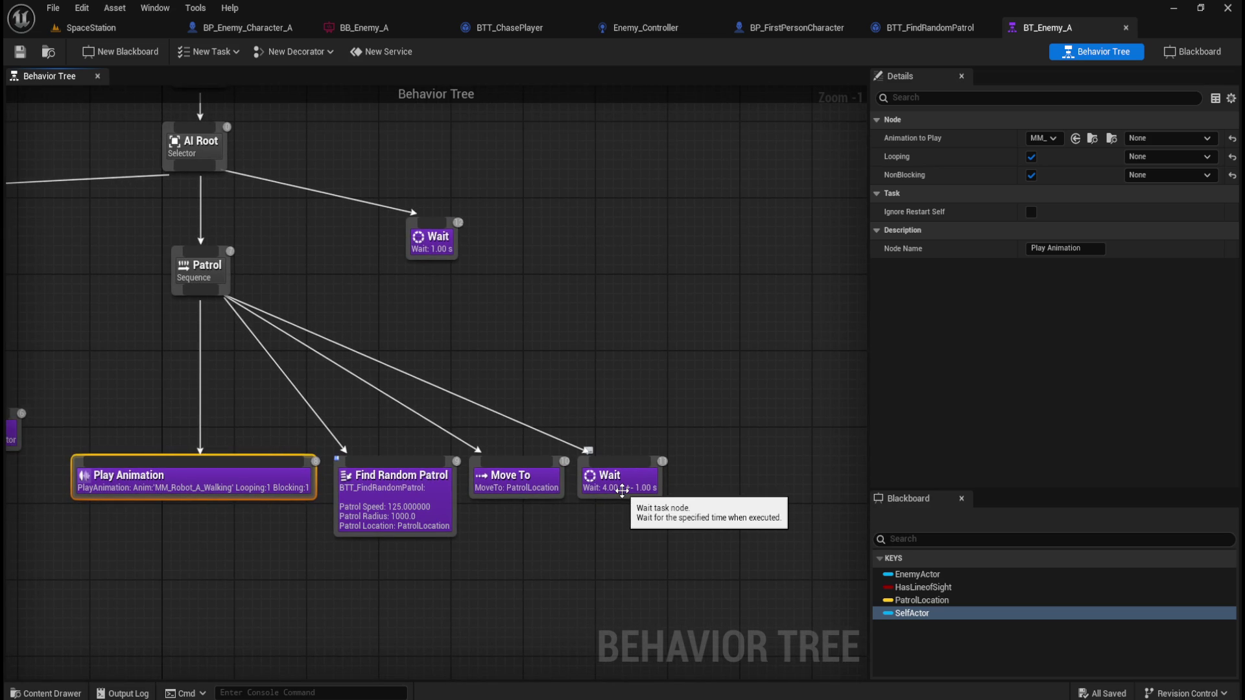
pyautogui.click(198, 548)
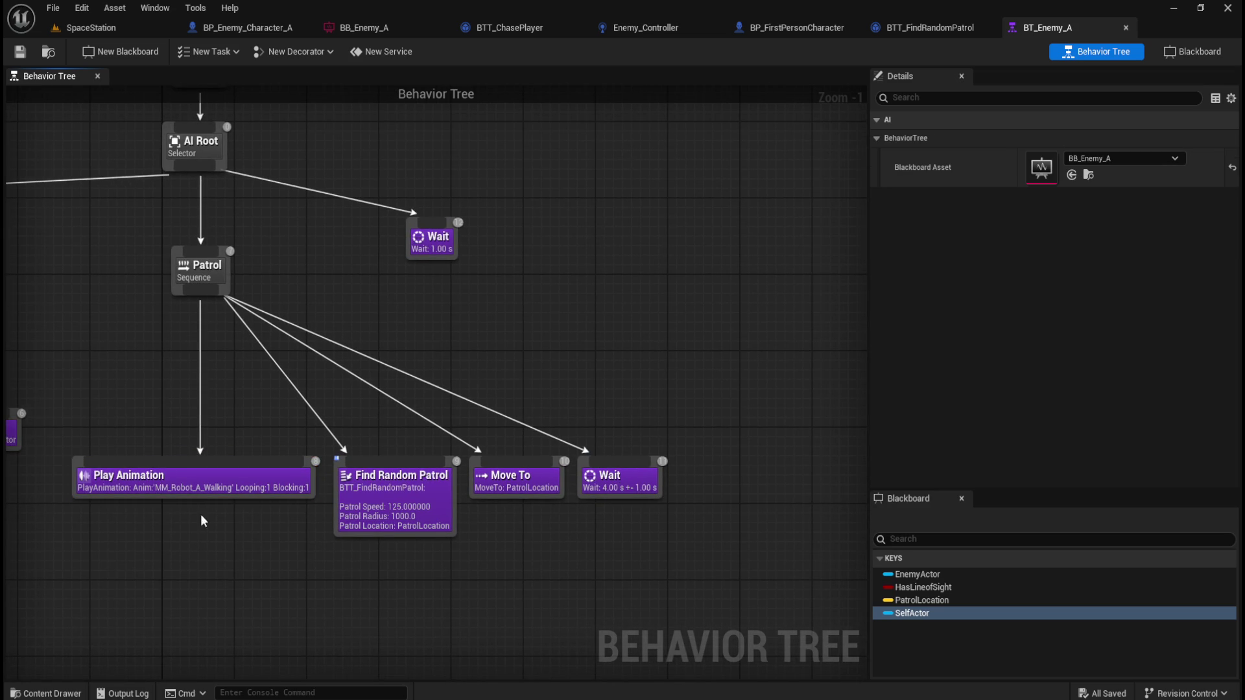
pyautogui.click(223, 491)
pyautogui.hotkey('ctrl', 'd')
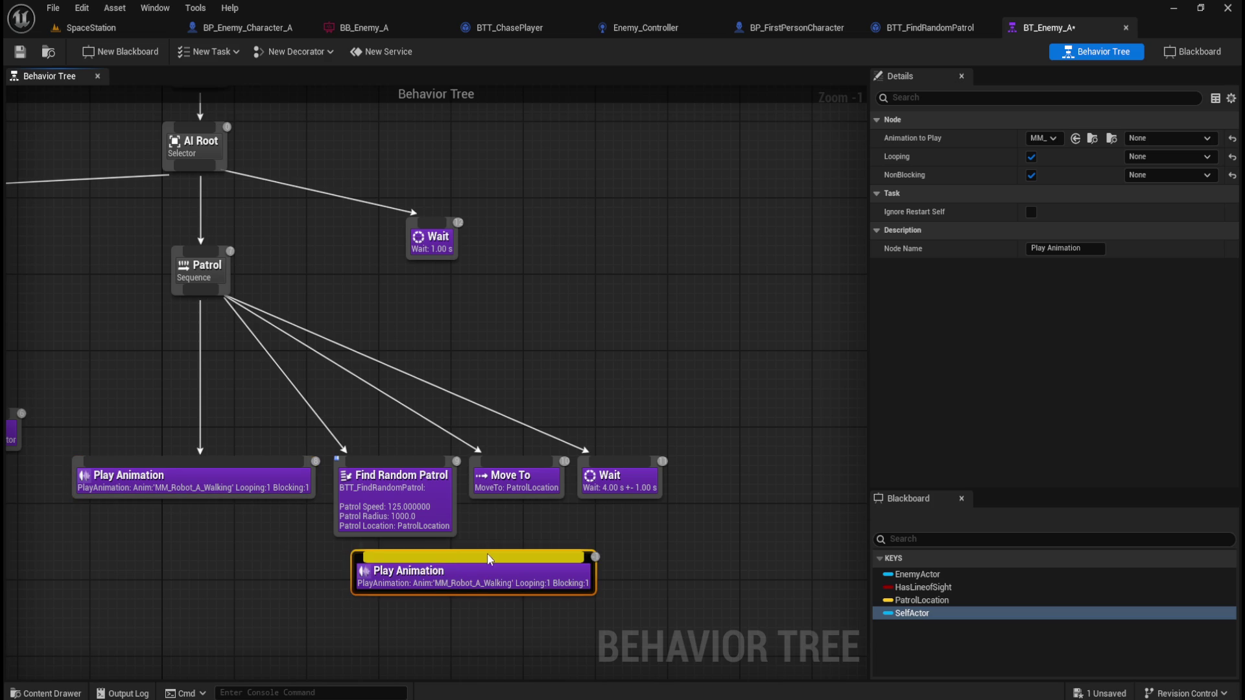
# - Connect the copied Play Animation as Patrol's last child and turn its looping off
pyautogui.moveTo(538, 582); pyautogui.dragTo(838, 484)
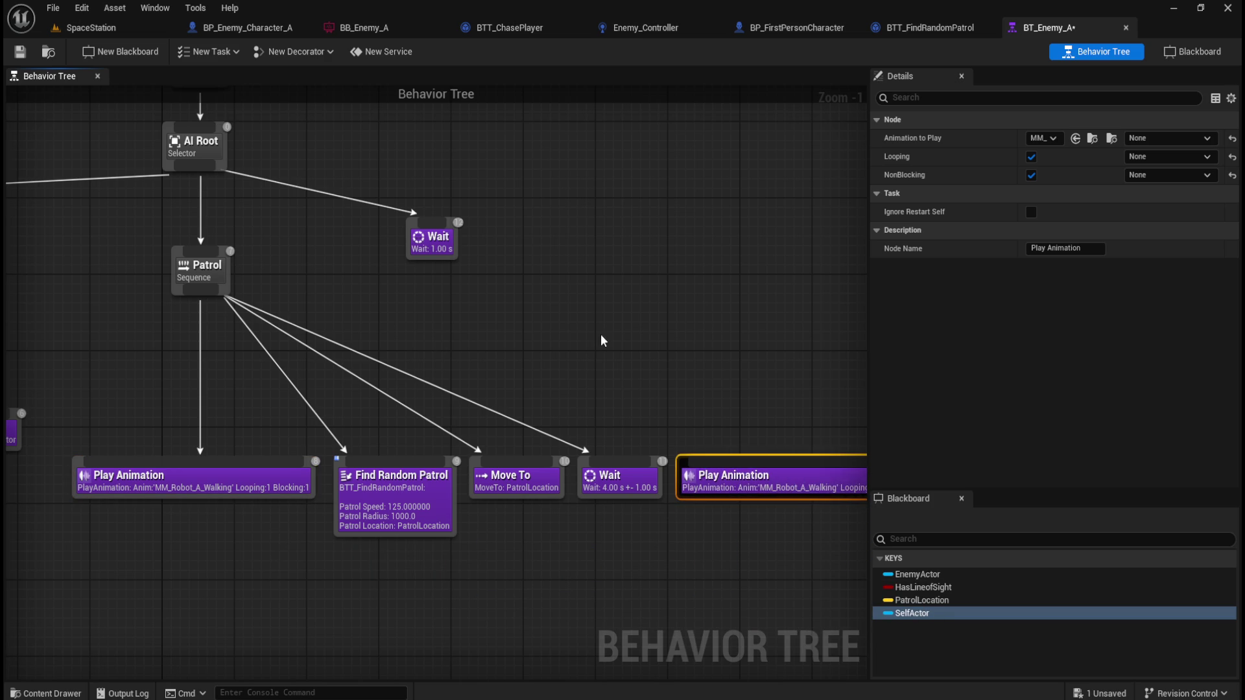
pyautogui.moveTo(107, 291)
pyautogui.mouseDown()
pyautogui.moveTo(642, 439)
pyautogui.moveTo(674, 470)
pyautogui.mouseUp()
pyautogui.click(721, 385)
pyautogui.click(699, 483)
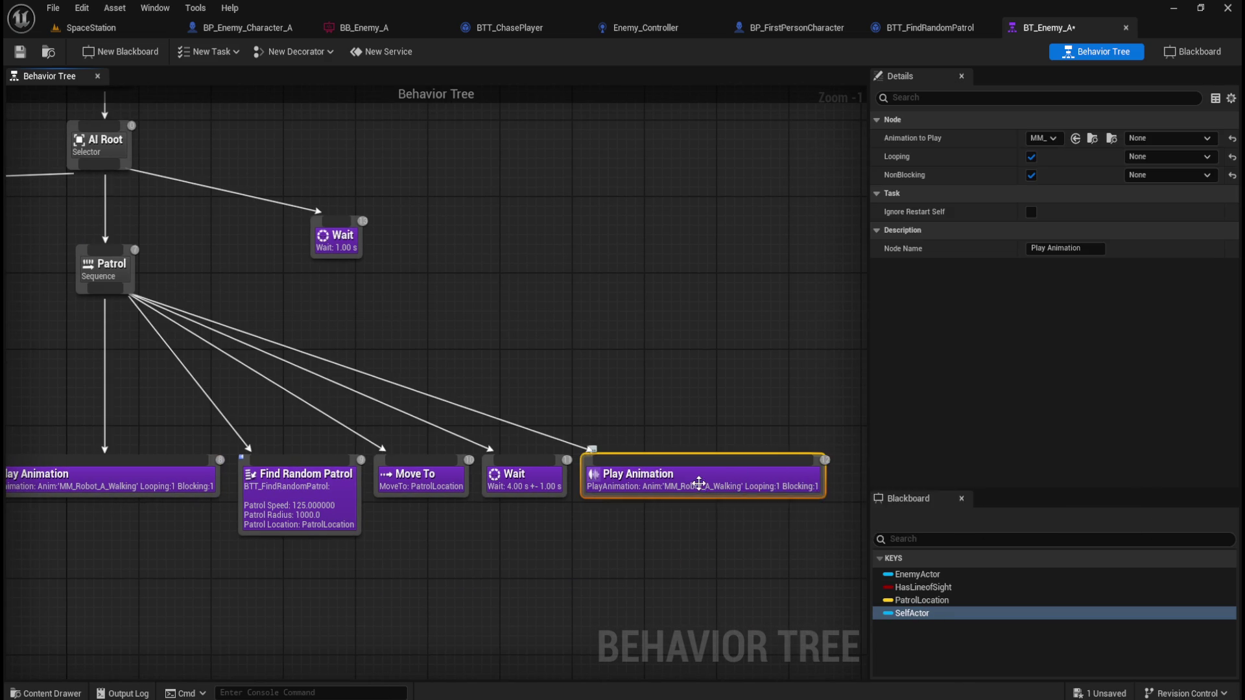
pyautogui.click(1031, 157)
pyautogui.click(720, 350)
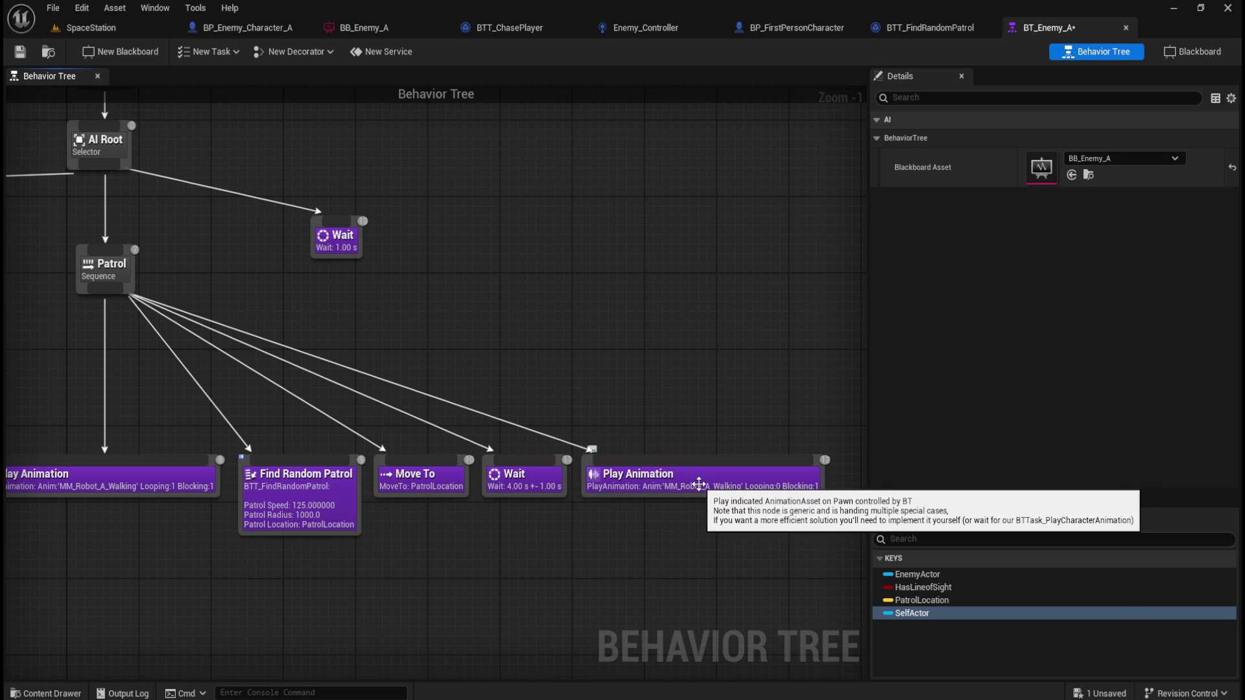
# - Assign MM_Robot_A_Idle as the last Play Animation's Animation to Play
pyautogui.click(698, 483)
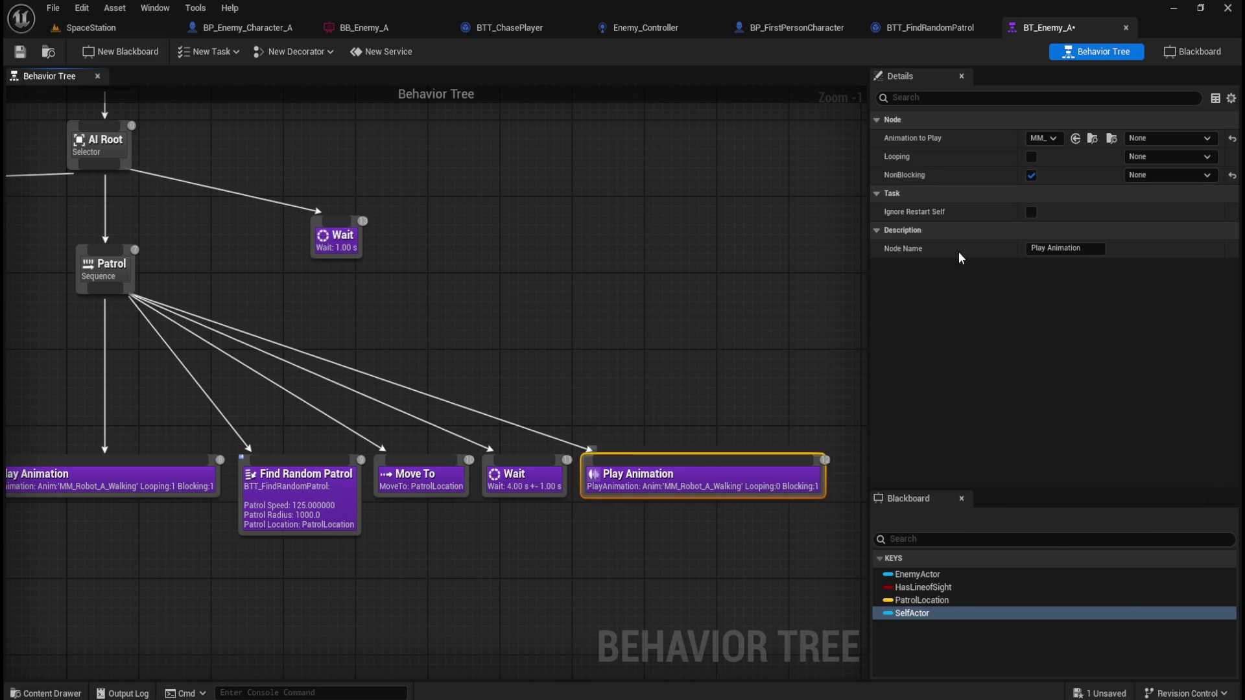
pyautogui.hotkey('ctrl', 'space')
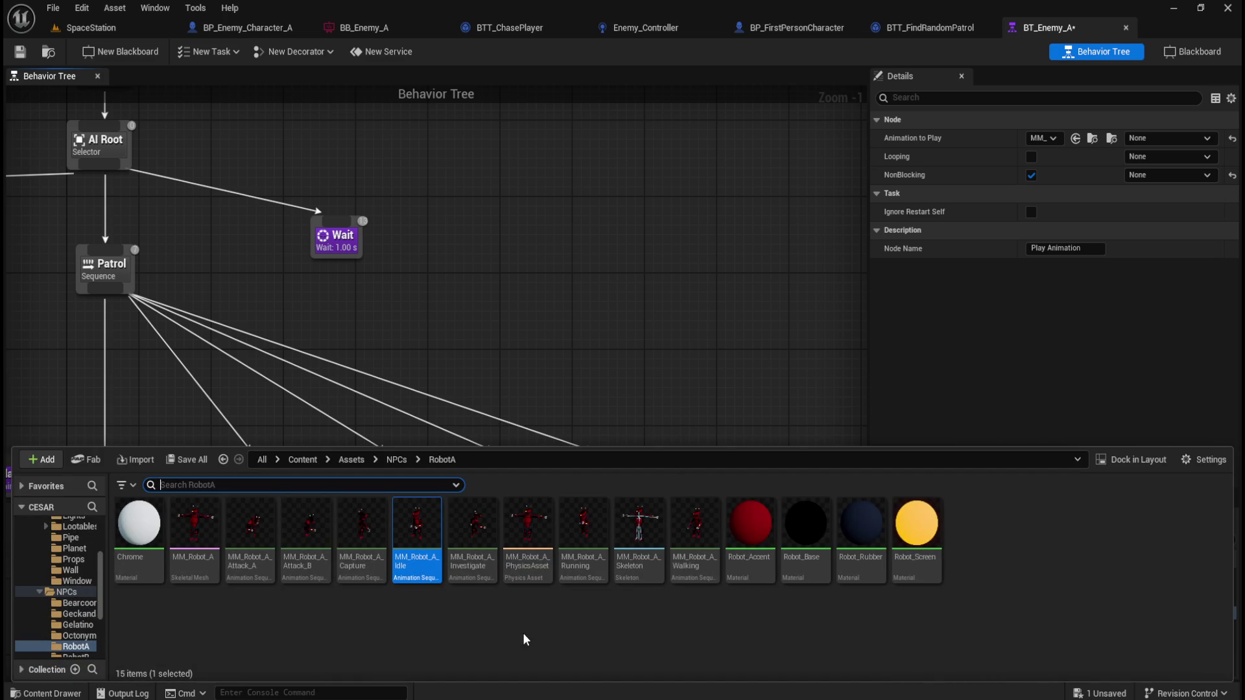
pyautogui.moveTo(417, 542)
pyautogui.mouseDown()
pyautogui.moveTo(416, 553)
pyautogui.moveTo(960, 308)
pyautogui.moveTo(1041, 139)
pyautogui.mouseUp()
pyautogui.click(700, 363)
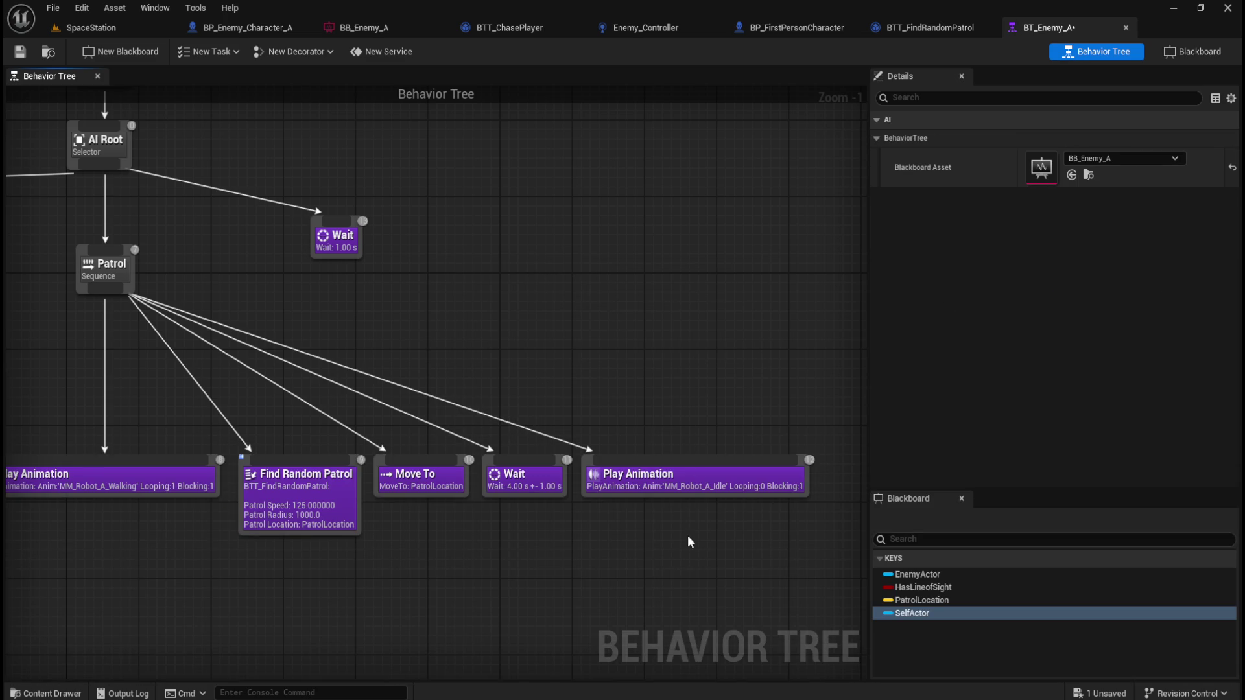
pyautogui.click(92, 29)
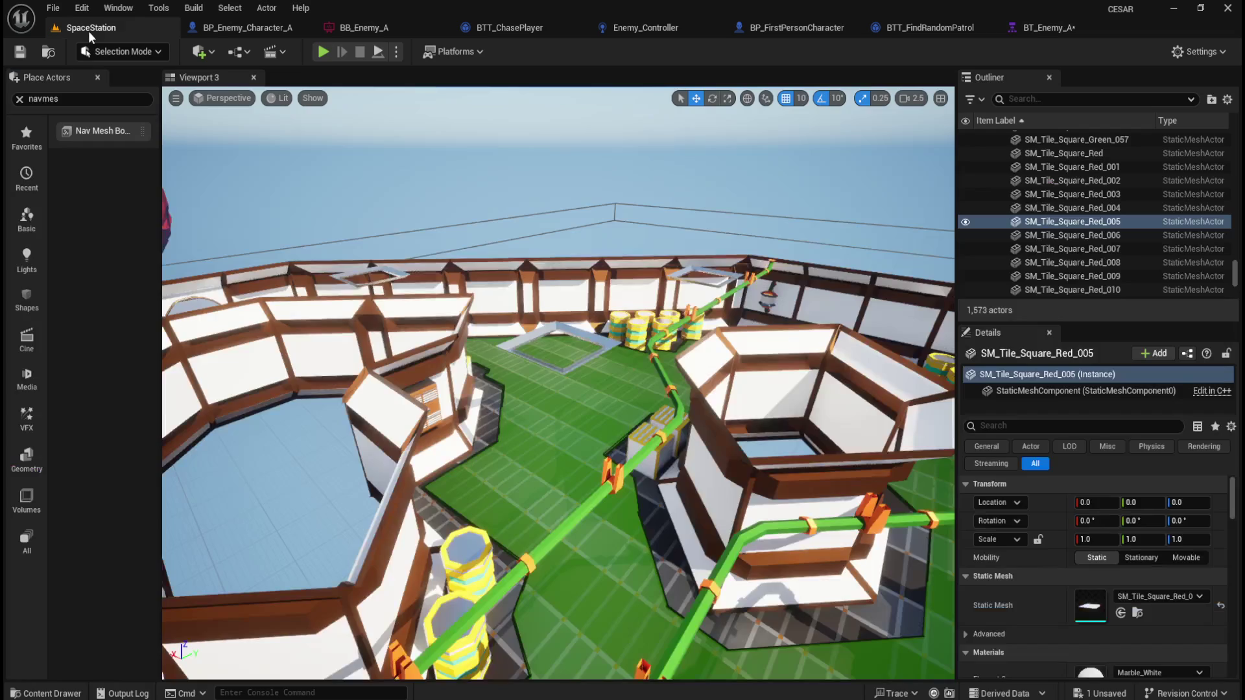
pyautogui.moveTo(555, 400)
pyautogui.mouseDown()
pyautogui.moveTo(634, 355)
pyautogui.moveTo(587, 418)
pyautogui.mouseUp()
pyautogui.click(396, 51)
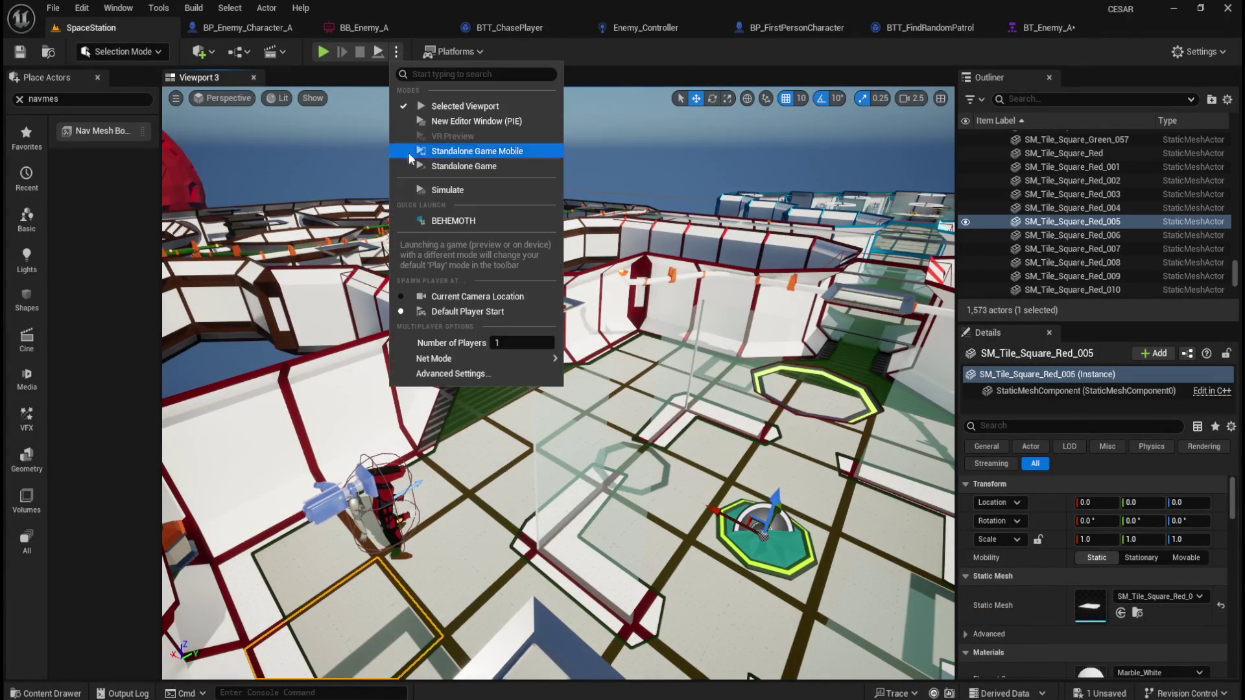
pyautogui.click(420, 191)
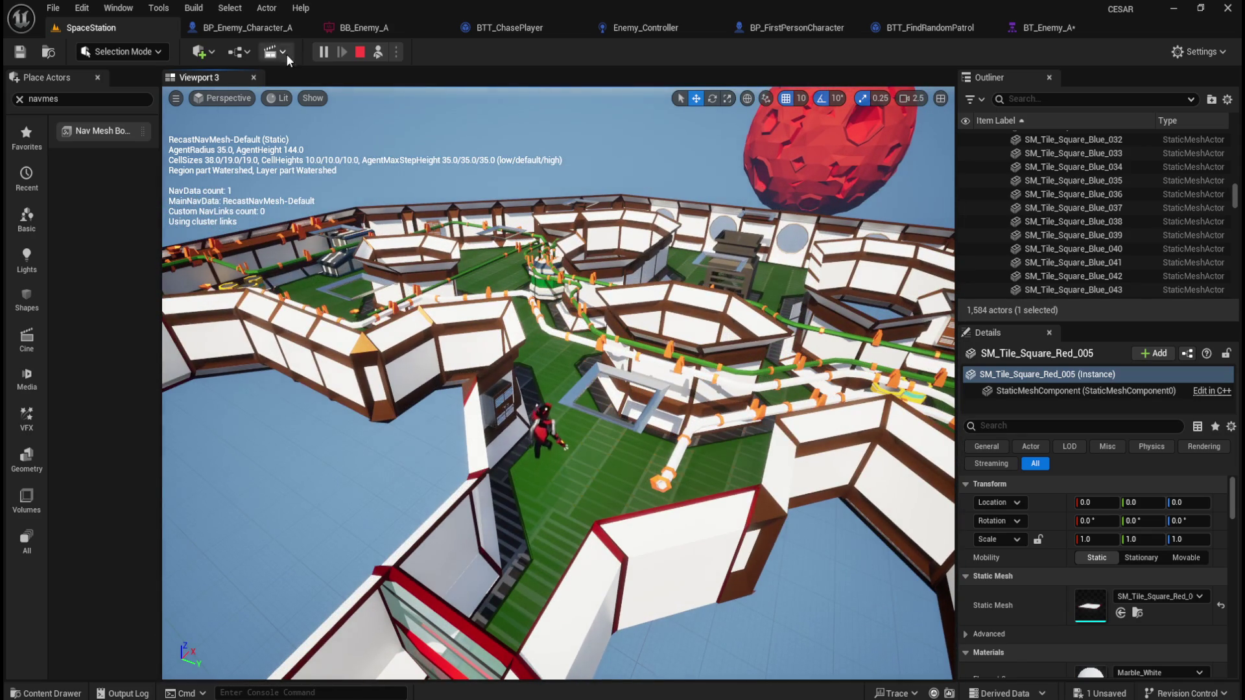
pyautogui.click(361, 53)
pyautogui.click(1049, 26)
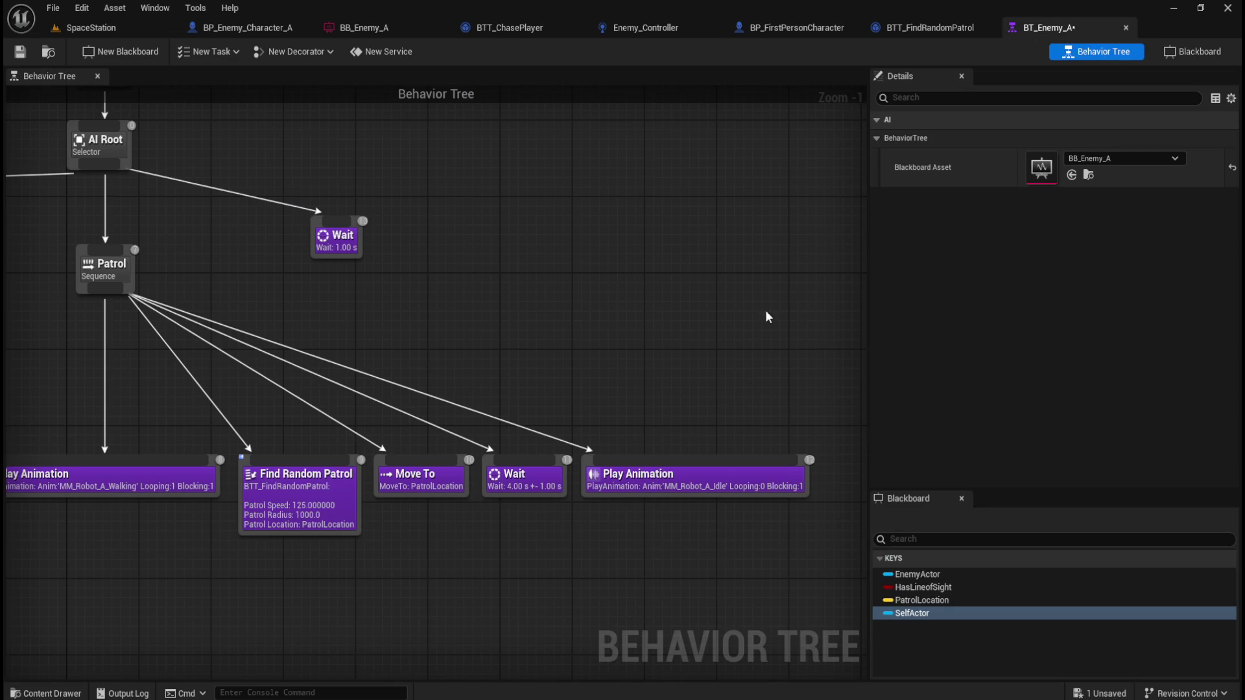
pyautogui.click(703, 473)
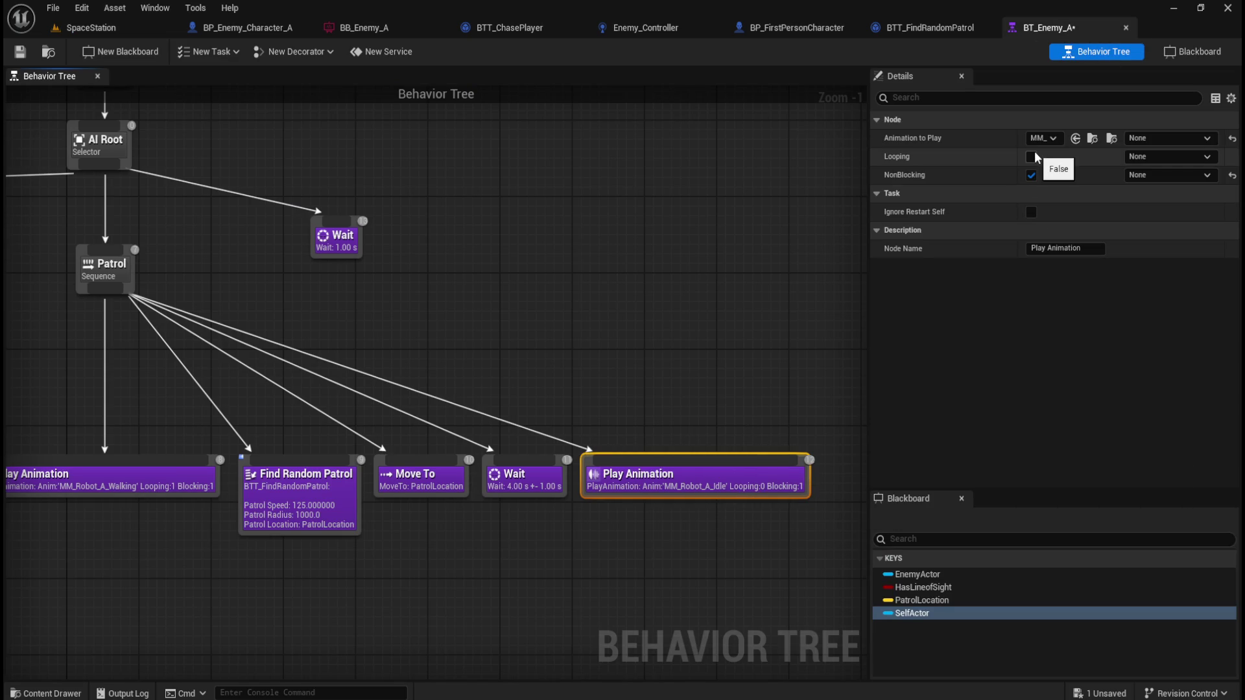
pyautogui.click(242, 457)
pyautogui.keyDown('ctrl'); pyautogui.click(675, 455); pyautogui.keyUp('ctrl')
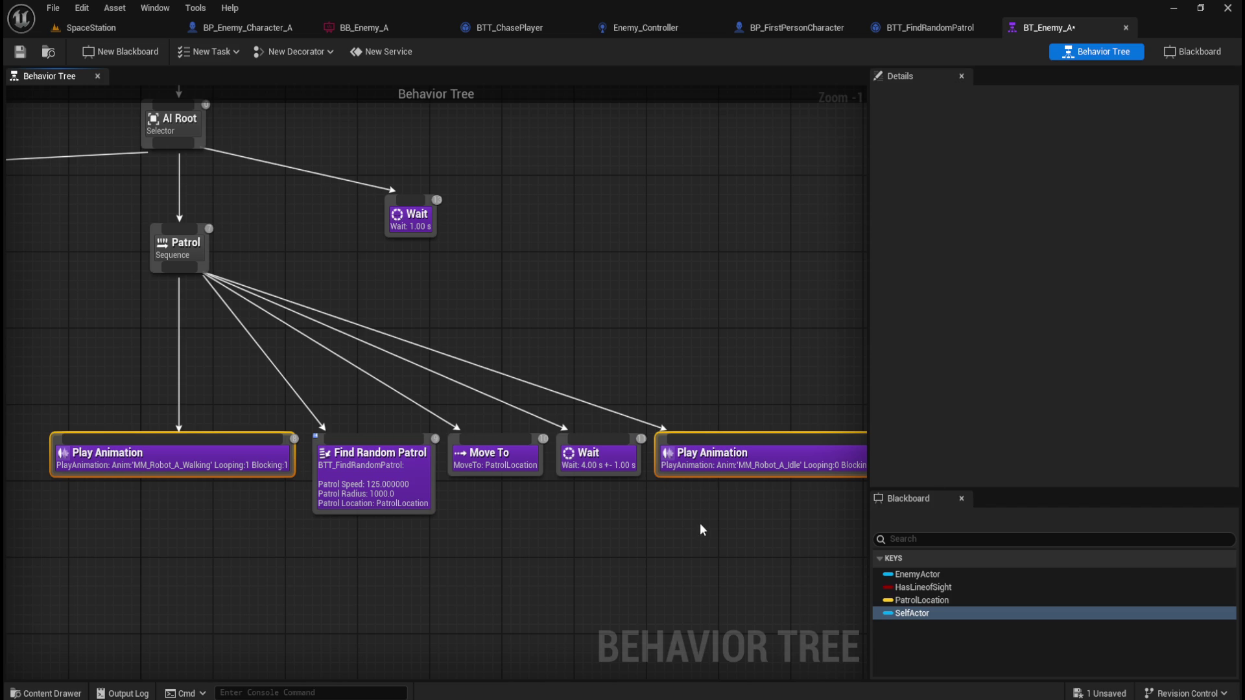
pyautogui.click(718, 513)
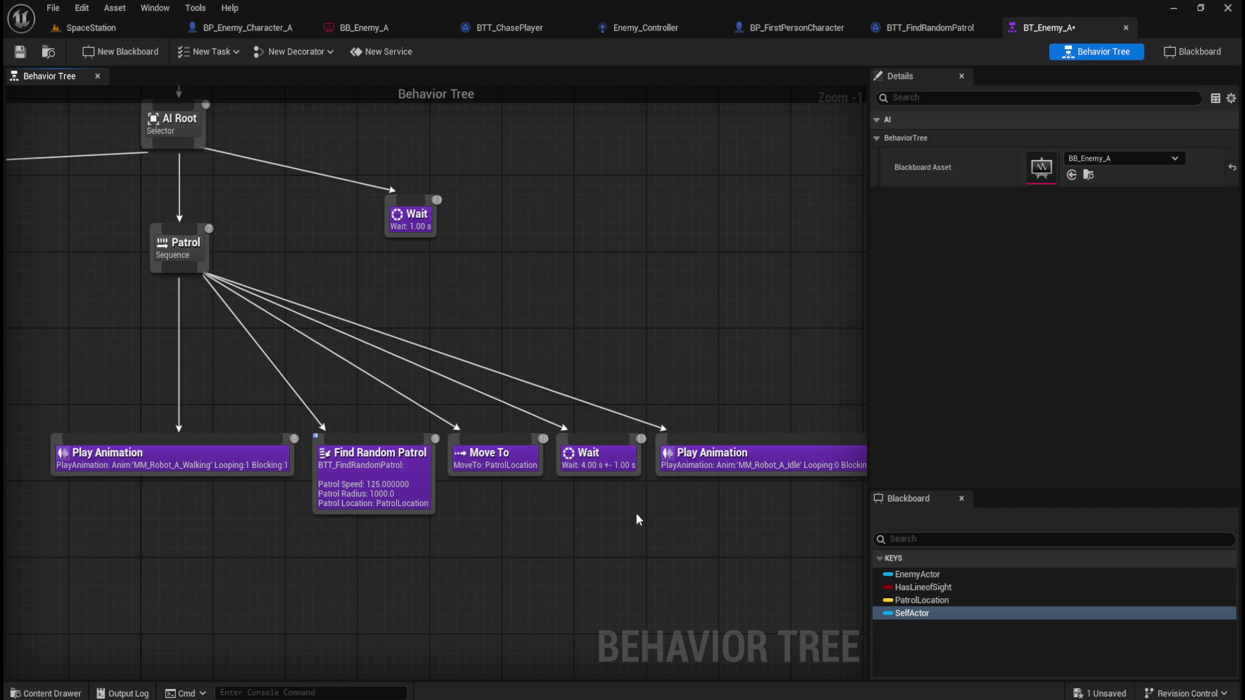
pyautogui.click(240, 457)
pyautogui.moveTo(909, 173)
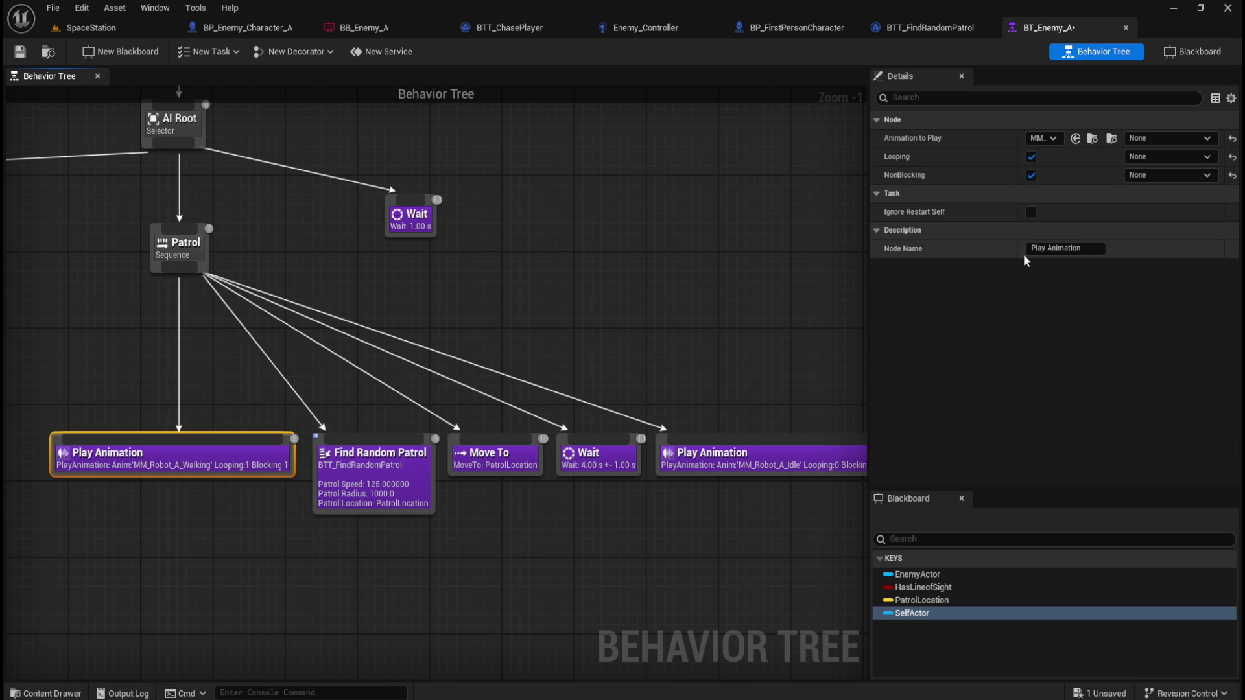
pyautogui.click(1177, 158)
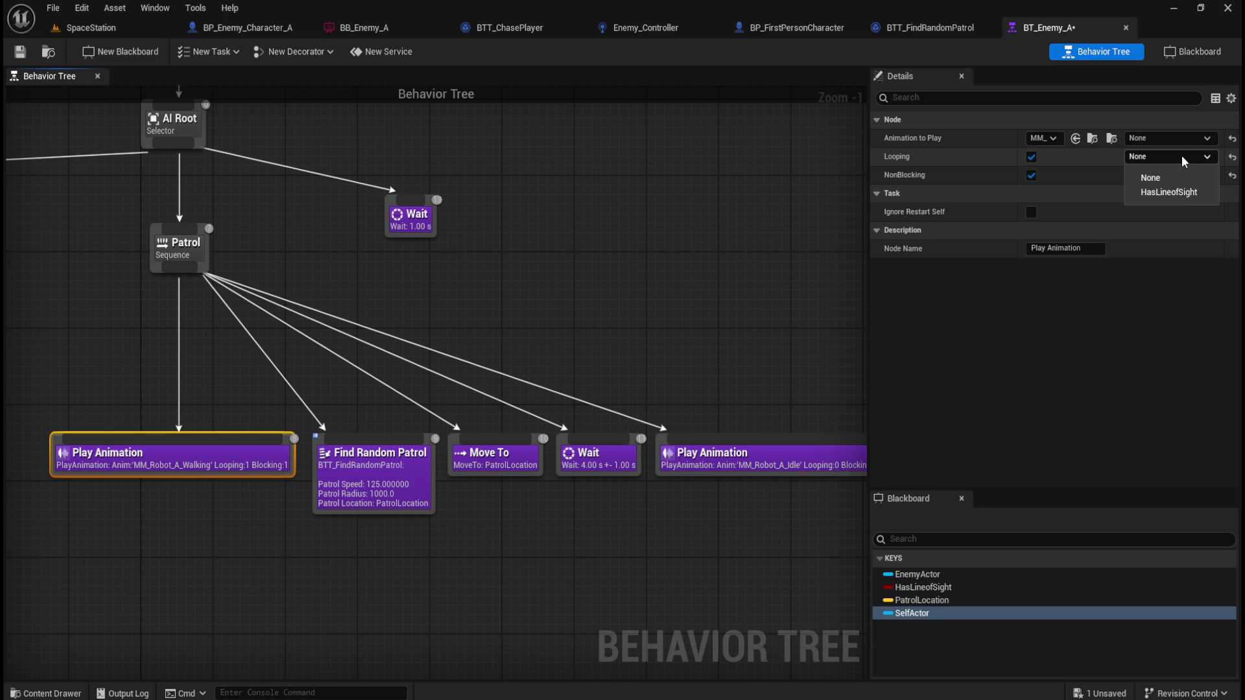
pyautogui.click(1181, 155)
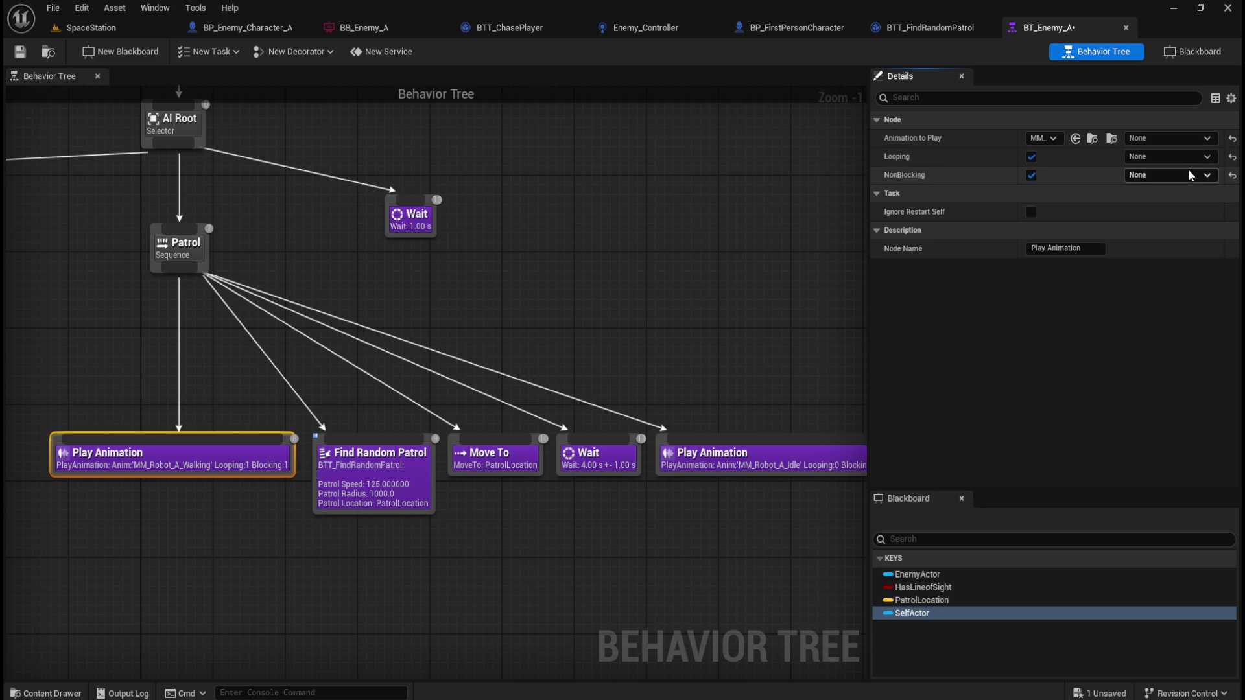
pyautogui.click(1187, 174)
pyautogui.click(1186, 176)
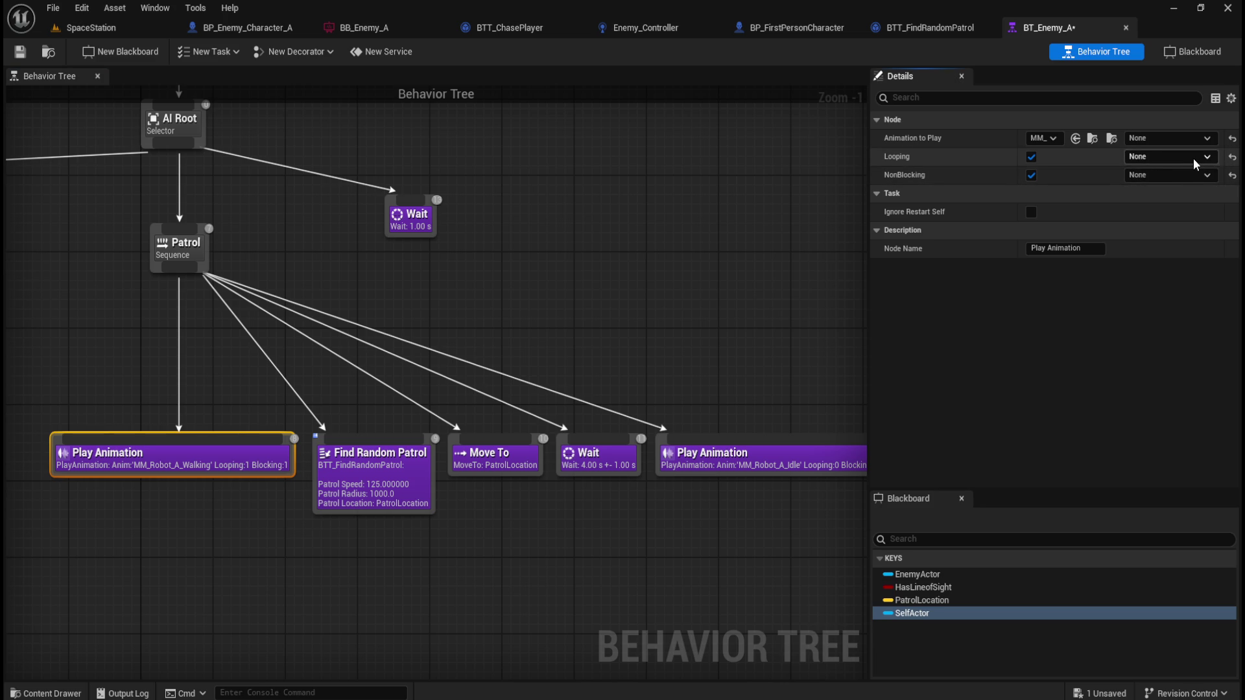
pyautogui.click(1194, 159)
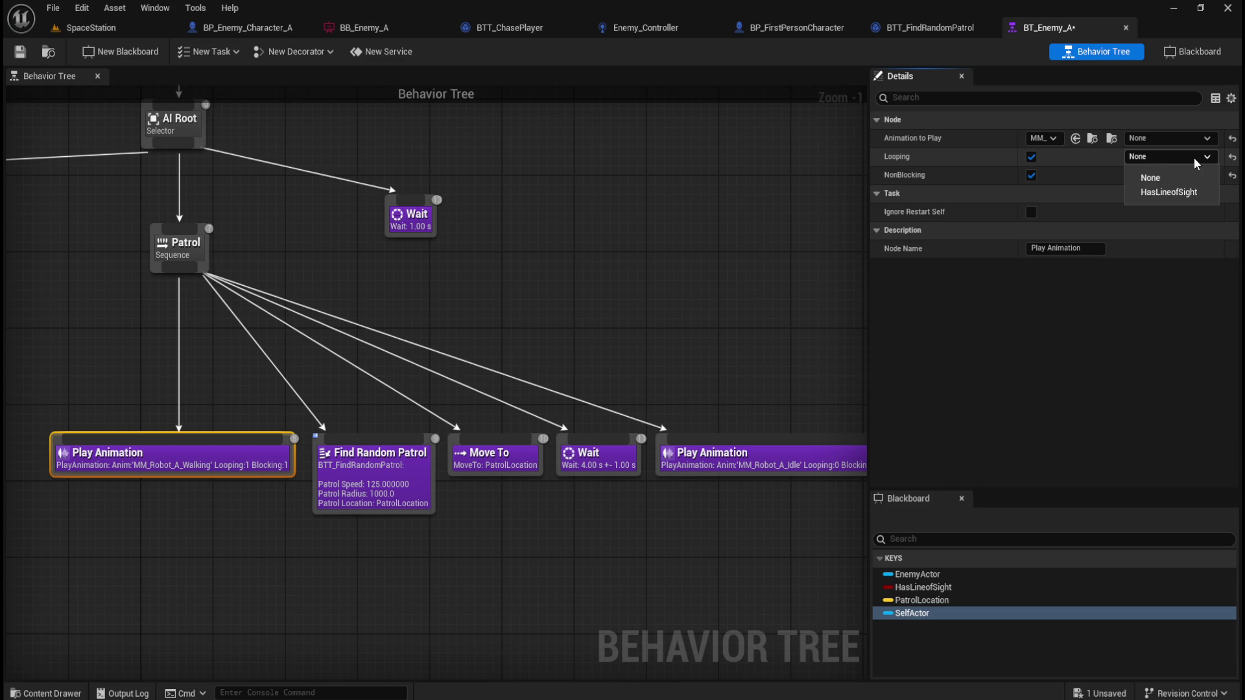
pyautogui.click(1195, 159)
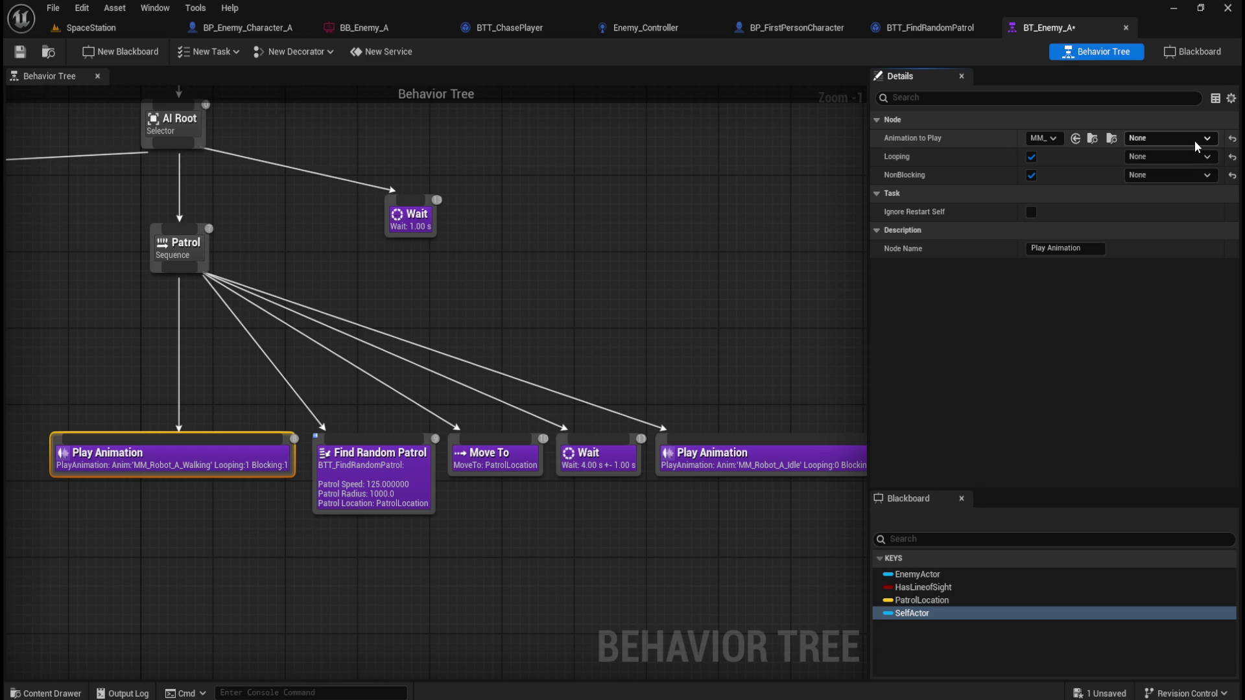
pyautogui.click(1194, 141)
pyautogui.click(1198, 137)
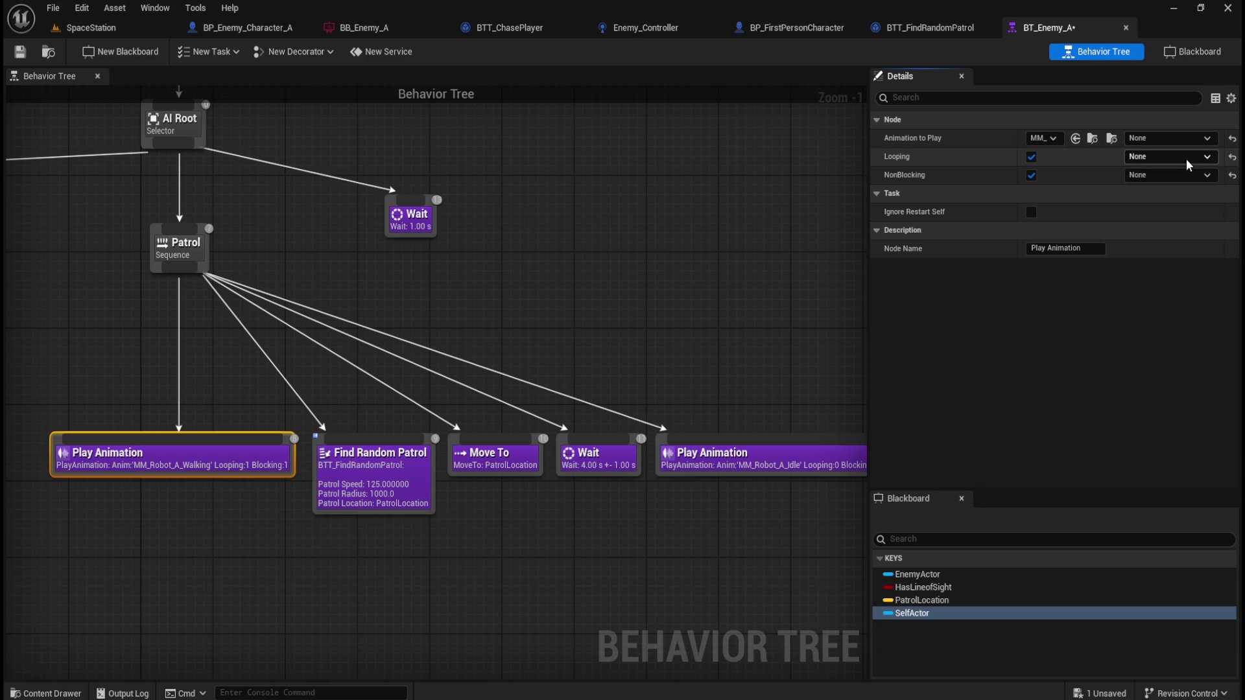
pyautogui.click(1186, 158)
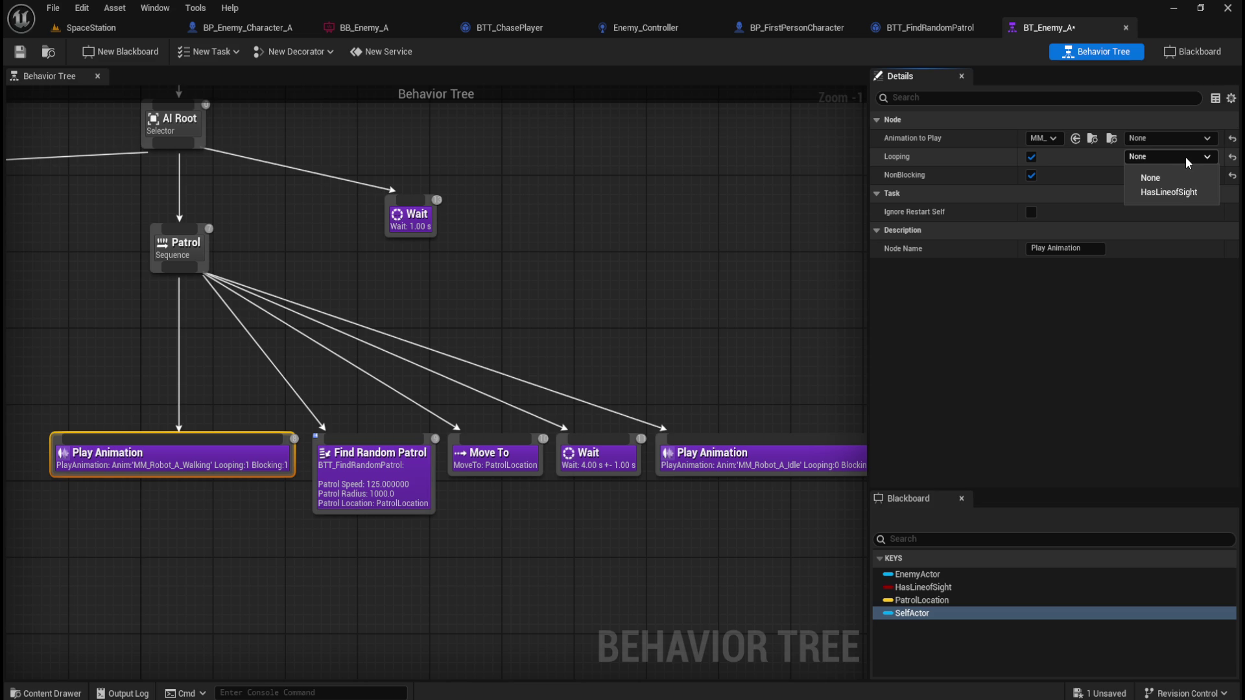
pyautogui.click(1186, 157)
pyautogui.click(1177, 169)
pyautogui.click(1177, 169)
pyautogui.click(1187, 158)
pyautogui.click(1187, 157)
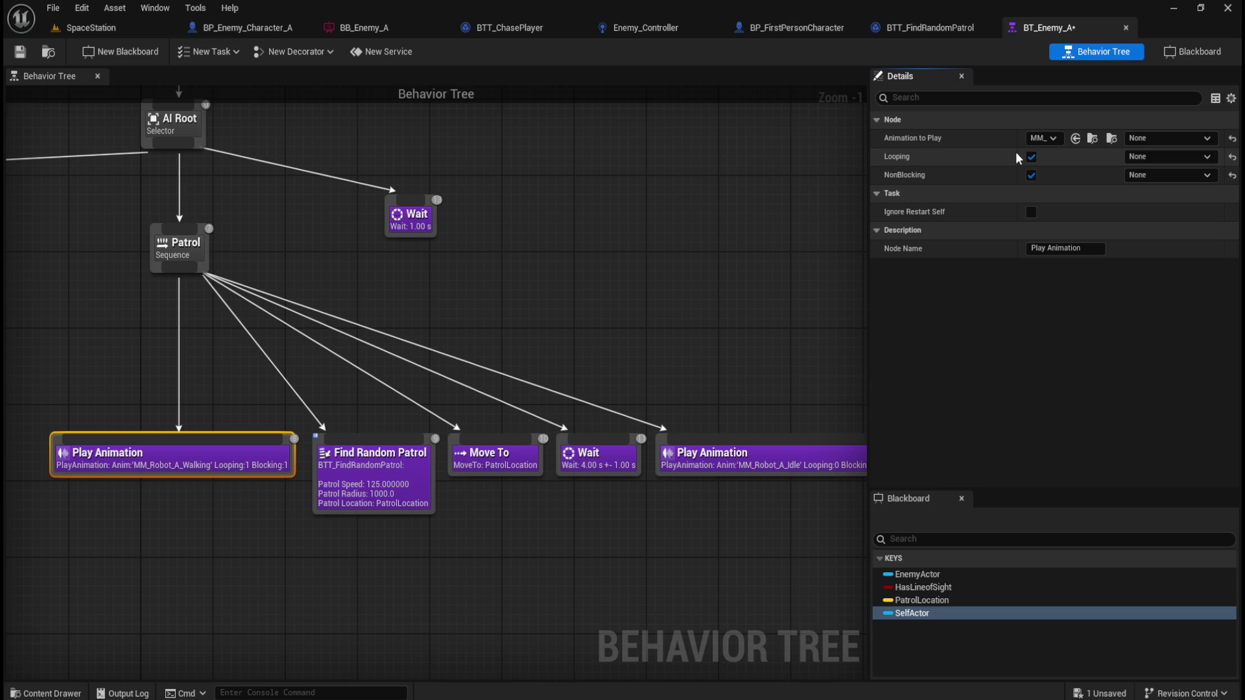
pyautogui.click(1181, 158)
pyautogui.click(1198, 147)
pyautogui.click(1187, 157)
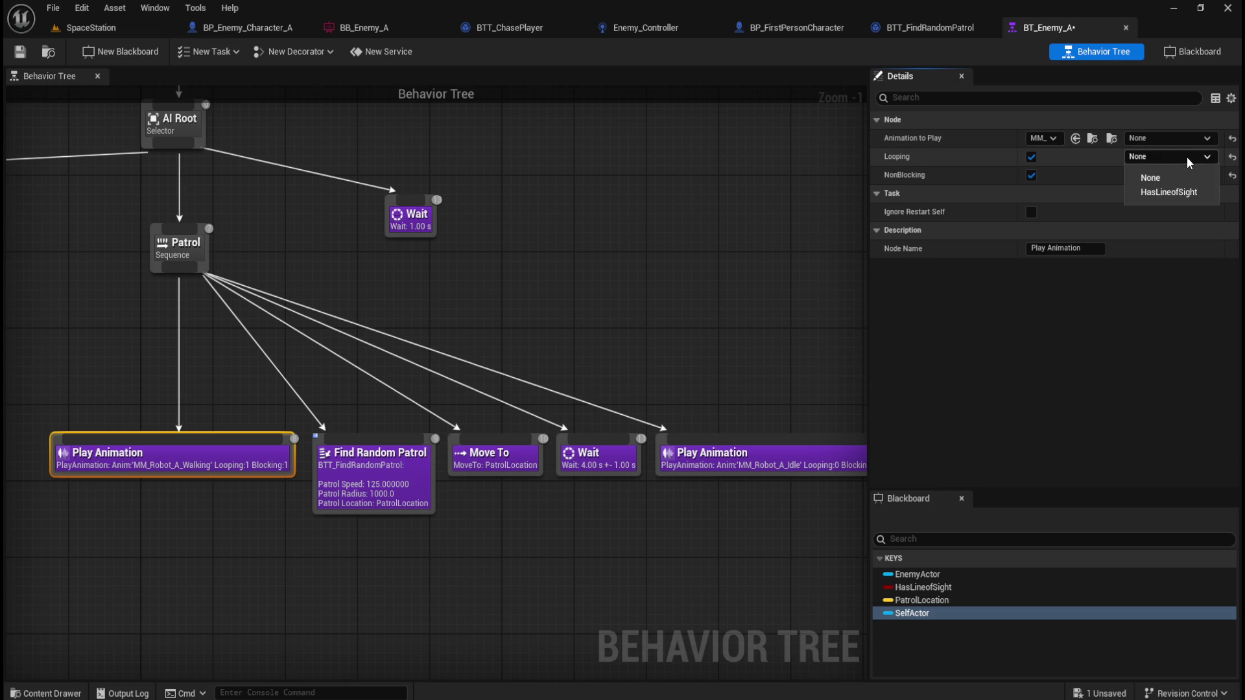
pyautogui.click(1169, 192)
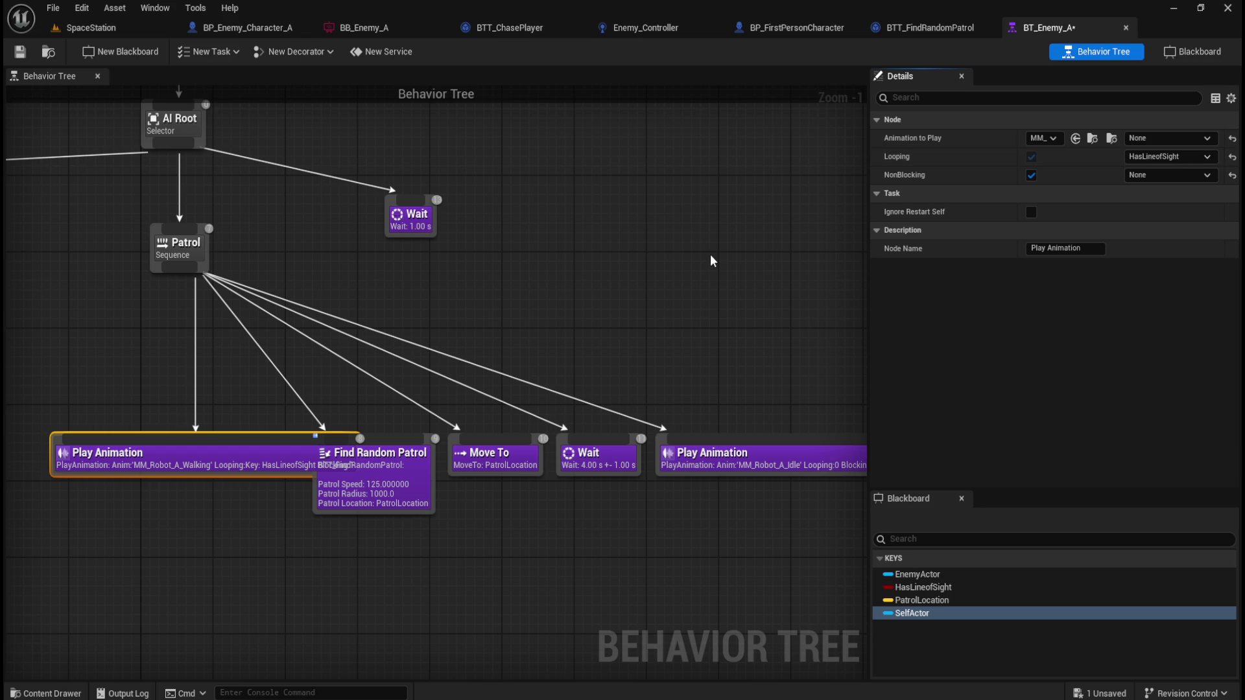
pyautogui.hotkey('ctrl', 'z')
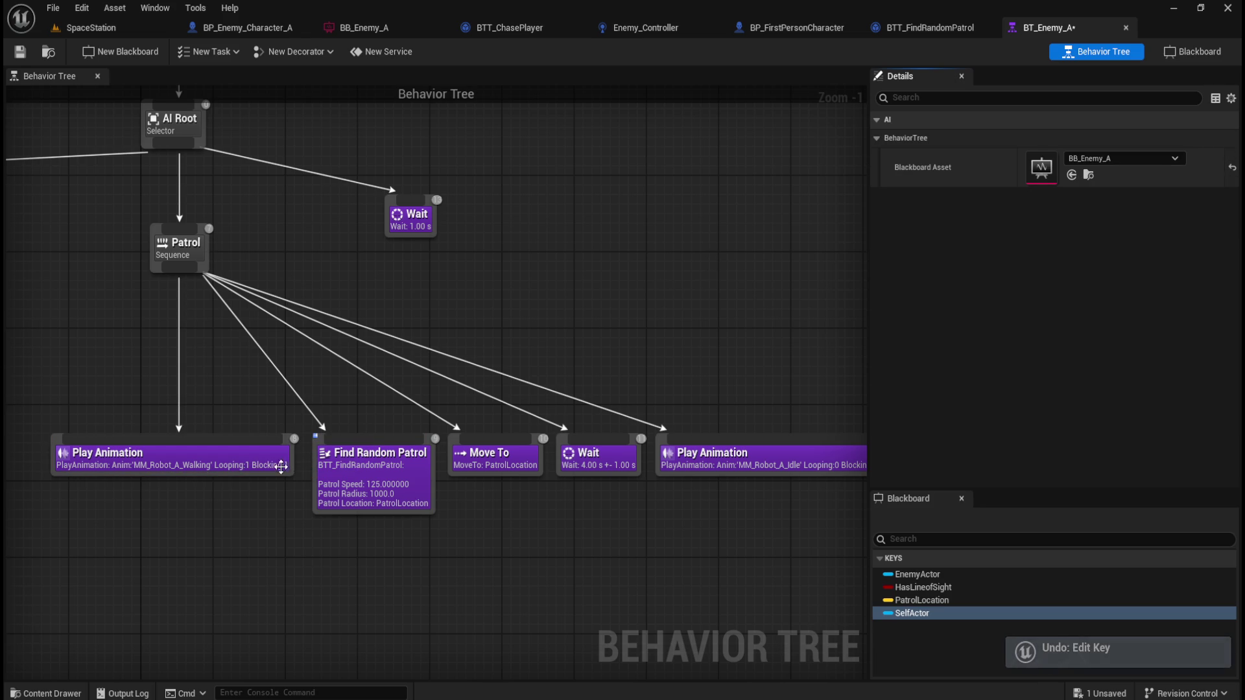
pyautogui.click(263, 465)
pyautogui.click(1165, 160)
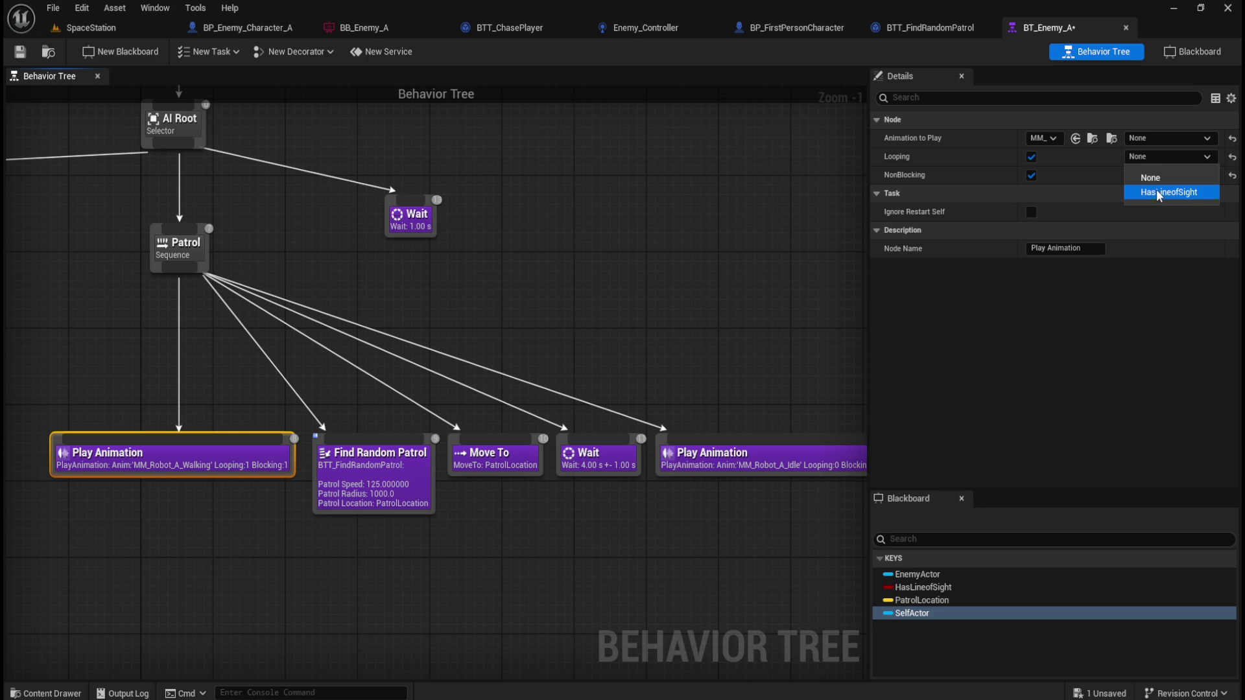
pyautogui.click(775, 396)
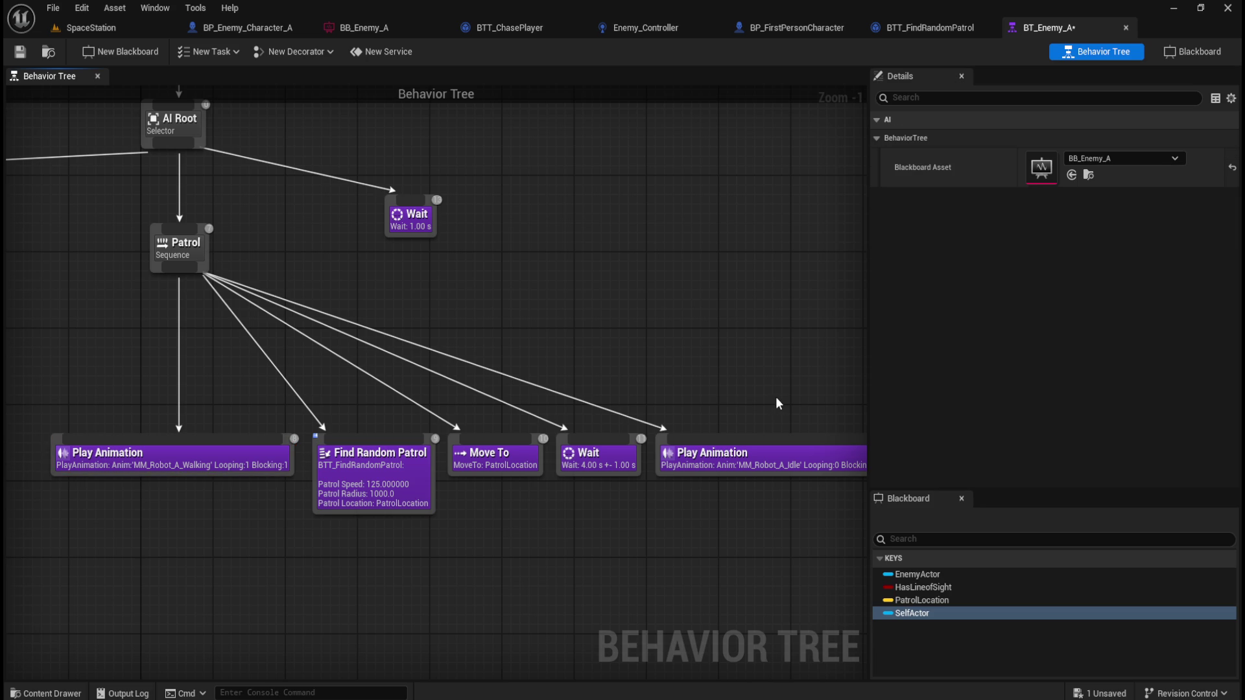
pyautogui.click(235, 462)
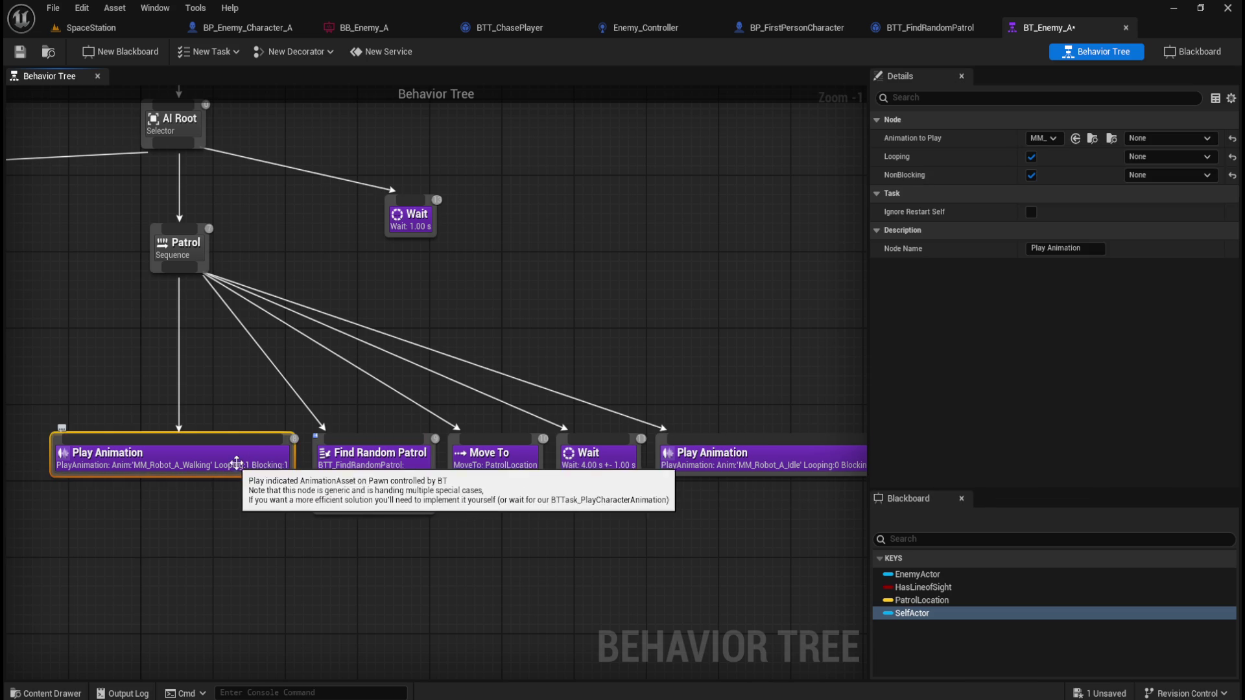
pyautogui.click(1170, 174)
pyautogui.click(1188, 176)
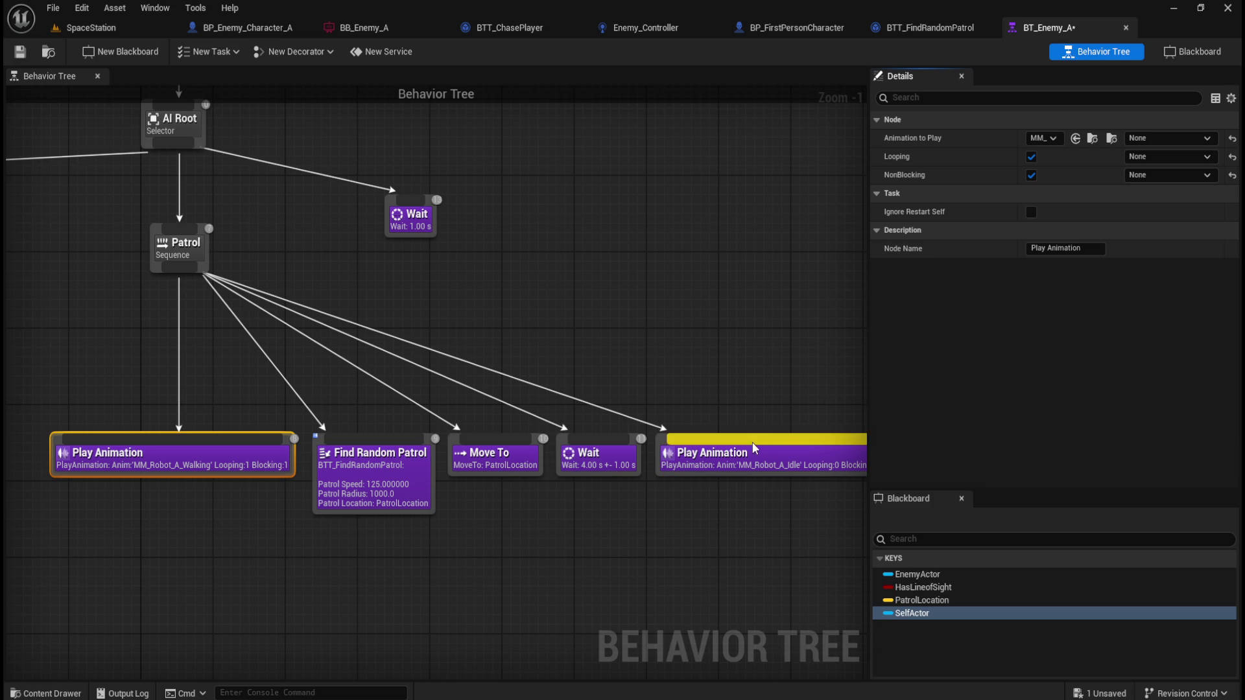
# - Move the idle Play Animation and 4-second Wait nodes up and to the right
pyautogui.moveTo(700, 356); pyautogui.dragTo(618, 356)
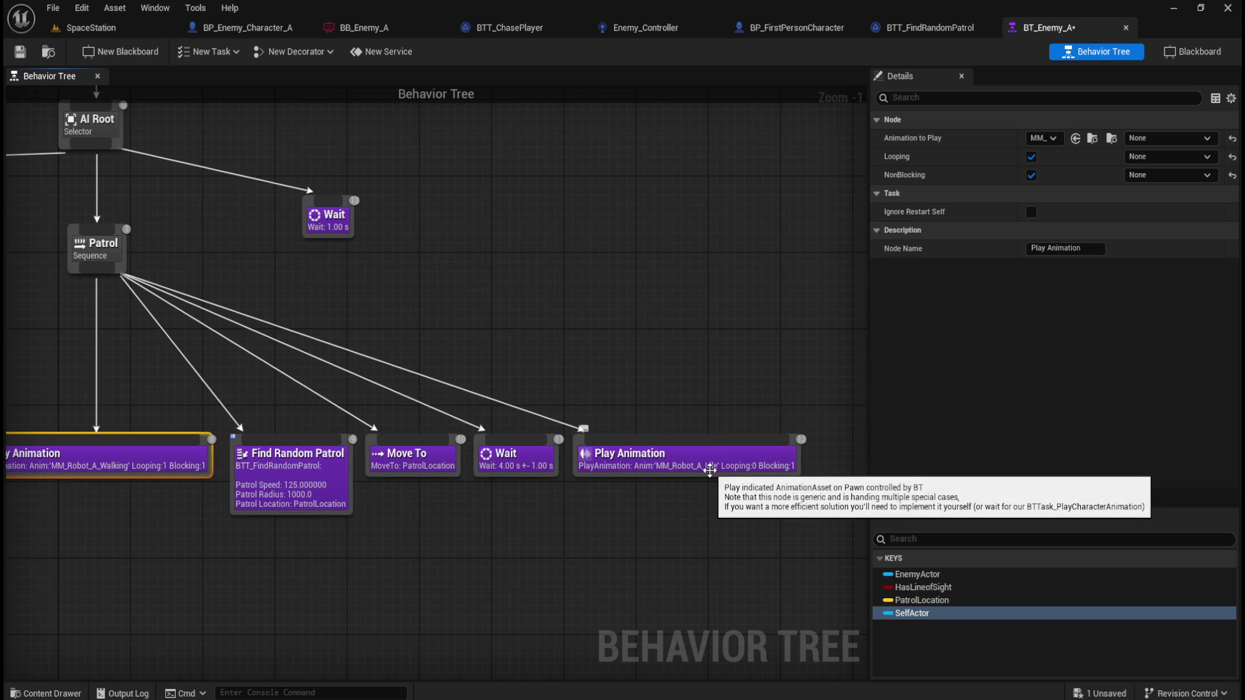
pyautogui.click(709, 471)
pyautogui.moveTo(642, 351)
pyautogui.mouseDown()
pyautogui.moveTo(708, 387)
pyautogui.moveTo(679, 368)
pyautogui.mouseUp()
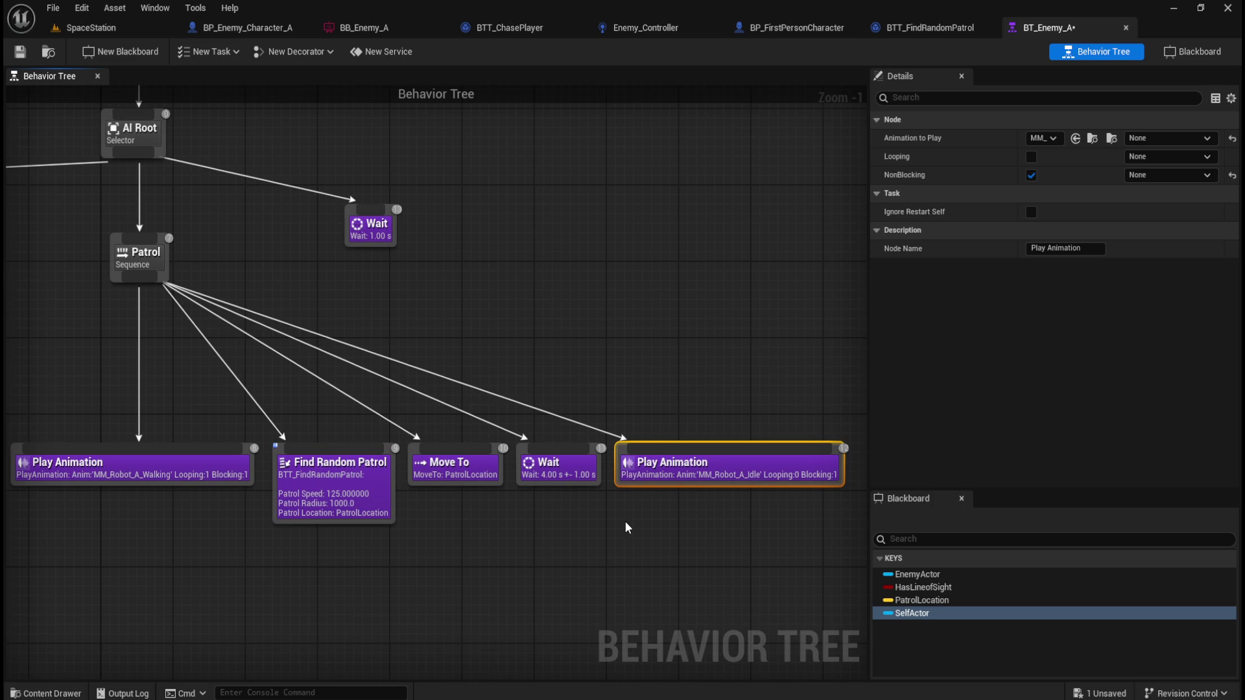
pyautogui.moveTo(626, 525)
pyautogui.mouseDown()
pyautogui.moveTo(634, 539)
pyautogui.moveTo(589, 524)
pyautogui.mouseUp()
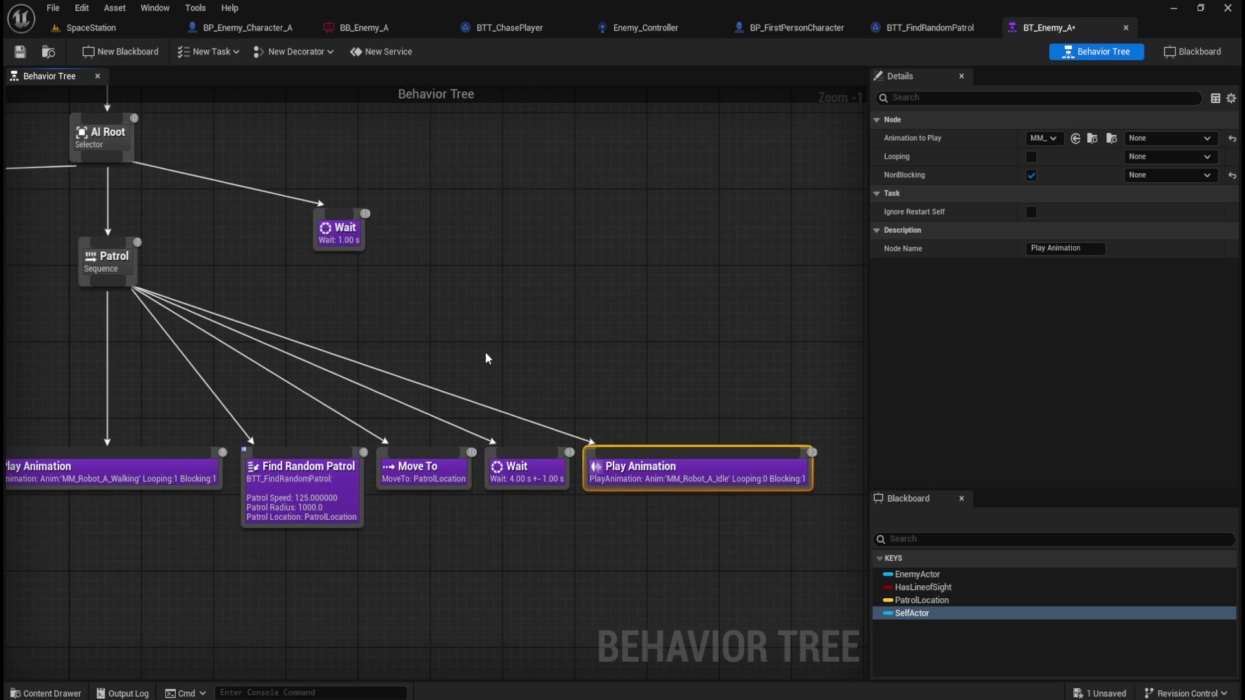
pyautogui.moveTo(535, 434)
pyautogui.mouseDown()
pyautogui.moveTo(652, 491)
pyautogui.moveTo(679, 399)
pyautogui.moveTo(795, 401)
pyautogui.moveTo(648, 379)
pyautogui.moveTo(483, 399)
pyautogui.mouseUp()
pyautogui.click(675, 437)
pyautogui.click(675, 399)
pyautogui.keyDown('ctrl'); pyautogui.click(672, 407); pyautogui.keyUp('ctrl')
pyautogui.moveTo(587, 393)
pyautogui.mouseDown()
pyautogui.moveTo(681, 391)
pyautogui.moveTo(672, 401)
pyautogui.mouseUp()
# - Turn on Looping for the idle Play Animation and save BT_Enemy_A
pyautogui.click(671, 401)
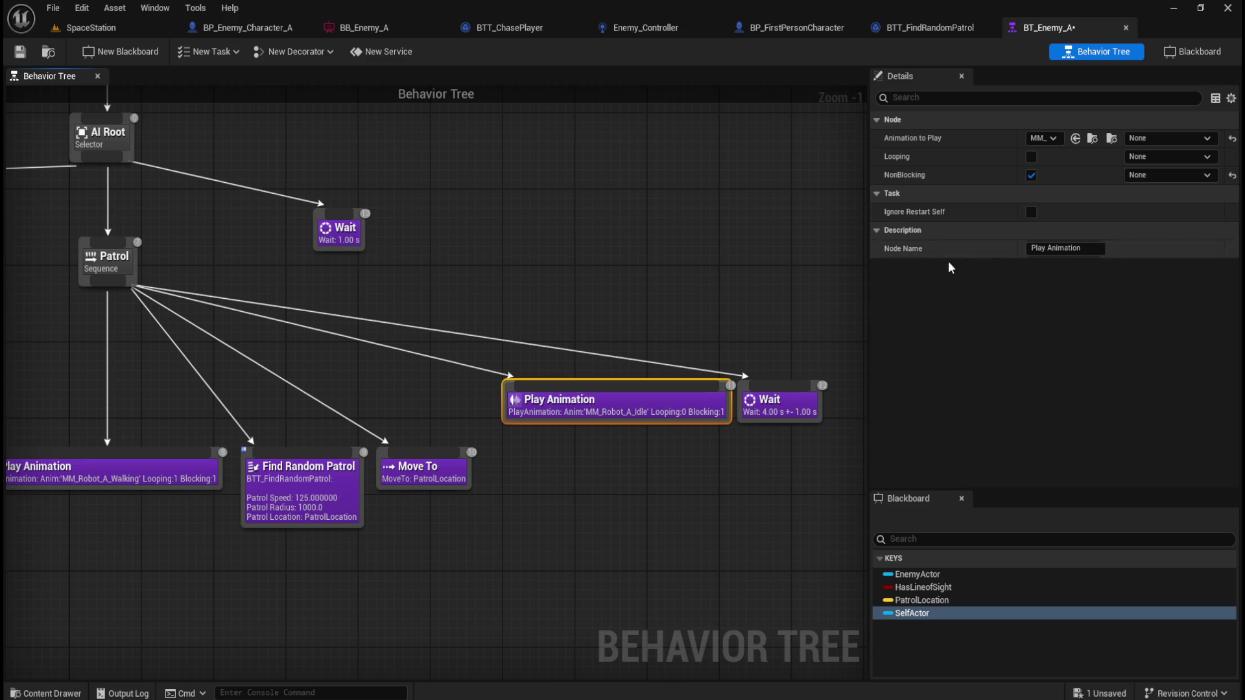
pyautogui.click(1031, 157)
pyautogui.click(778, 402)
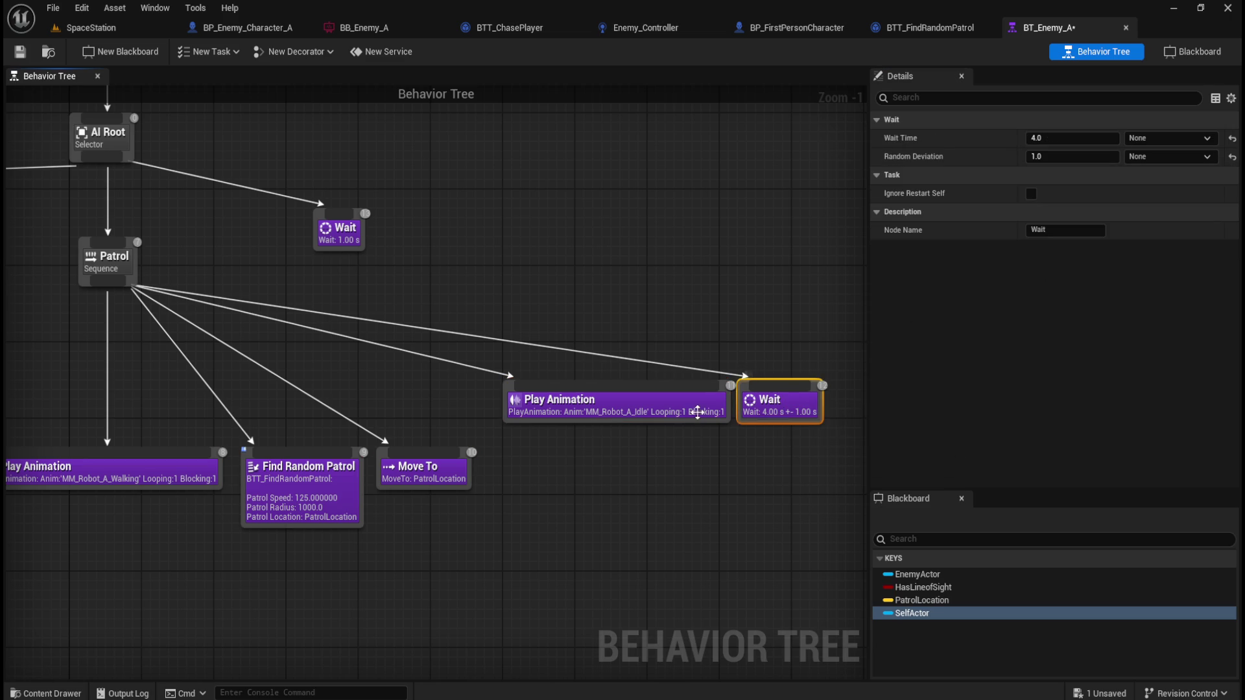
pyautogui.click(681, 416)
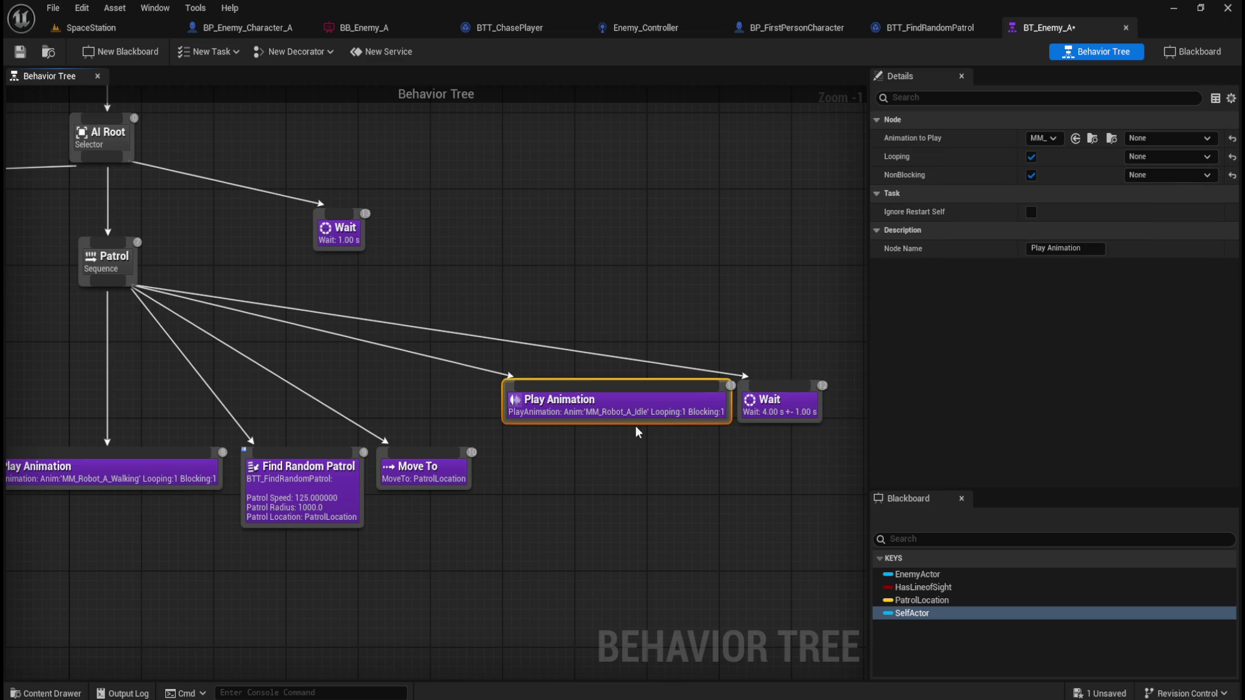
pyautogui.click(568, 456)
pyautogui.hotkey('ctrl', 's')
pyautogui.moveTo(480, 280)
pyautogui.mouseDown()
pyautogui.moveTo(616, 298)
pyautogui.moveTo(789, 345)
pyautogui.moveTo(748, 317)
pyautogui.moveTo(665, 312)
pyautogui.moveTo(570, 278)
pyautogui.moveTo(714, 290)
pyautogui.moveTo(672, 278)
pyautogui.moveTo(461, 270)
pyautogui.mouseUp()
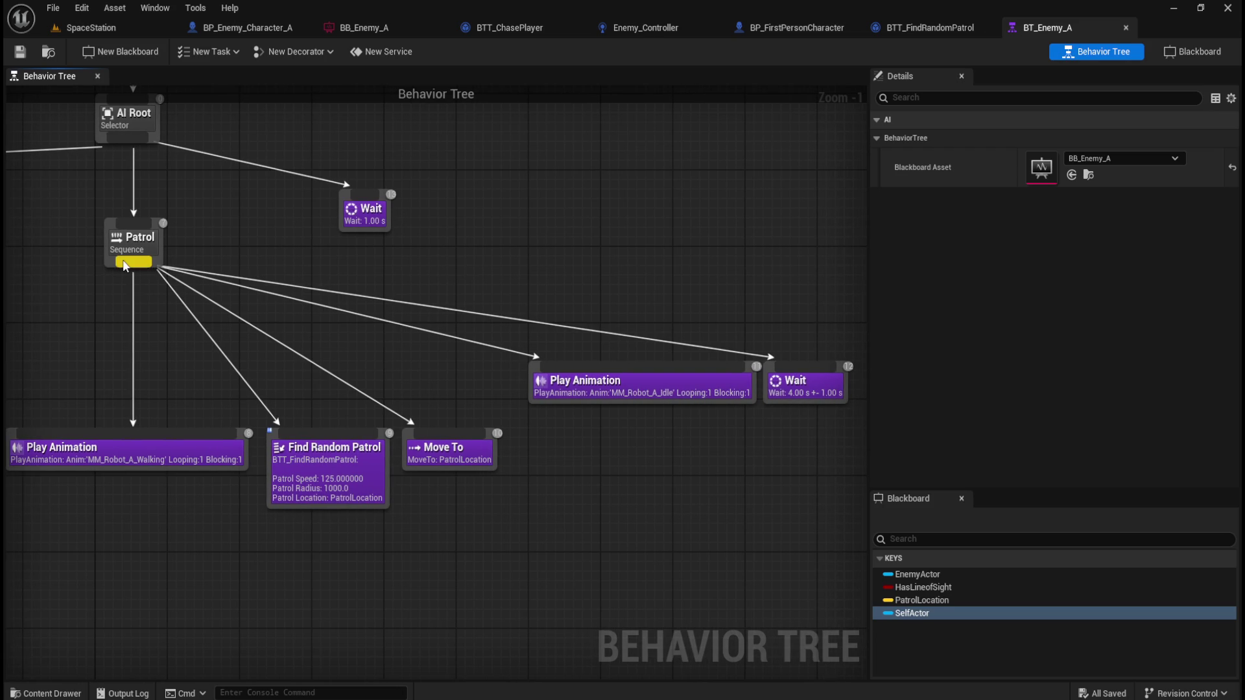
# - Add a Sequence under Patrol and wire the idle Play Animation and Wait beneath it
pyautogui.moveTo(132, 266); pyautogui.dragTo(609, 452)
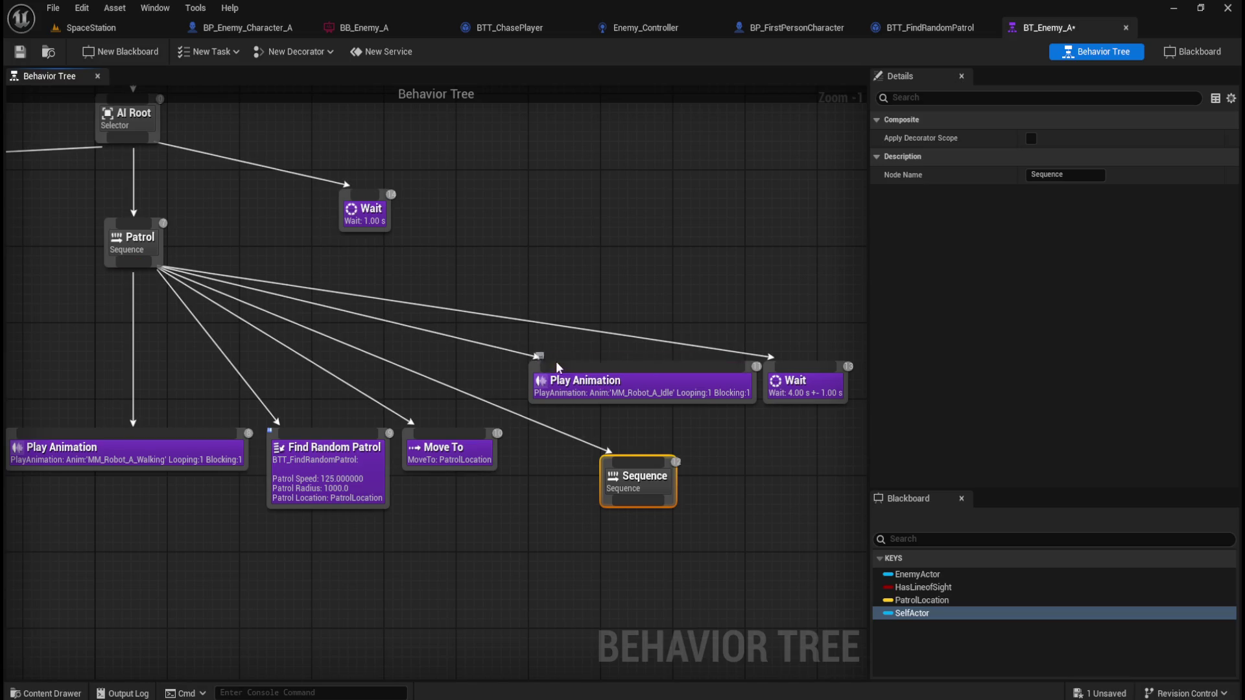
pyautogui.moveTo(656, 323); pyautogui.dragTo(783, 399)
pyautogui.moveTo(690, 363)
pyautogui.mouseDown()
pyautogui.moveTo(661, 512)
pyautogui.moveTo(721, 368)
pyautogui.moveTo(706, 376)
pyautogui.mouseUp()
pyautogui.moveTo(632, 290); pyautogui.dragTo(781, 392)
pyautogui.moveTo(706, 388)
pyautogui.mouseDown()
pyautogui.moveTo(670, 550)
pyautogui.moveTo(643, 579)
pyautogui.mouseUp()
pyautogui.moveTo(622, 502); pyautogui.dragTo(562, 566)
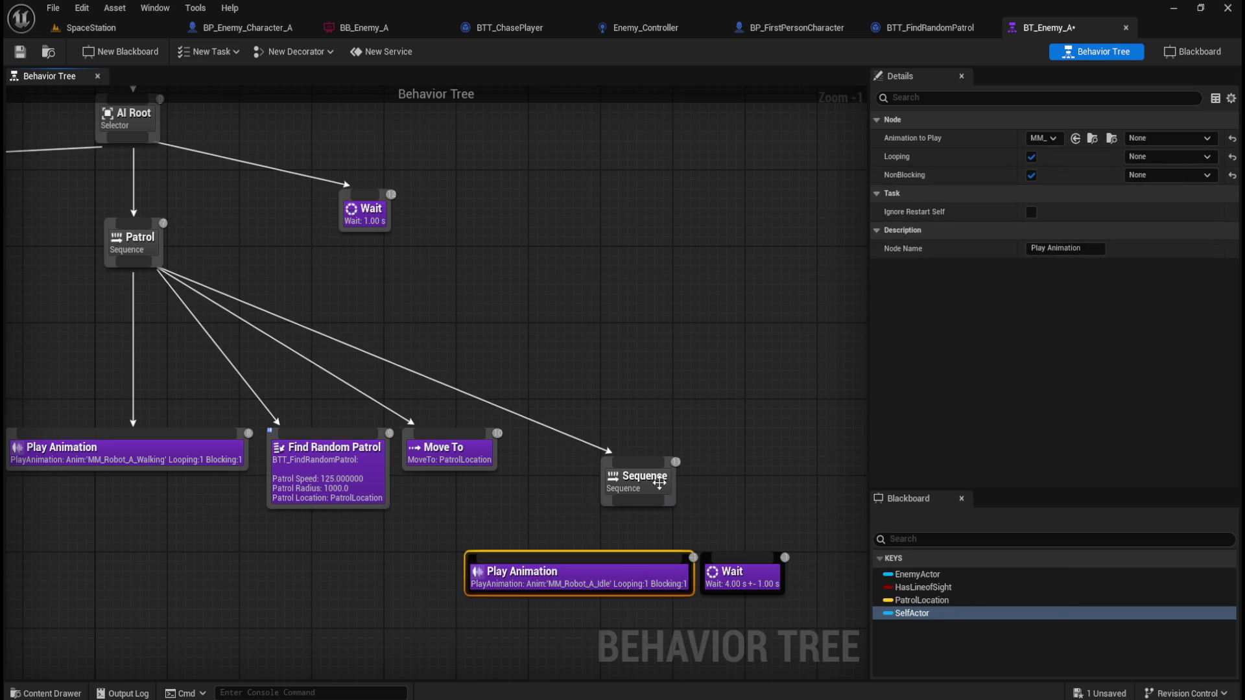
pyautogui.moveTo(636, 504)
pyautogui.mouseDown()
pyautogui.moveTo(587, 568)
pyautogui.moveTo(714, 544)
pyautogui.moveTo(723, 562)
pyautogui.mouseUp()
pyautogui.click(751, 528)
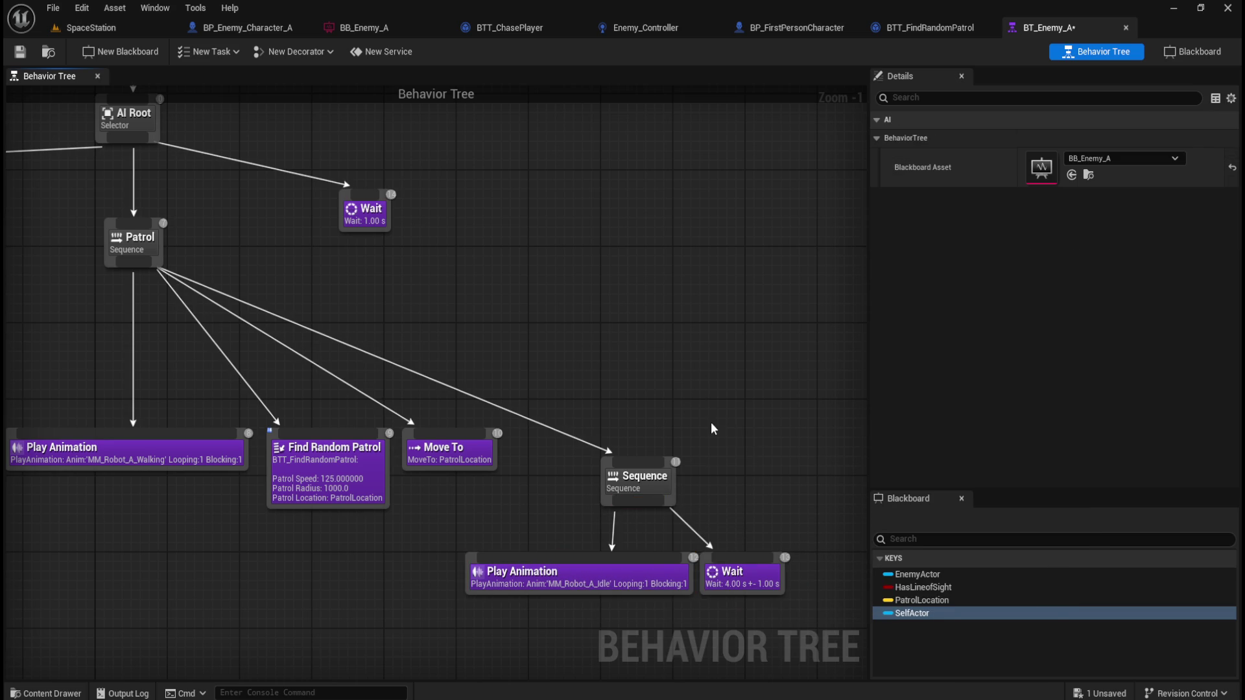
# - Rename the new sequence node to 'Idle'
pyautogui.click(643, 487)
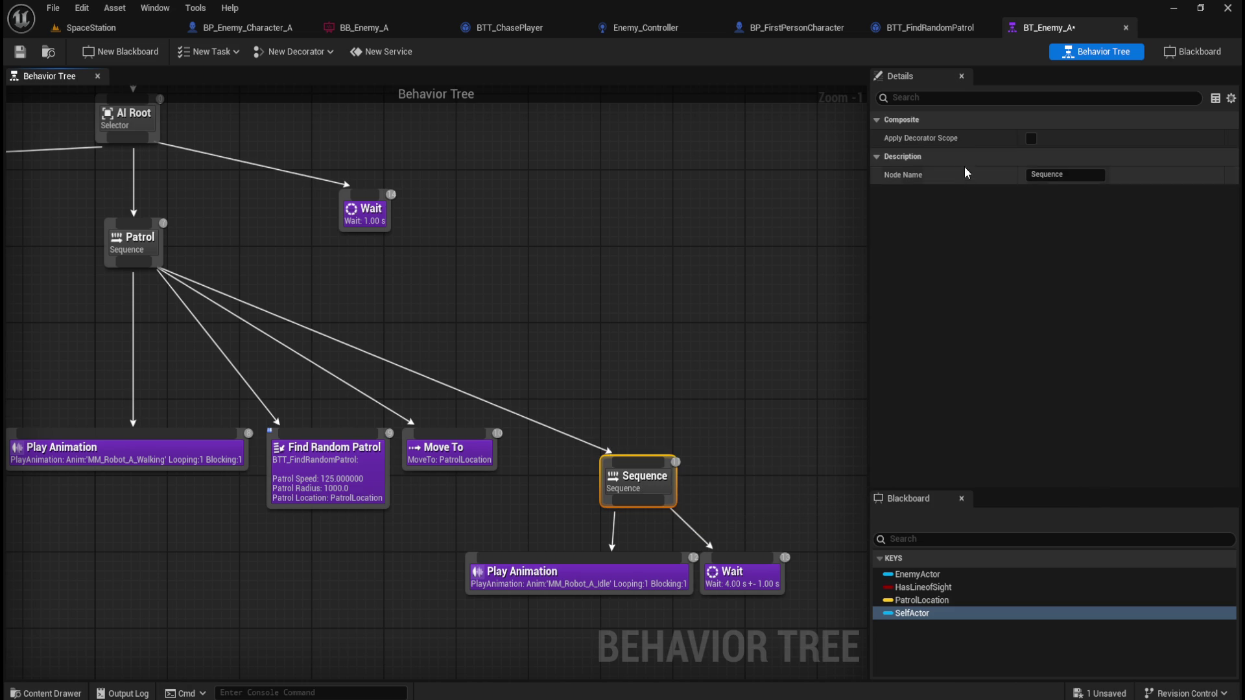
pyautogui.click(1057, 174)
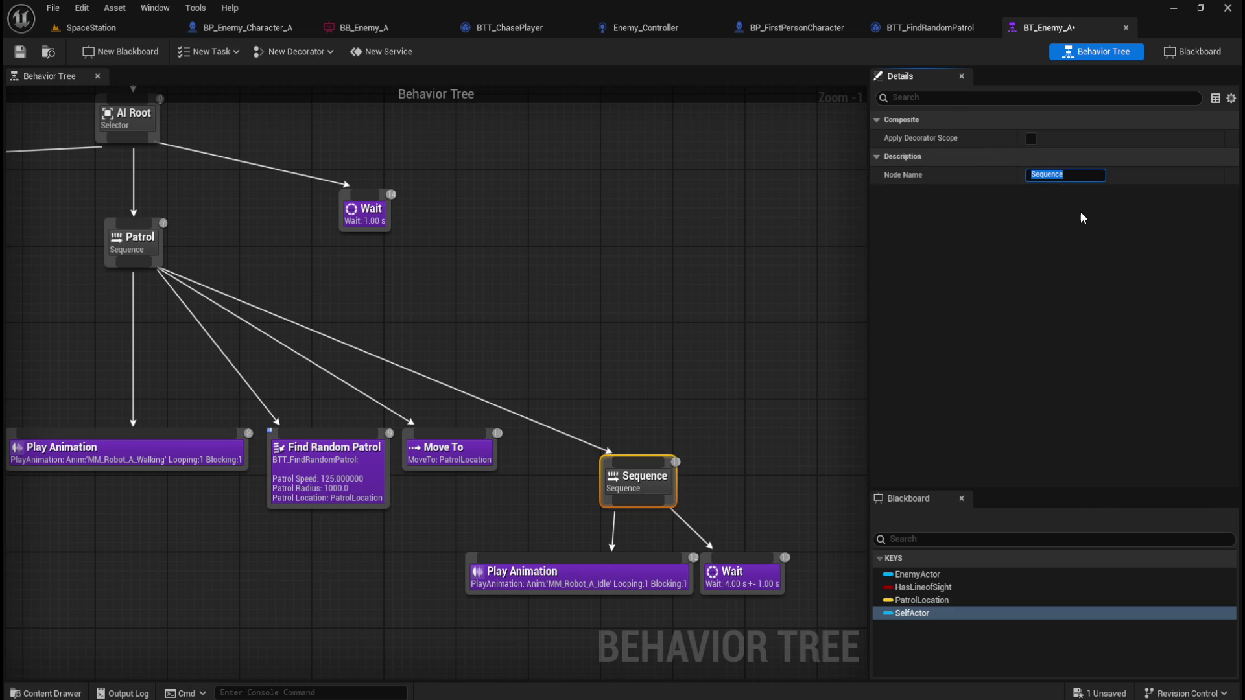
pyautogui.write('Wait')
pyautogui.press('Return')
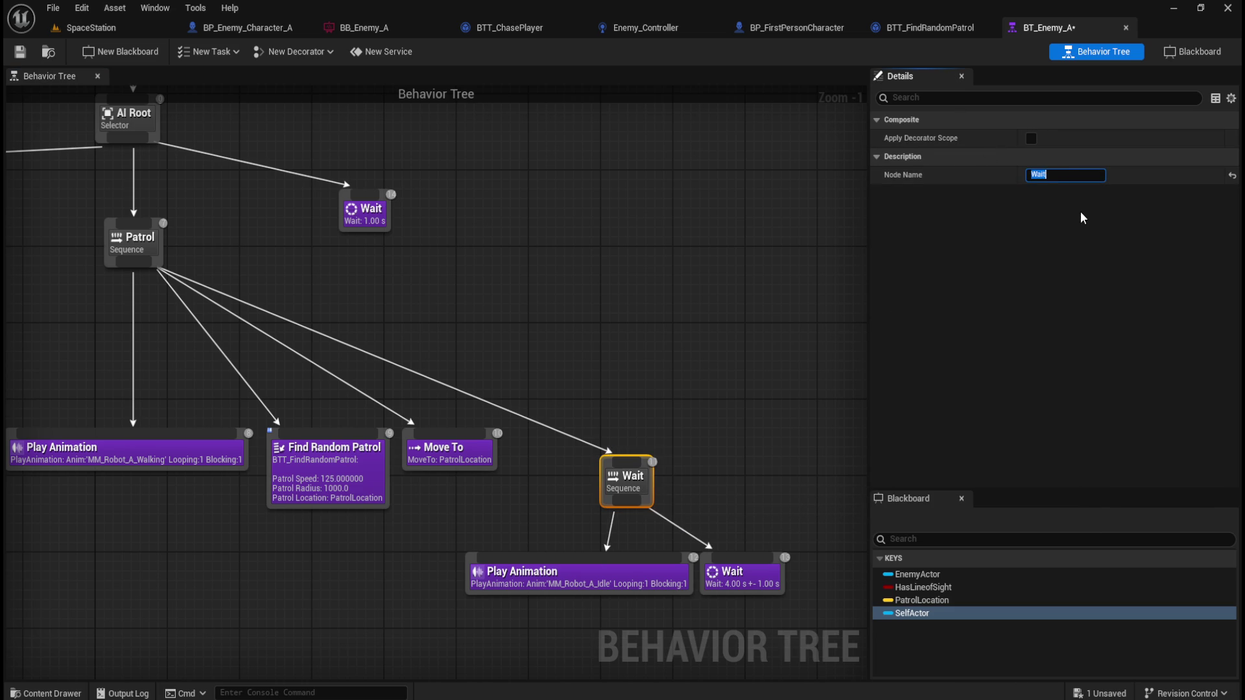
pyautogui.click(671, 352)
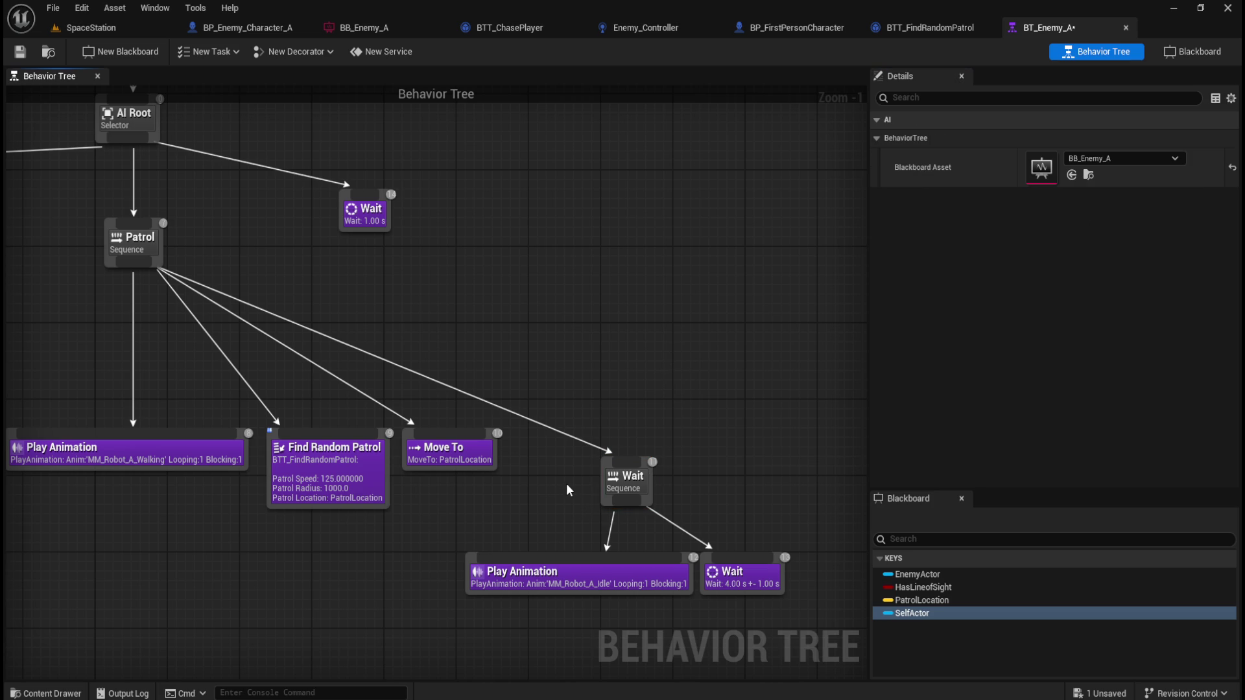
pyautogui.click(619, 480)
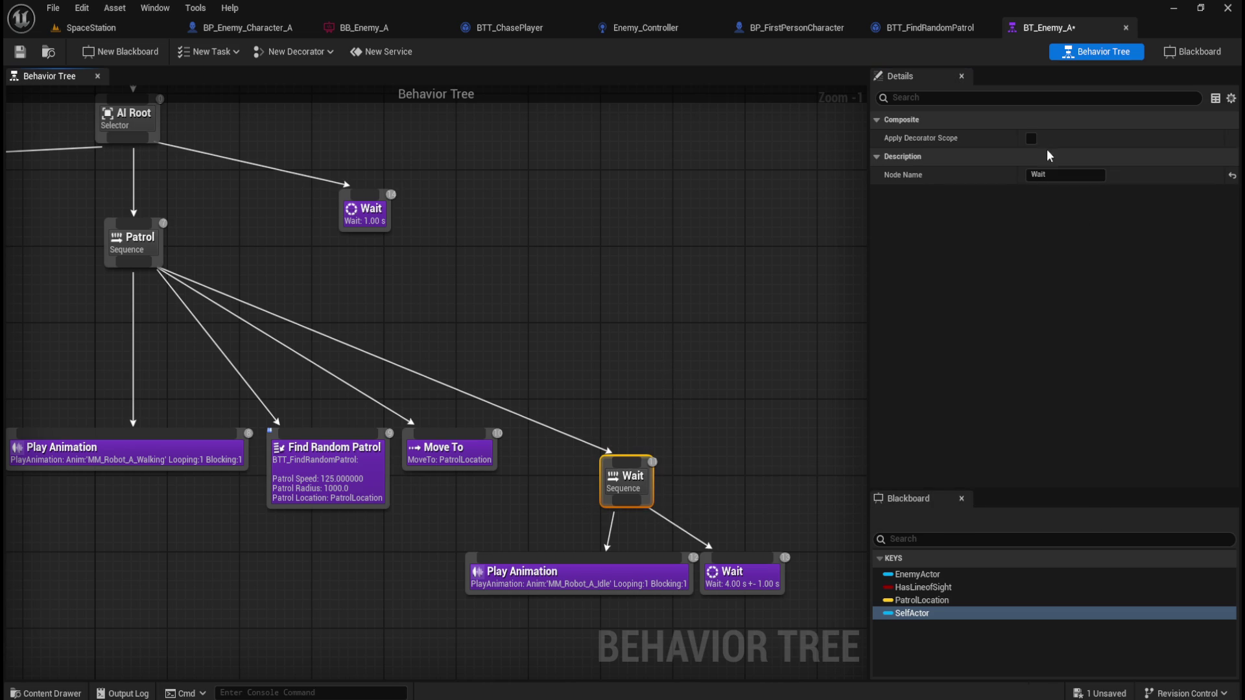
pyautogui.click(1071, 175)
pyautogui.write('Idle')
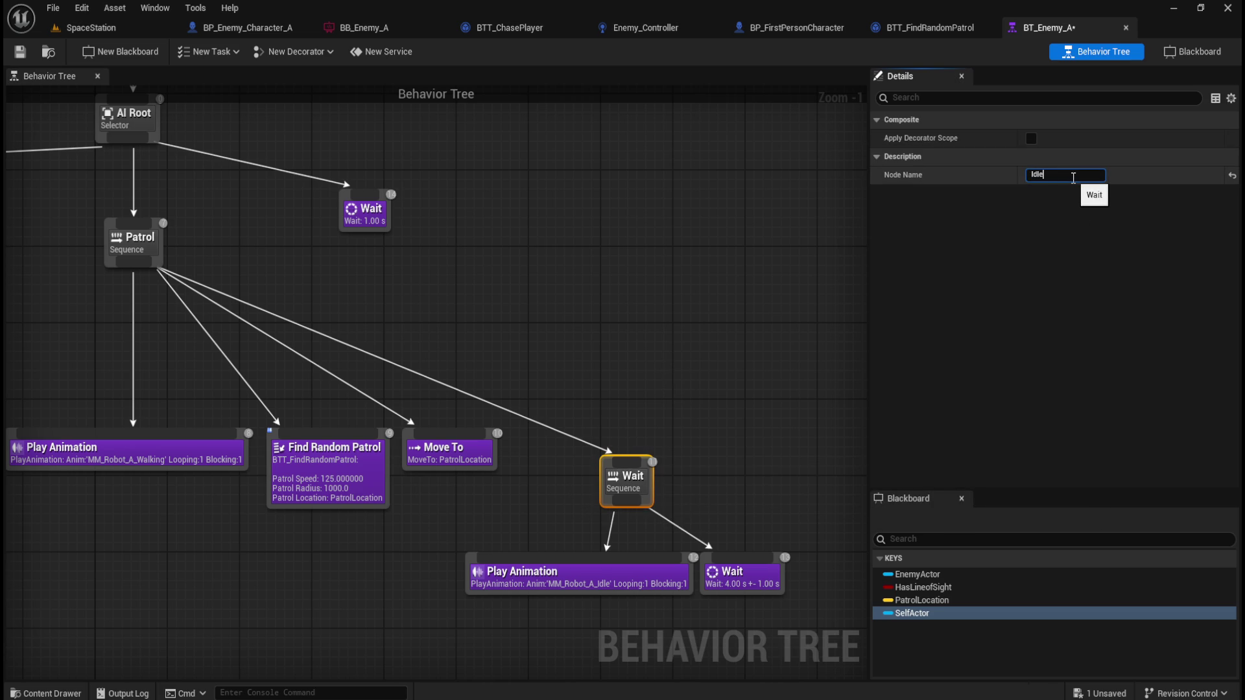
pyautogui.click(671, 306)
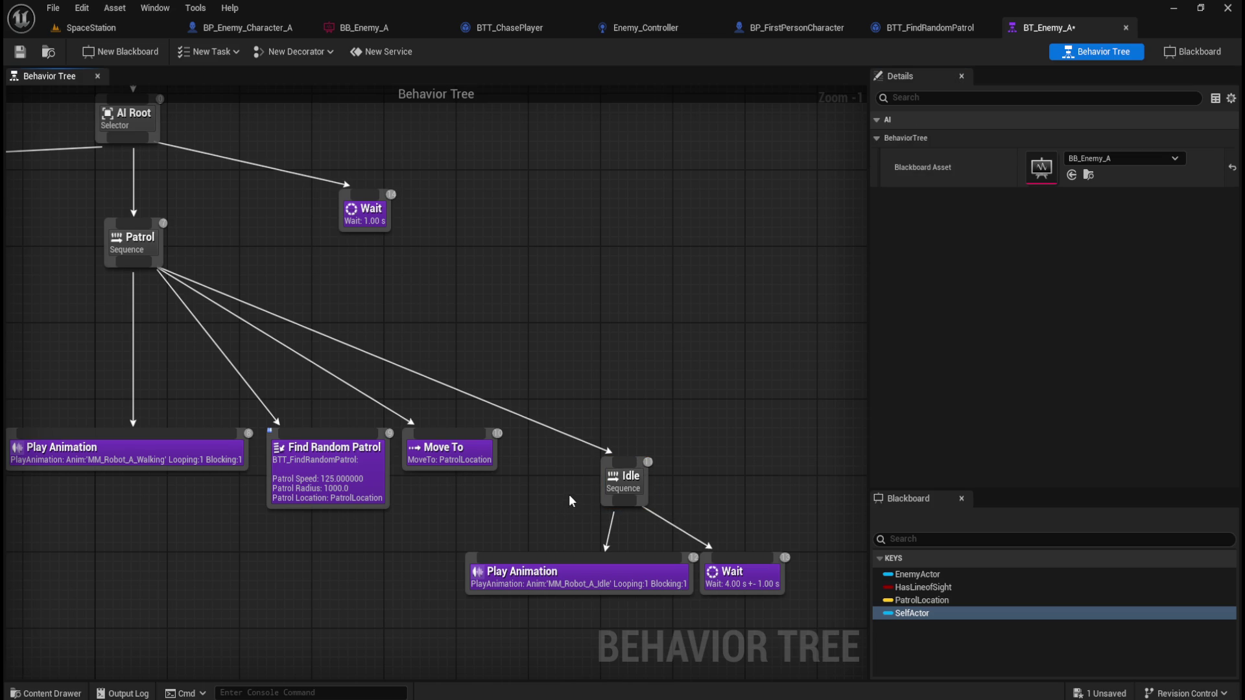
# - Save BT_Enemy_A and switch back to the SpaceStation level
pyautogui.click(19, 51)
pyautogui.moveTo(460, 318); pyautogui.dragTo(570, 279)
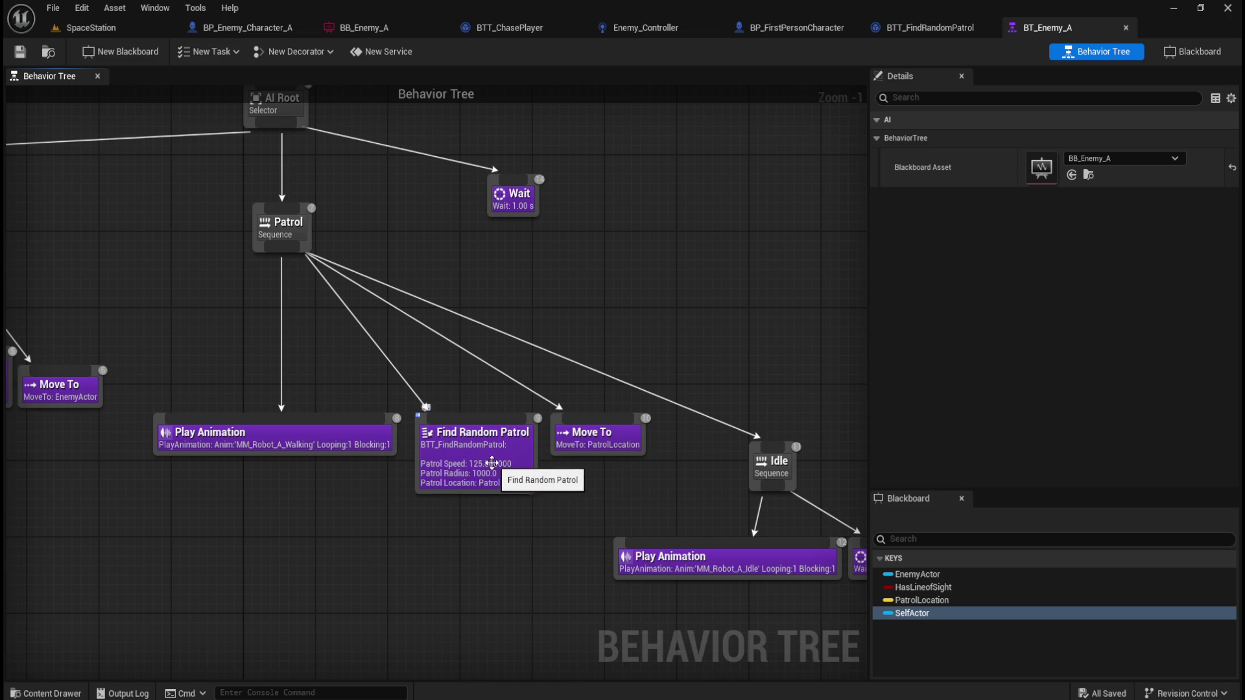
pyautogui.moveTo(633, 483); pyautogui.dragTo(486, 454)
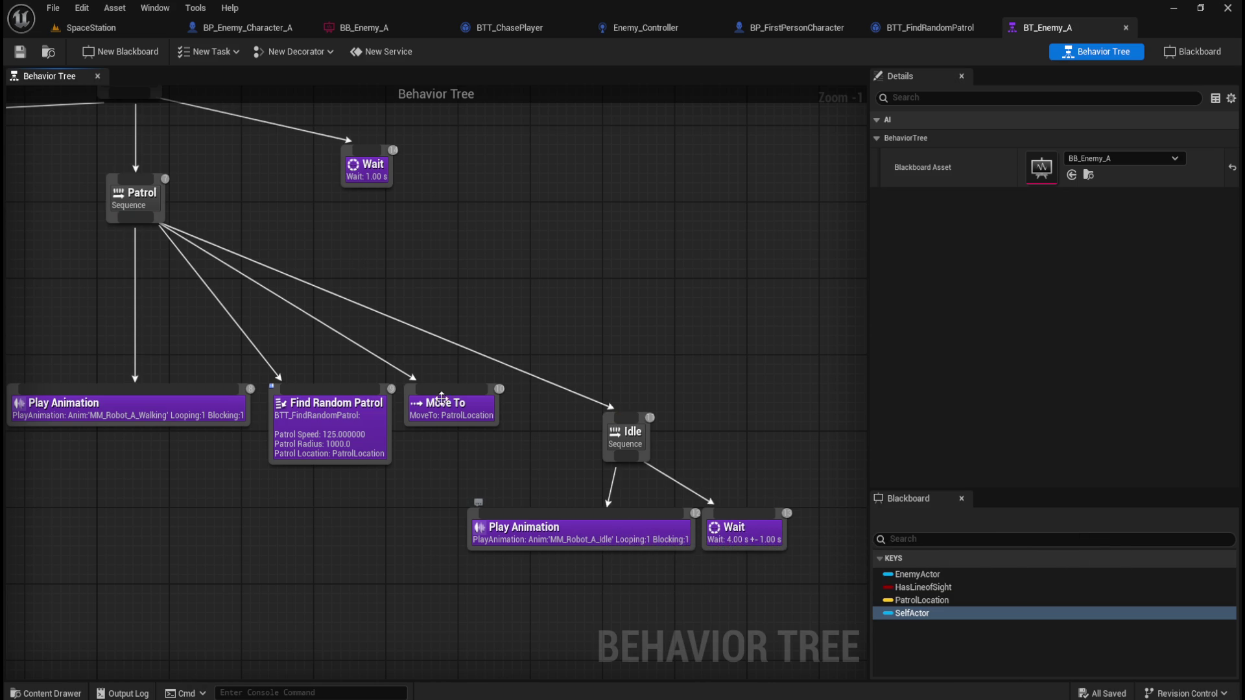
pyautogui.click(136, 32)
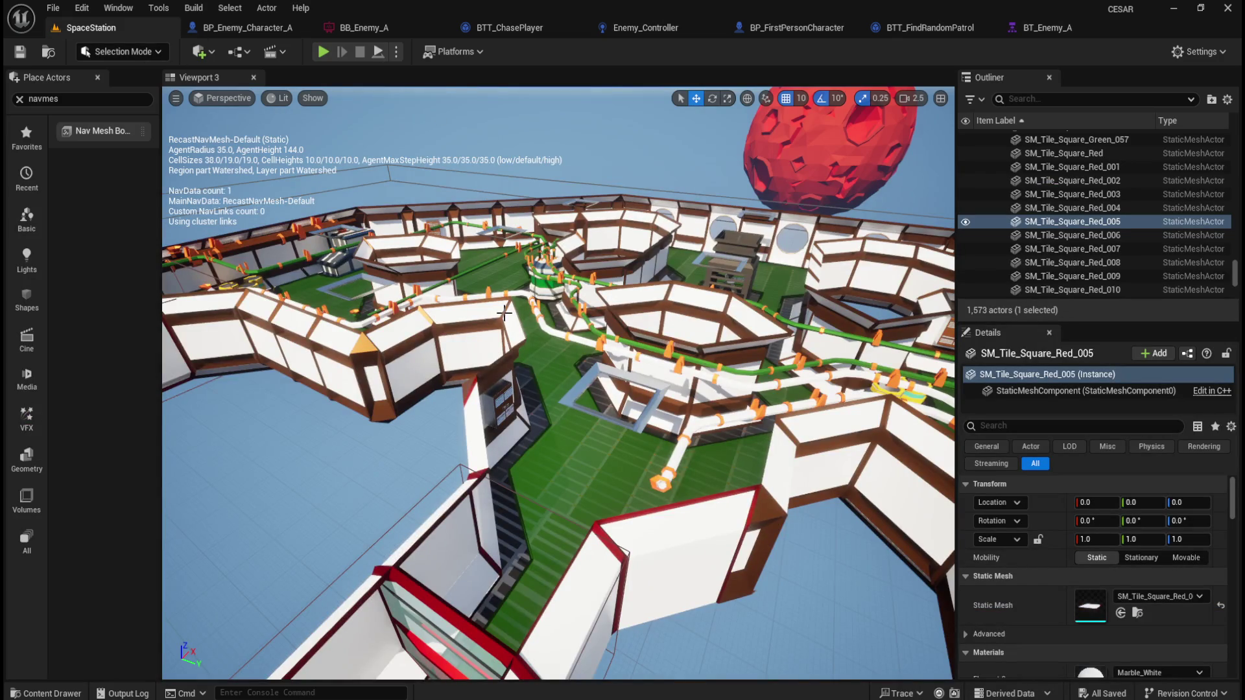
# - Run the SpaceStation level and follow the enemy as it patrols the deck
pyautogui.press('f')
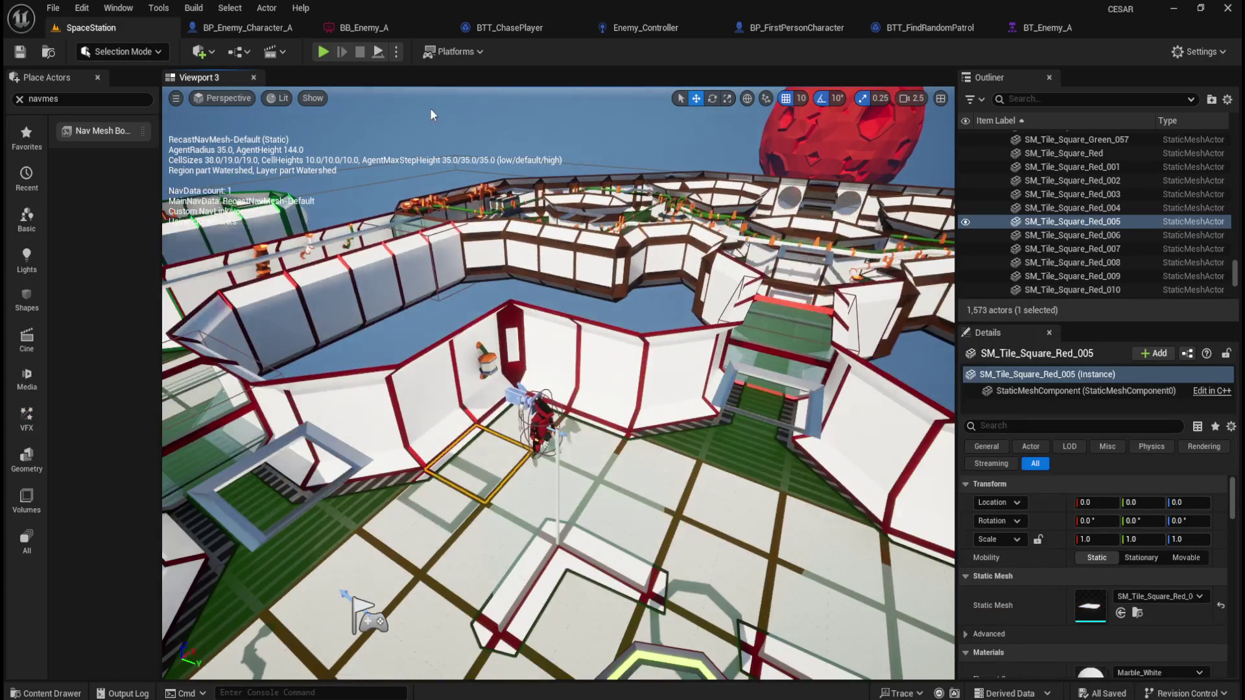
pyautogui.click(396, 51)
pyautogui.click(588, 287)
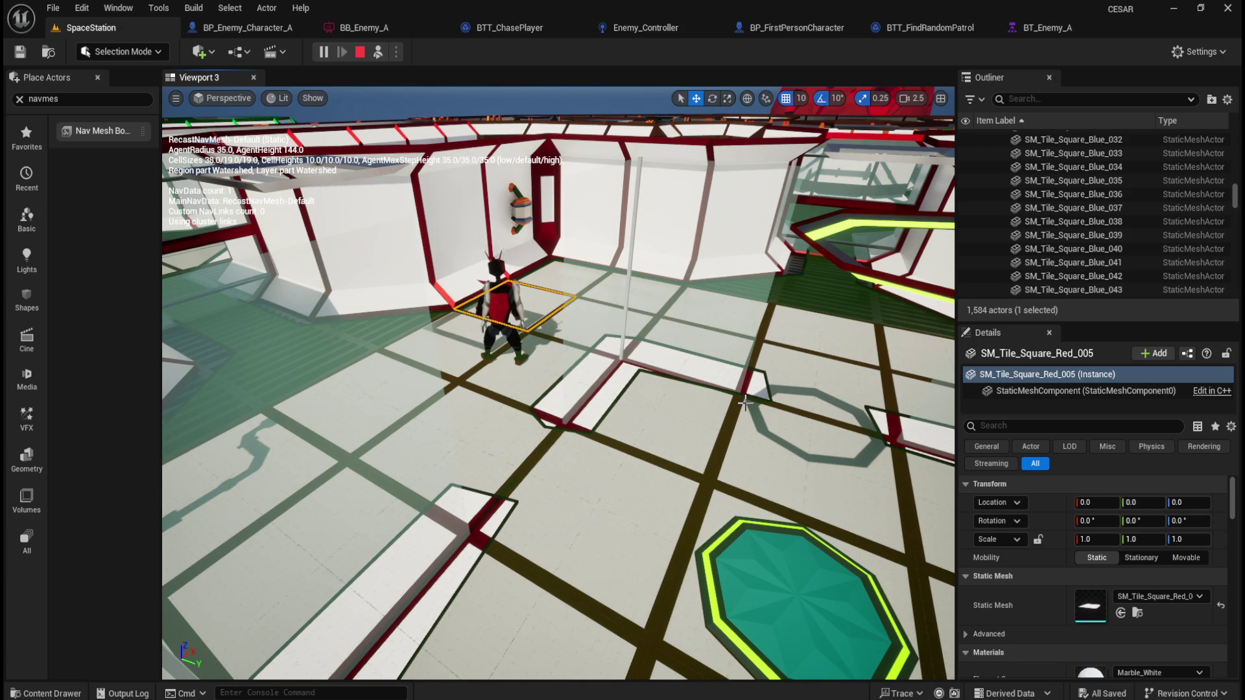
pyautogui.moveTo(745, 403); pyautogui.dragTo(727, 363)
pyautogui.scroll(-5, 733, 400)
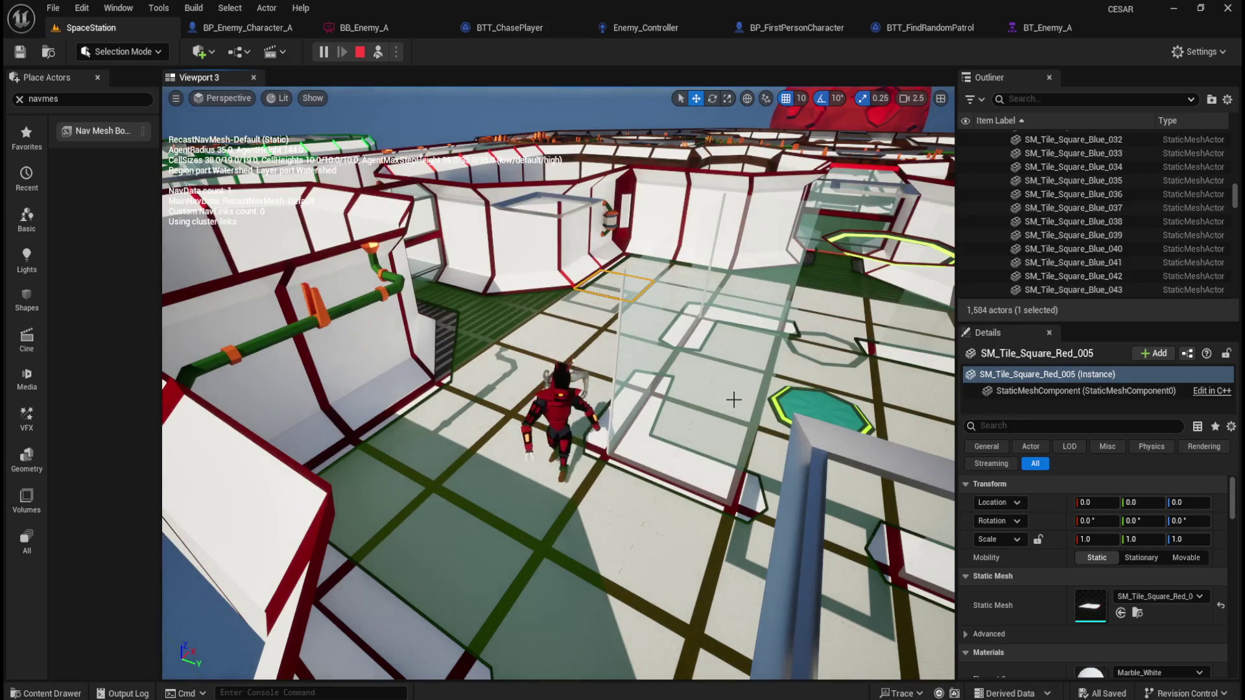
pyautogui.moveTo(734, 400)
pyautogui.mouseDown()
pyautogui.moveTo(701, 382)
pyautogui.moveTo(711, 412)
pyautogui.mouseUp()
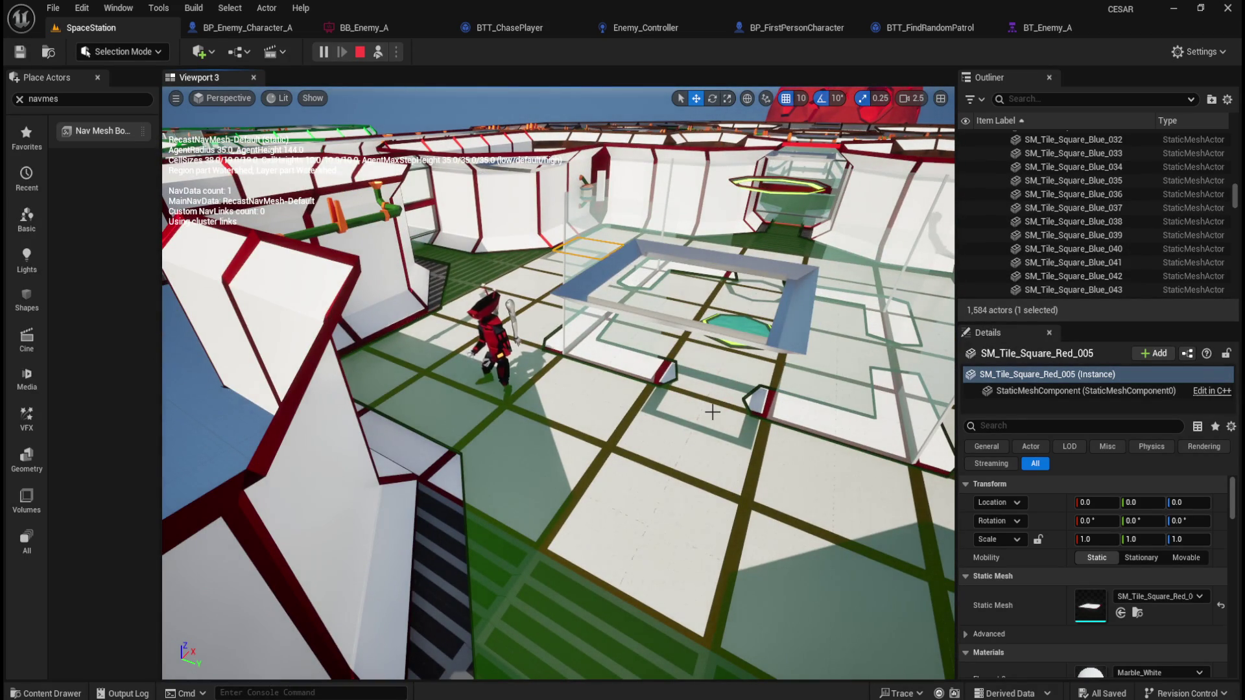
pyautogui.moveTo(712, 411); pyautogui.dragTo(709, 402)
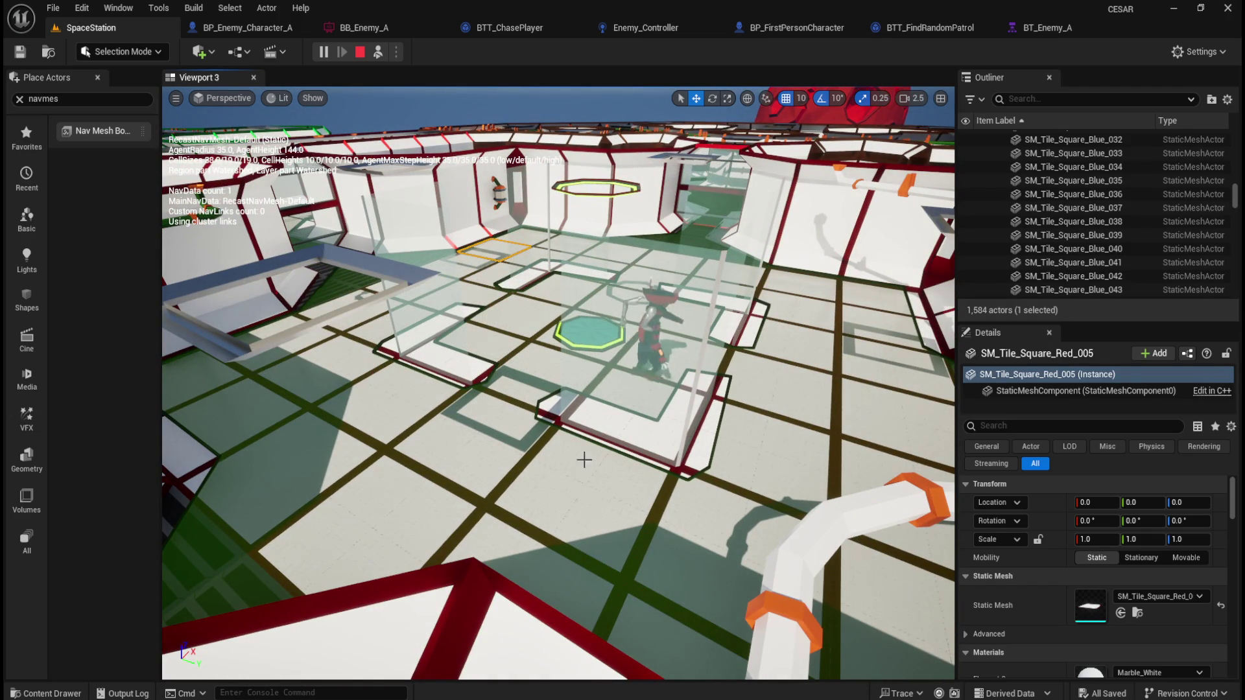
pyautogui.moveTo(595, 468); pyautogui.dragTo(586, 438)
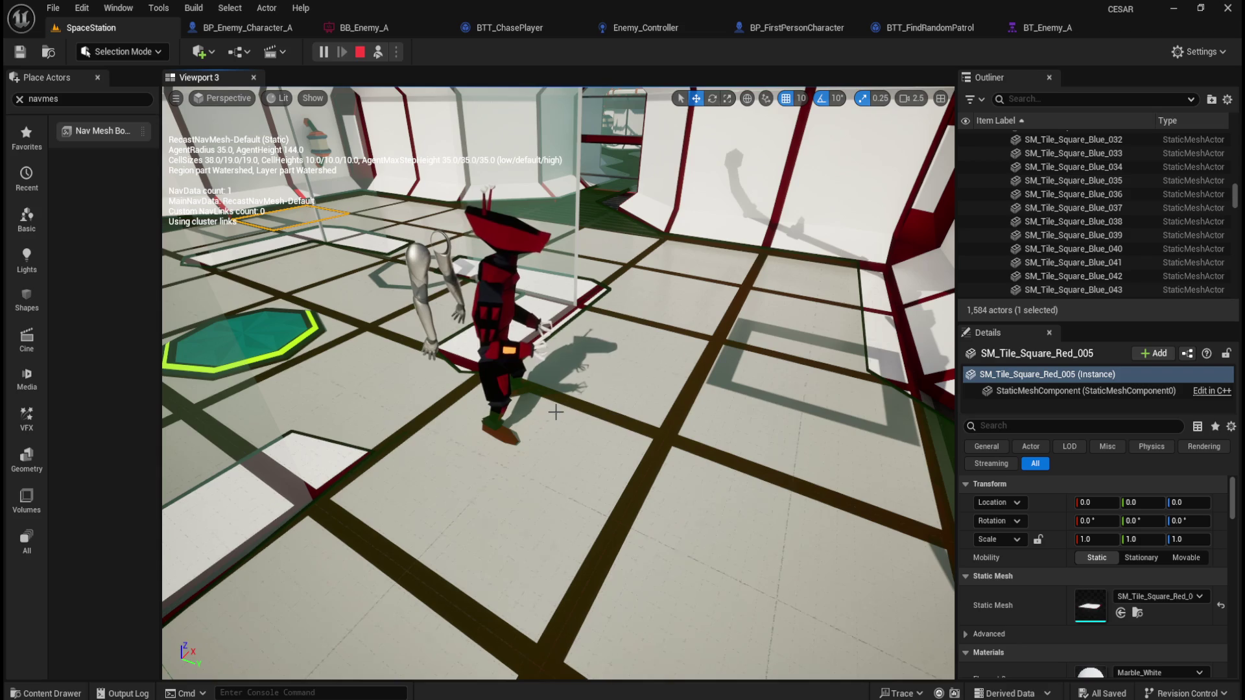
pyautogui.moveTo(636, 430); pyautogui.dragTo(558, 425)
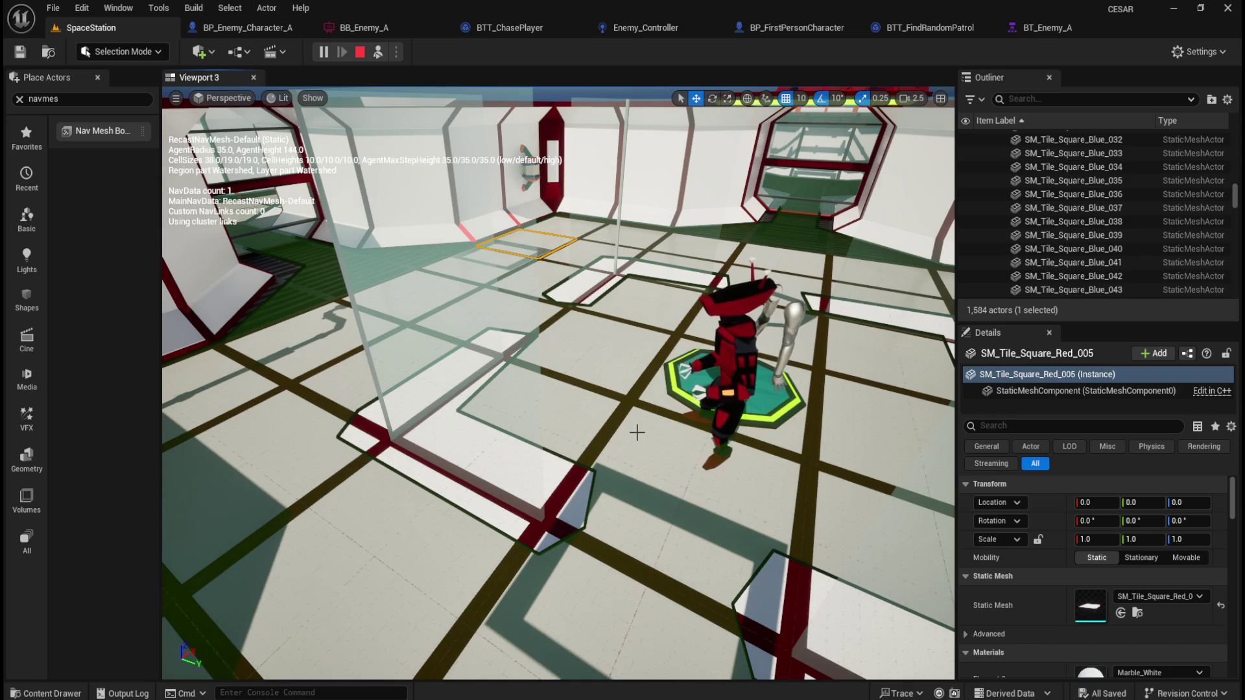
# - Toggle the navigation mesh display off and on, leaving it visible
pyautogui.press('p')
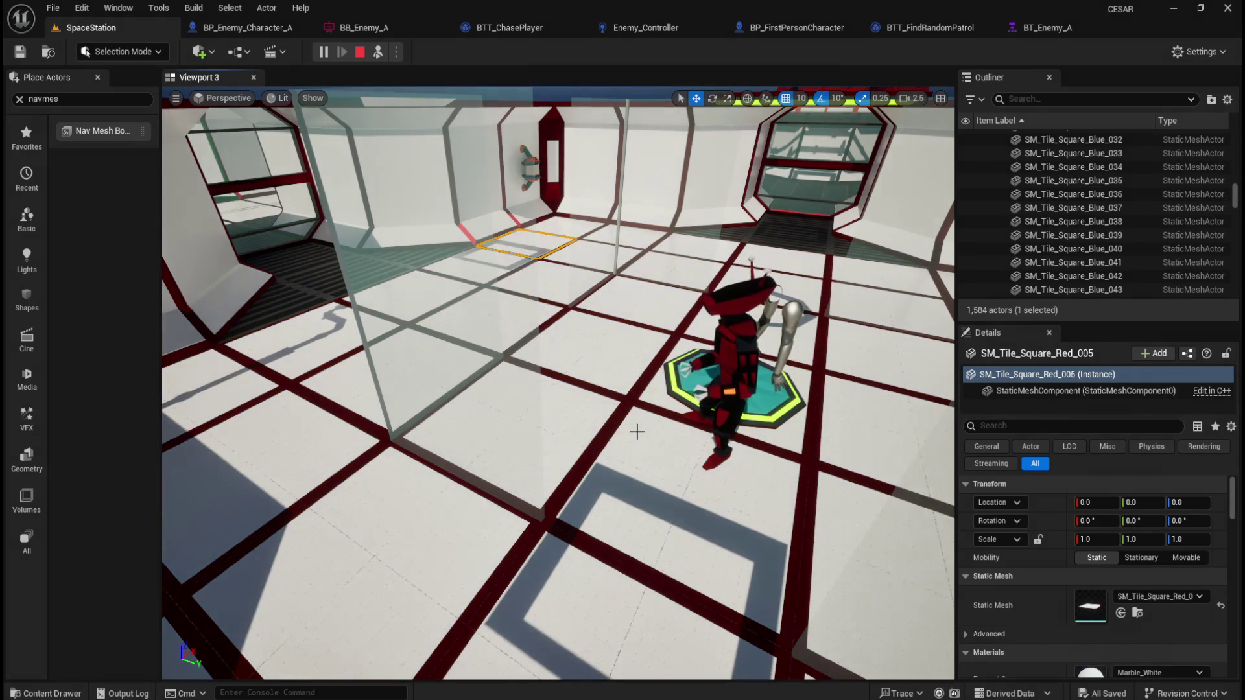
pyautogui.press('p')
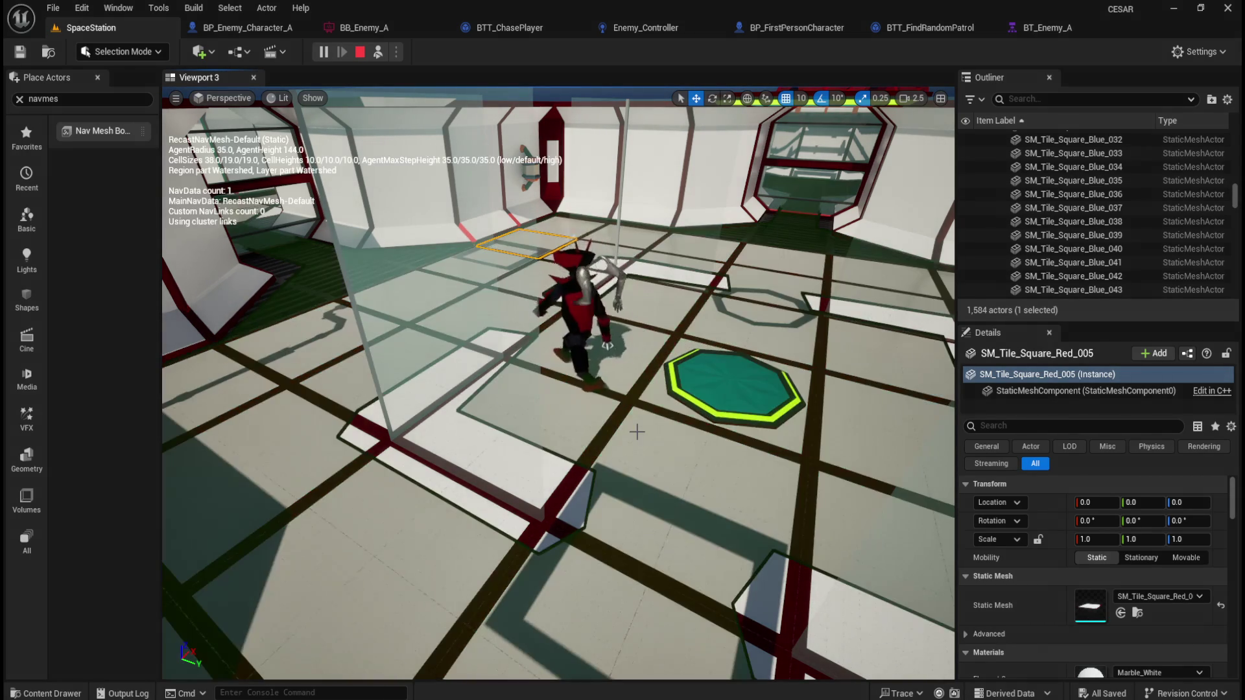
pyautogui.press('p')
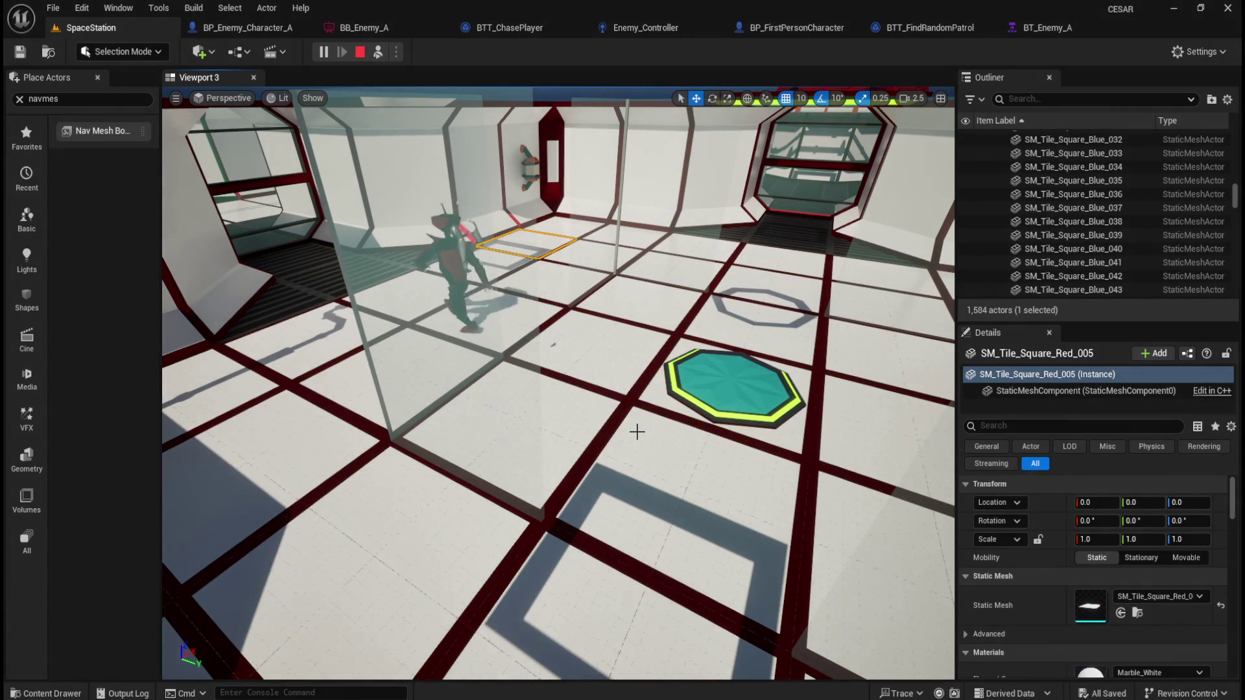
pyautogui.press('p')
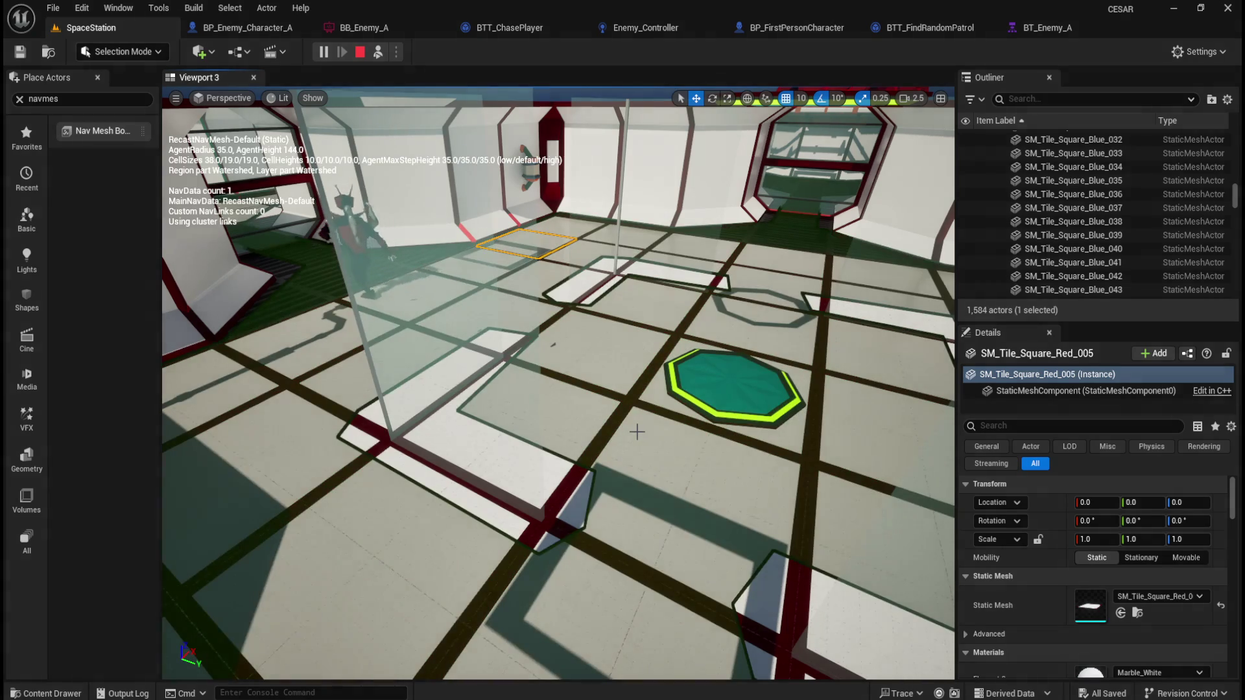
pyautogui.moveTo(602, 415)
pyautogui.mouseDown()
pyautogui.moveTo(595, 379)
pyautogui.moveTo(653, 419)
pyautogui.moveTo(649, 441)
pyautogui.moveTo(603, 466)
pyautogui.moveTo(600, 322)
pyautogui.mouseUp()
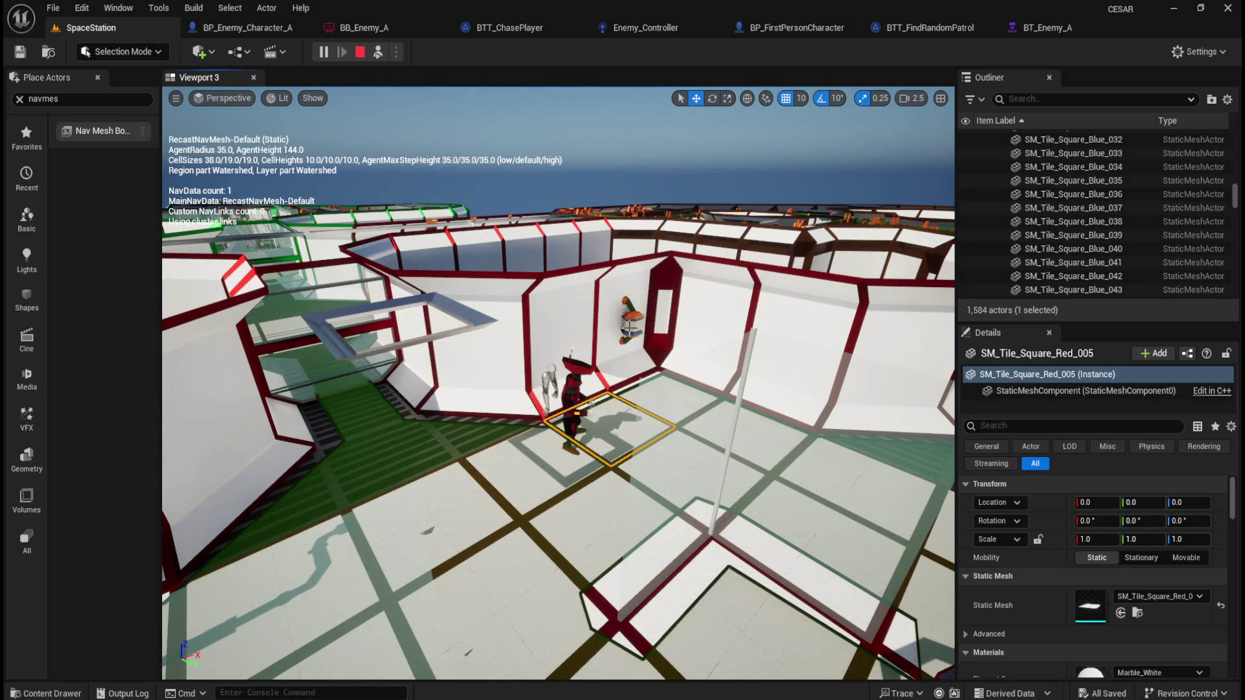
pyautogui.moveTo(699, 387); pyautogui.dragTo(668, 384)
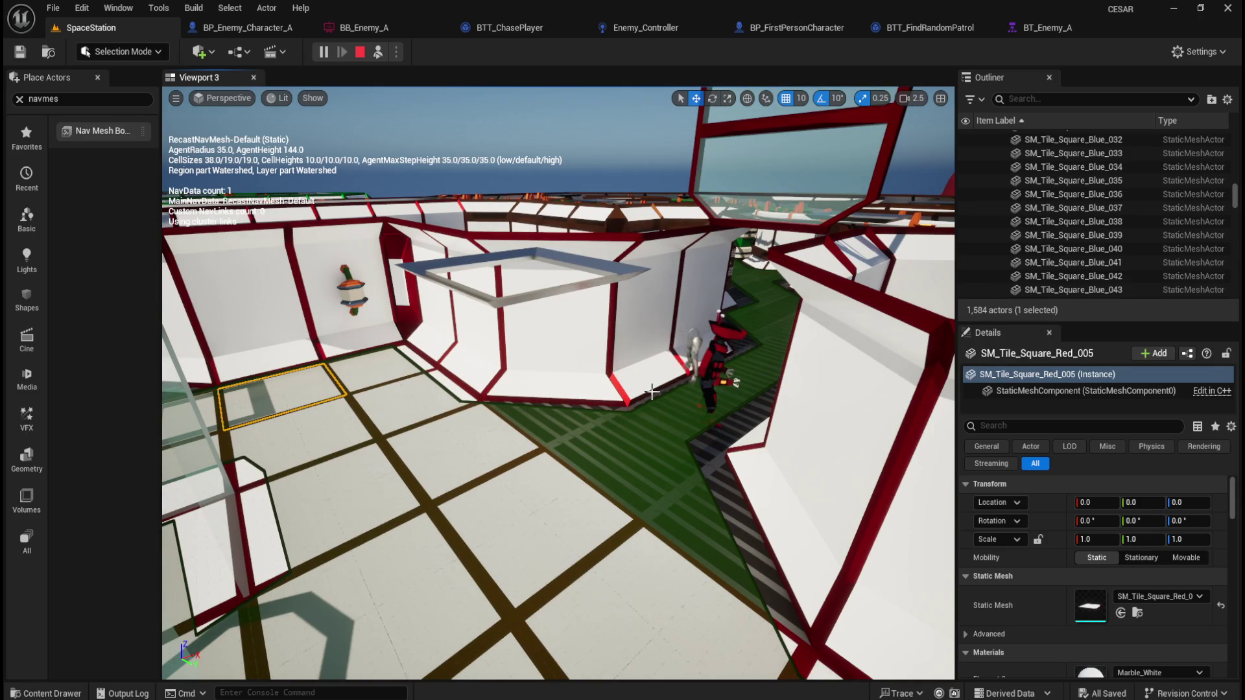
pyautogui.moveTo(654, 391); pyautogui.dragTo(654, 441)
pyautogui.moveTo(577, 391); pyautogui.dragTo(577, 350)
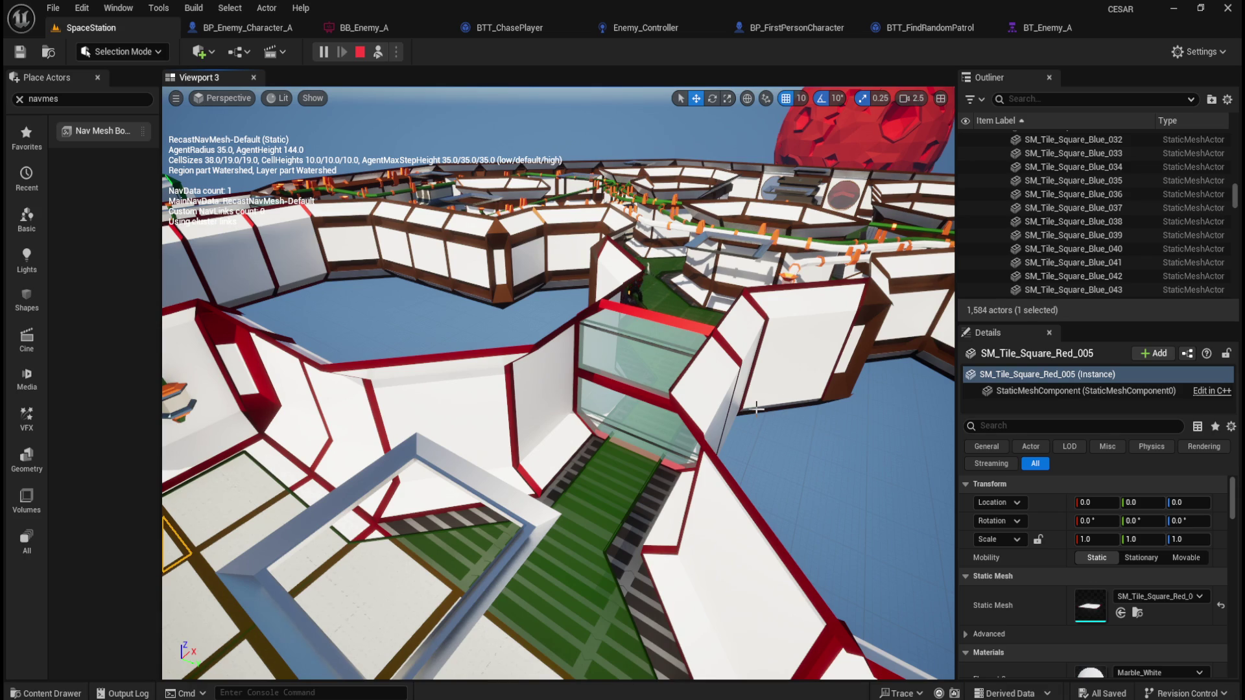
pyautogui.scroll(-3, 730, 412)
pyautogui.moveTo(731, 412)
pyautogui.mouseDown()
pyautogui.moveTo(694, 426)
pyautogui.moveTo(675, 414)
pyautogui.moveTo(646, 193)
pyautogui.moveTo(619, 209)
pyautogui.mouseUp()
pyautogui.moveTo(625, 451); pyautogui.dragTo(626, 452)
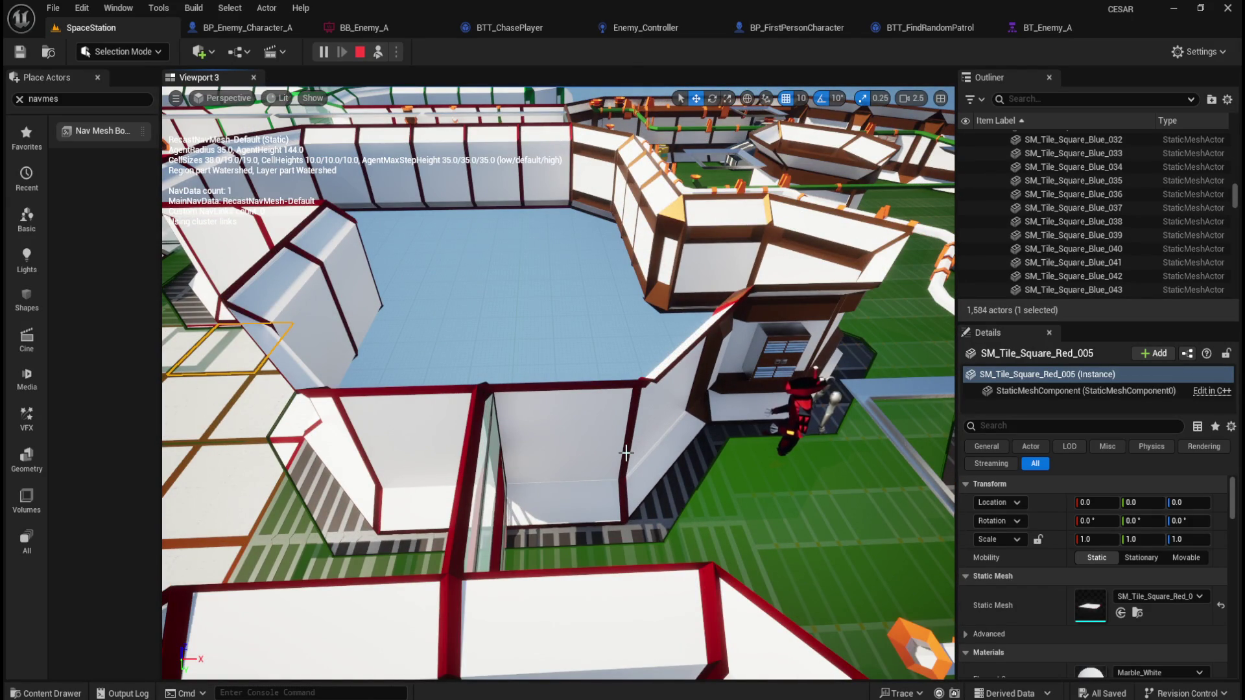
pyautogui.moveTo(625, 453); pyautogui.dragTo(626, 443)
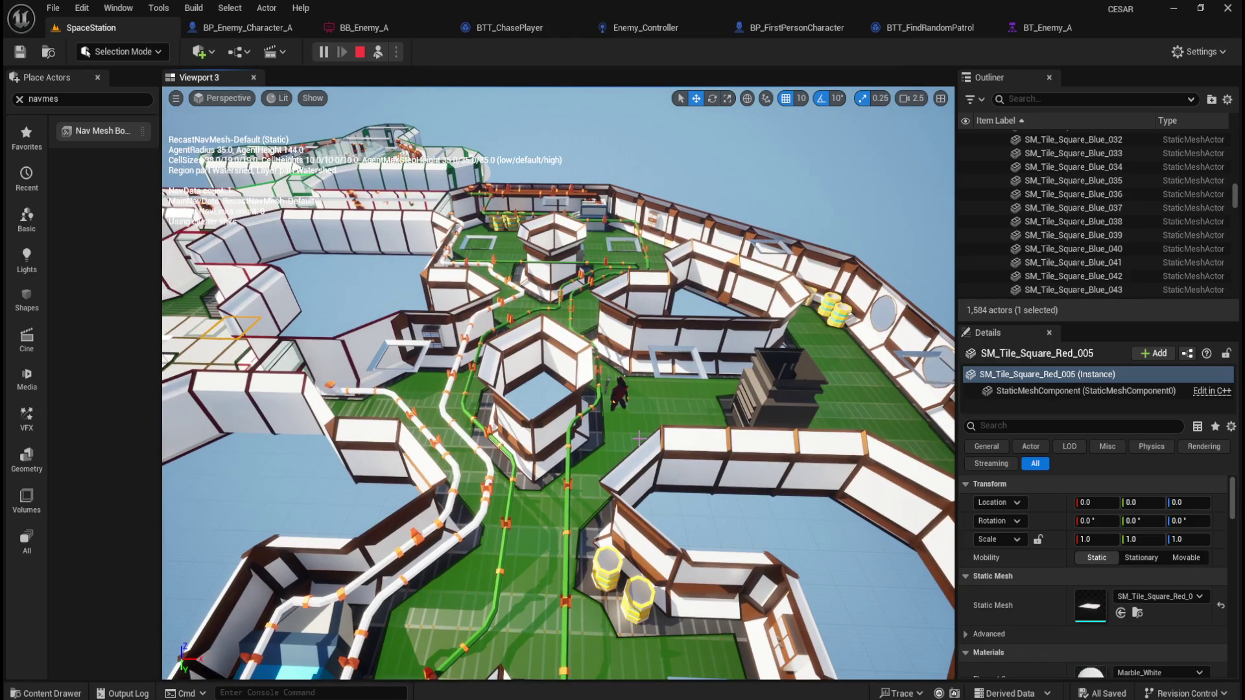
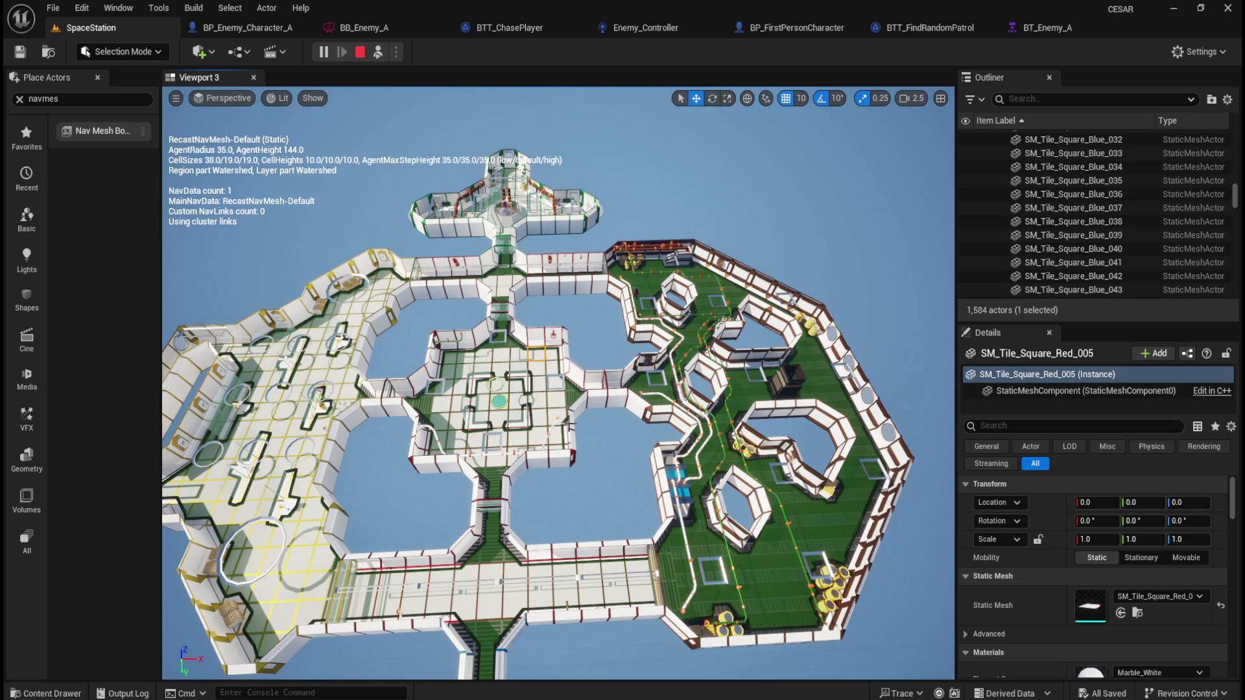
# - Zoom out and shift the view to center the whole station
pyautogui.scroll(2, 569, 424)
pyautogui.scroll(-5, 553, 439)
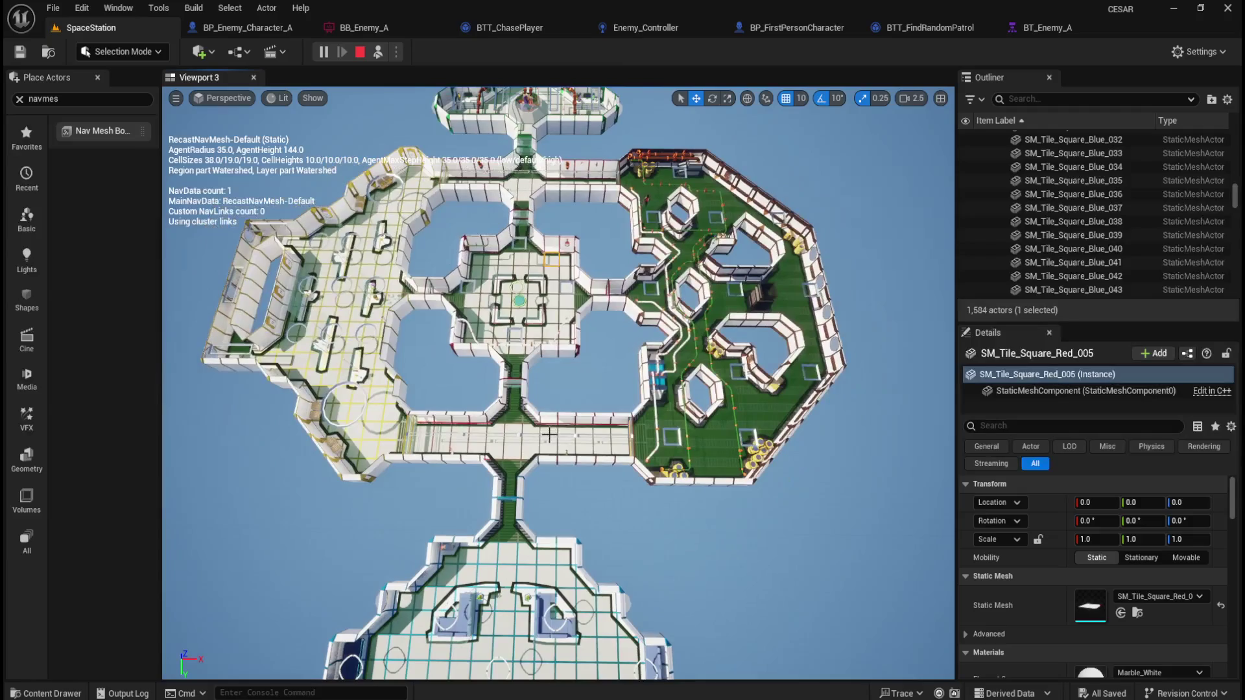
pyautogui.scroll(-4, 553, 439)
pyautogui.scroll(-2, 636, 497)
pyautogui.moveTo(643, 496); pyautogui.dragTo(690, 493)
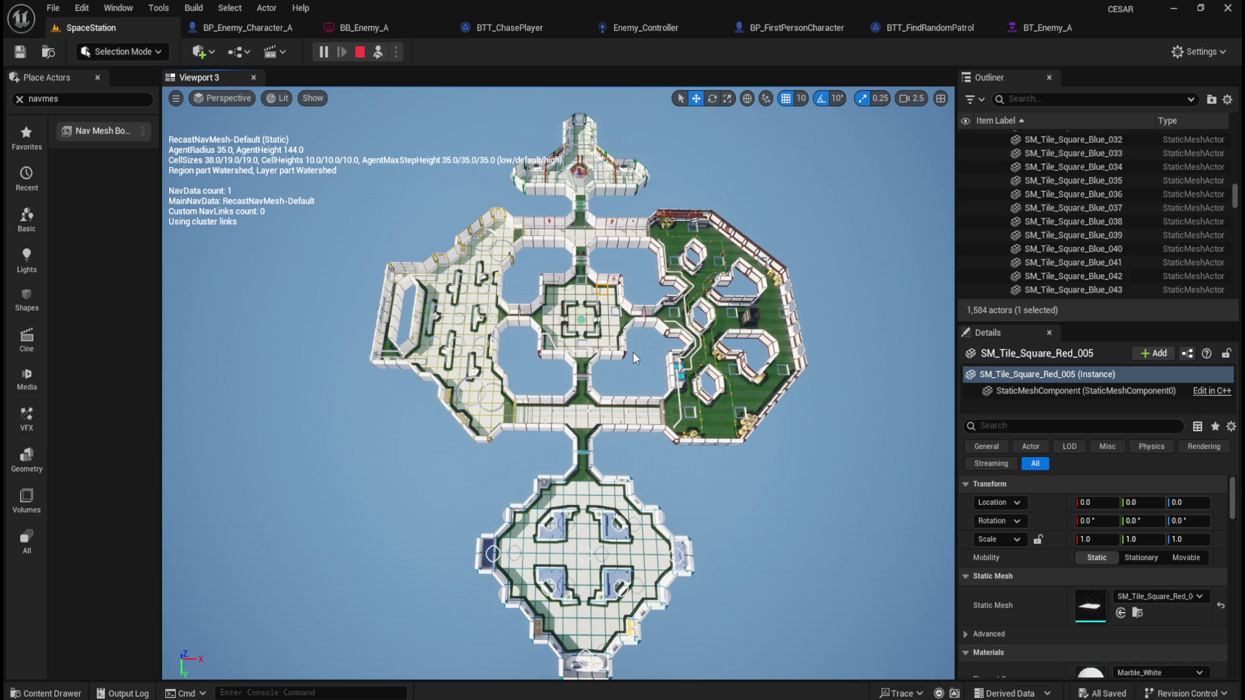
# - Zoom the viewport in and out over the ring room and corridors
pyautogui.scroll(6, 647, 367)
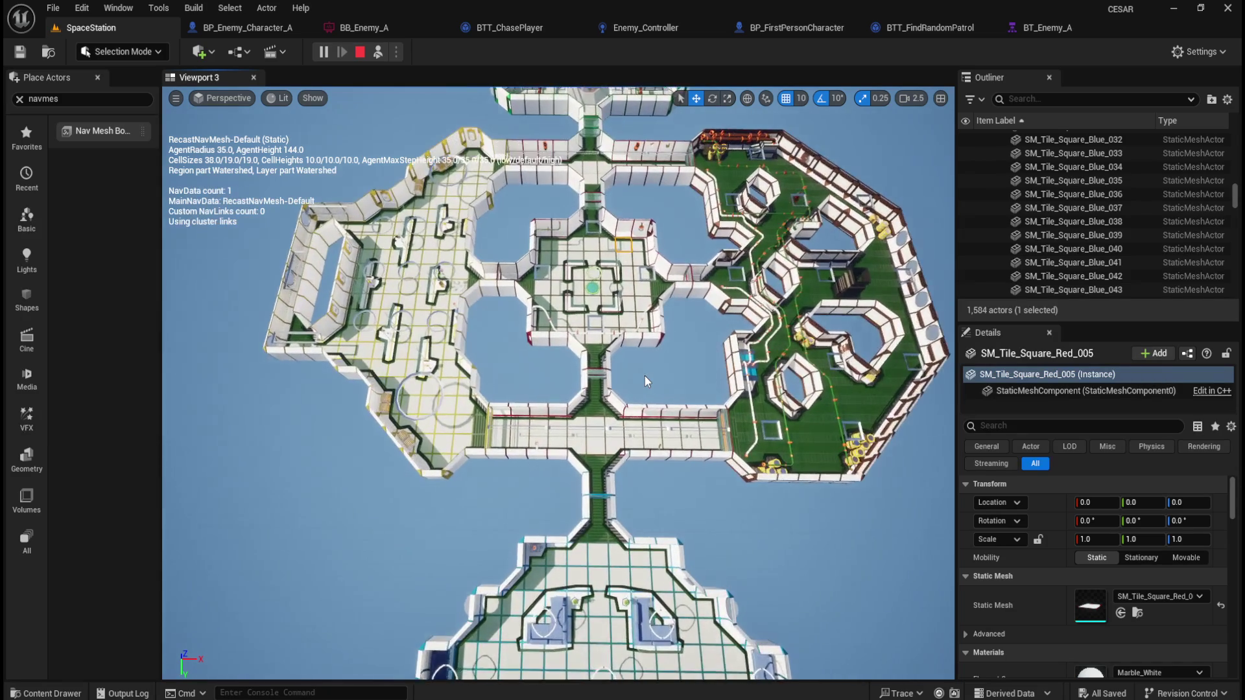
pyautogui.scroll(8, 644, 377)
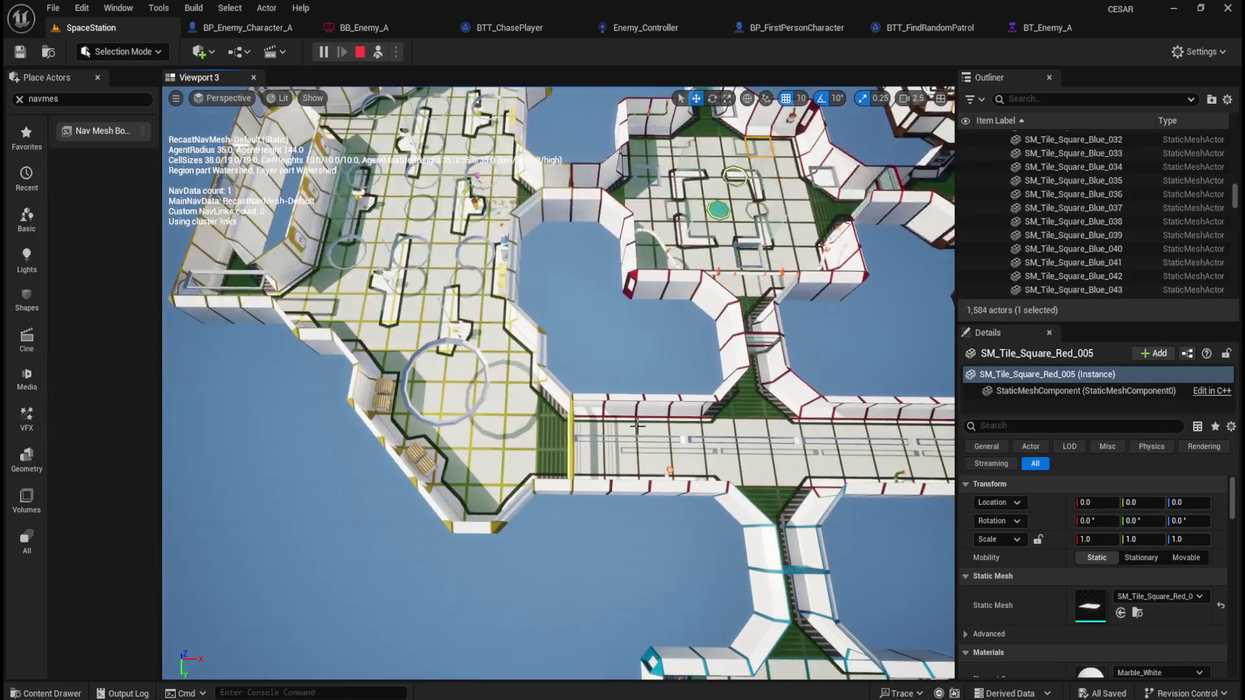
pyautogui.scroll(10, 646, 422)
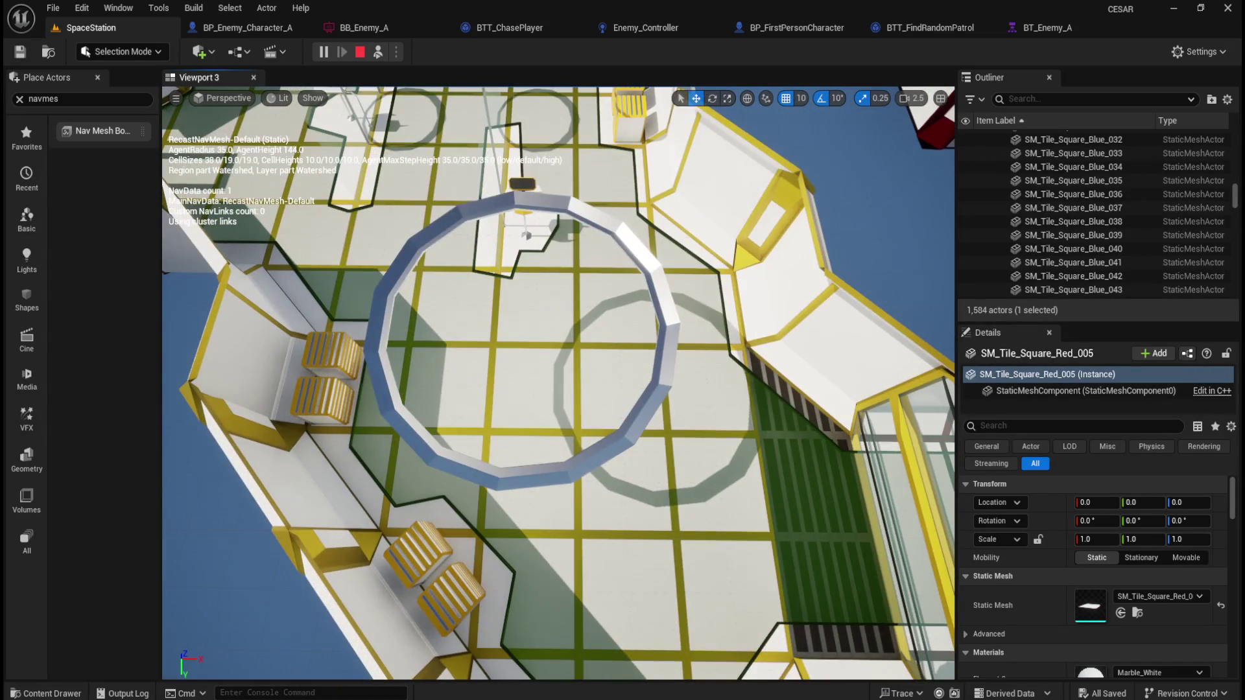
pyautogui.scroll(10, 558, 383)
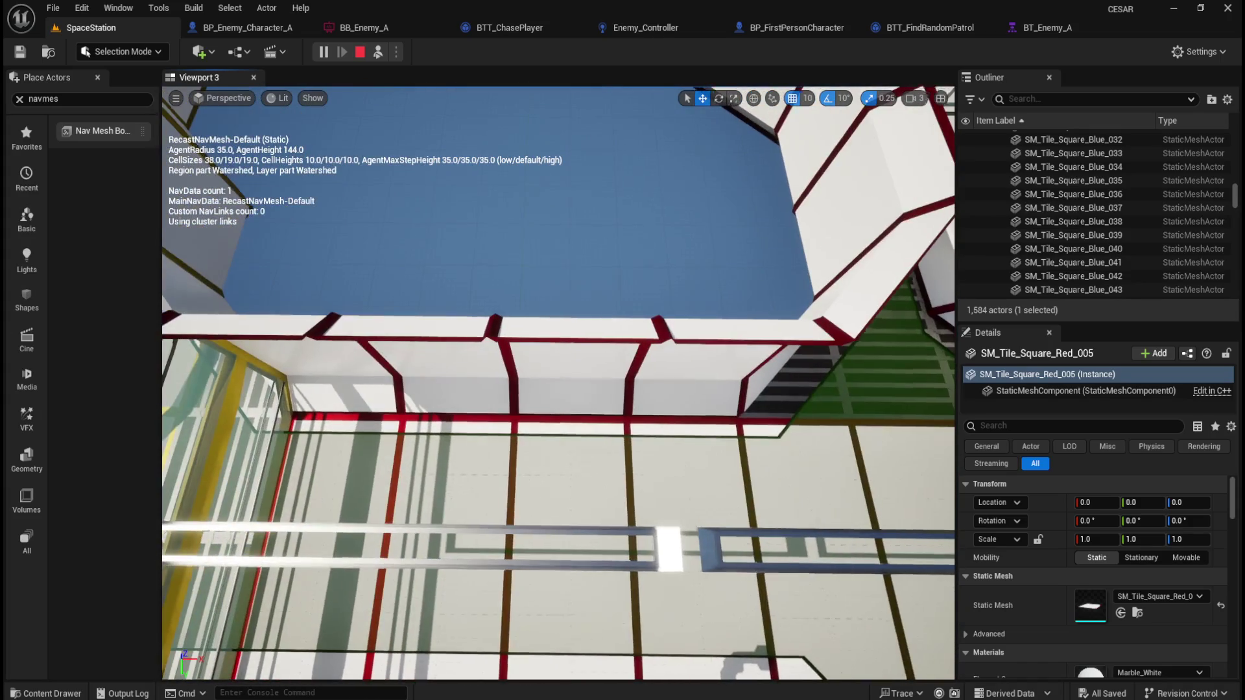
pyautogui.scroll(10, 558, 383)
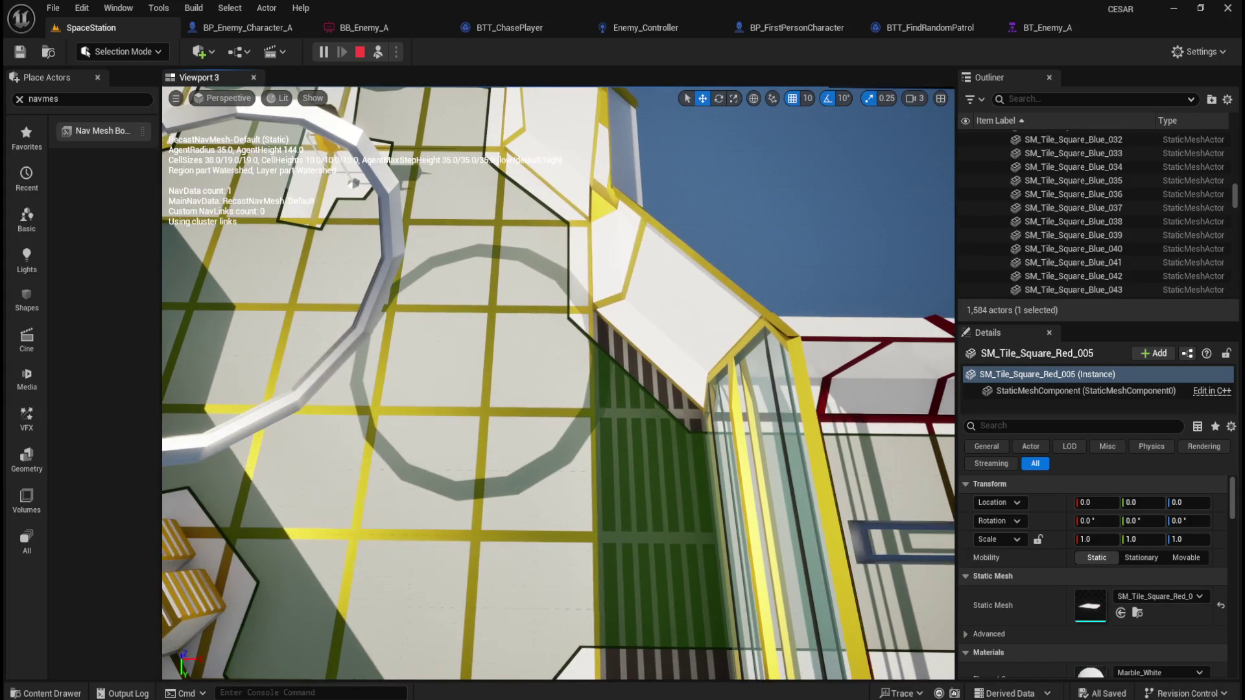
pyautogui.scroll(3, 558, 383)
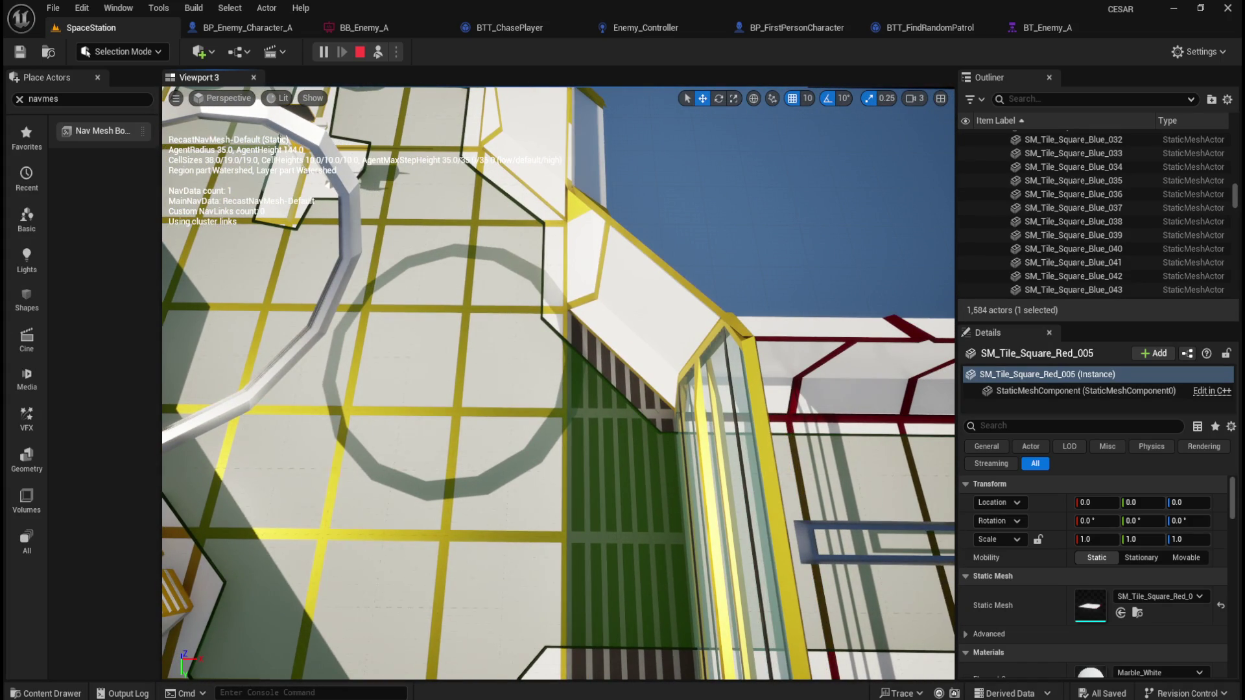
pyautogui.scroll(2, 559, 384)
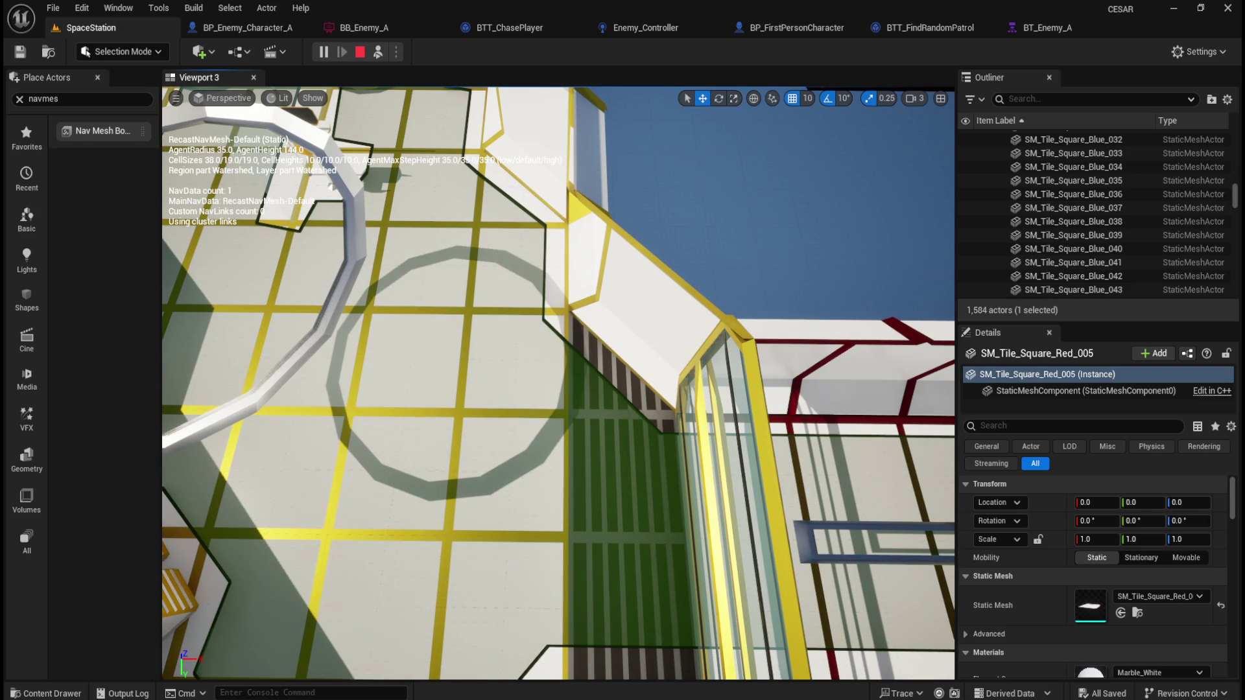
pyautogui.scroll(-6, 702, 493)
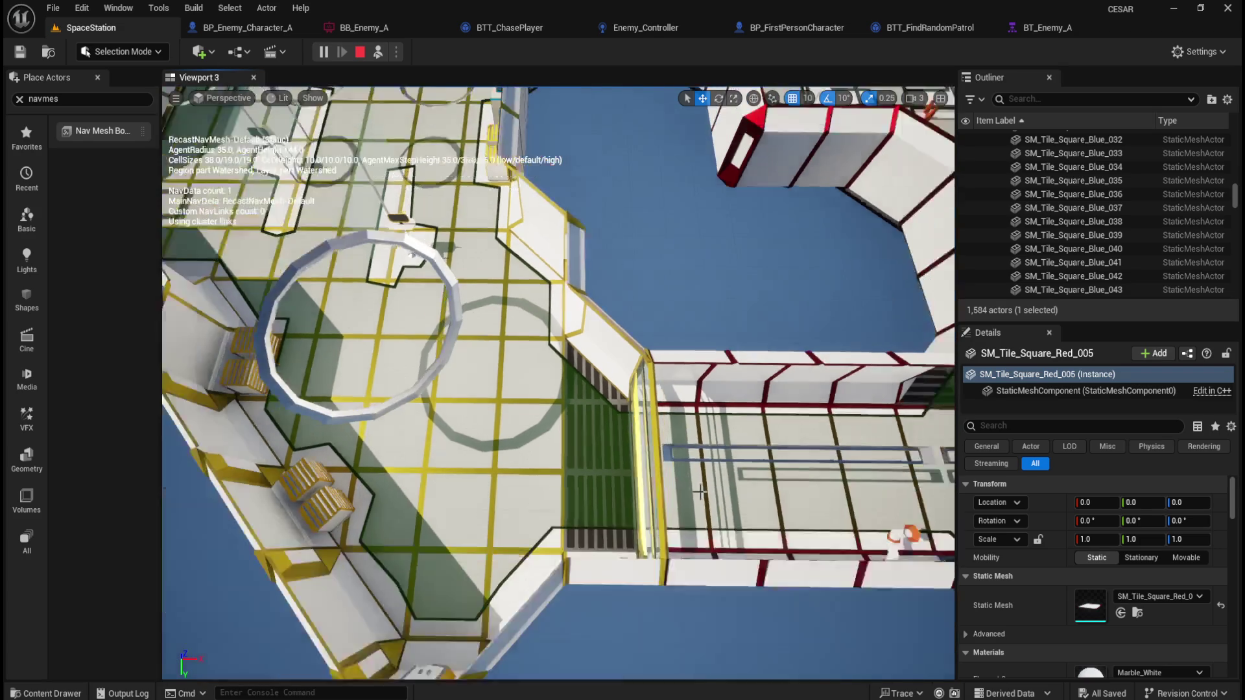
pyautogui.scroll(2, 700, 491)
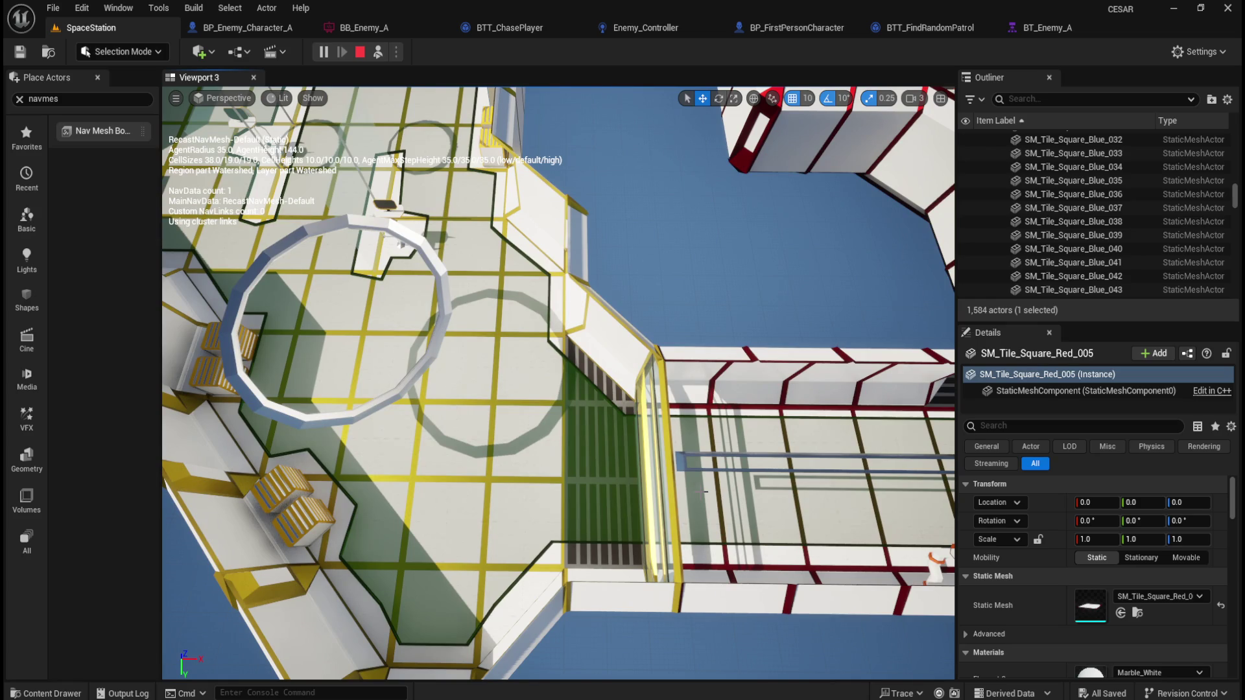
pyautogui.scroll(-3, 700, 493)
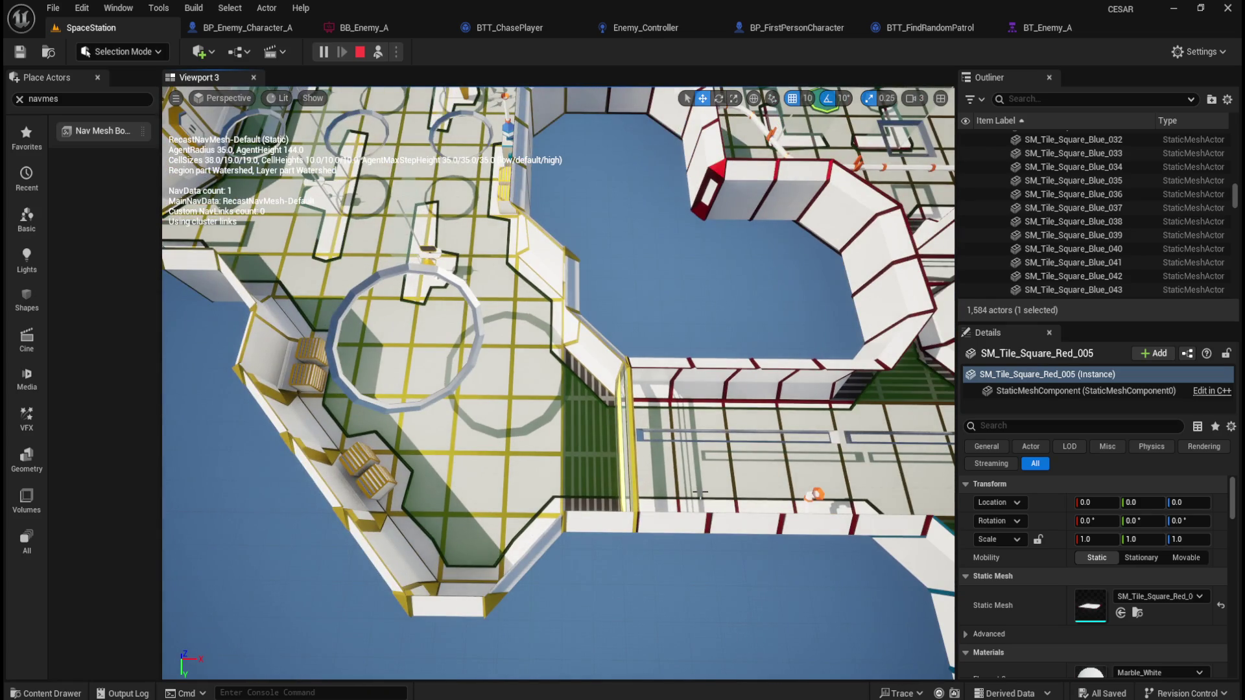
pyautogui.scroll(-8, 699, 492)
# - Fly to the corridor junction, hide the navmesh stats text, and bring up the station map
pyautogui.press('a')
pyautogui.press('a')
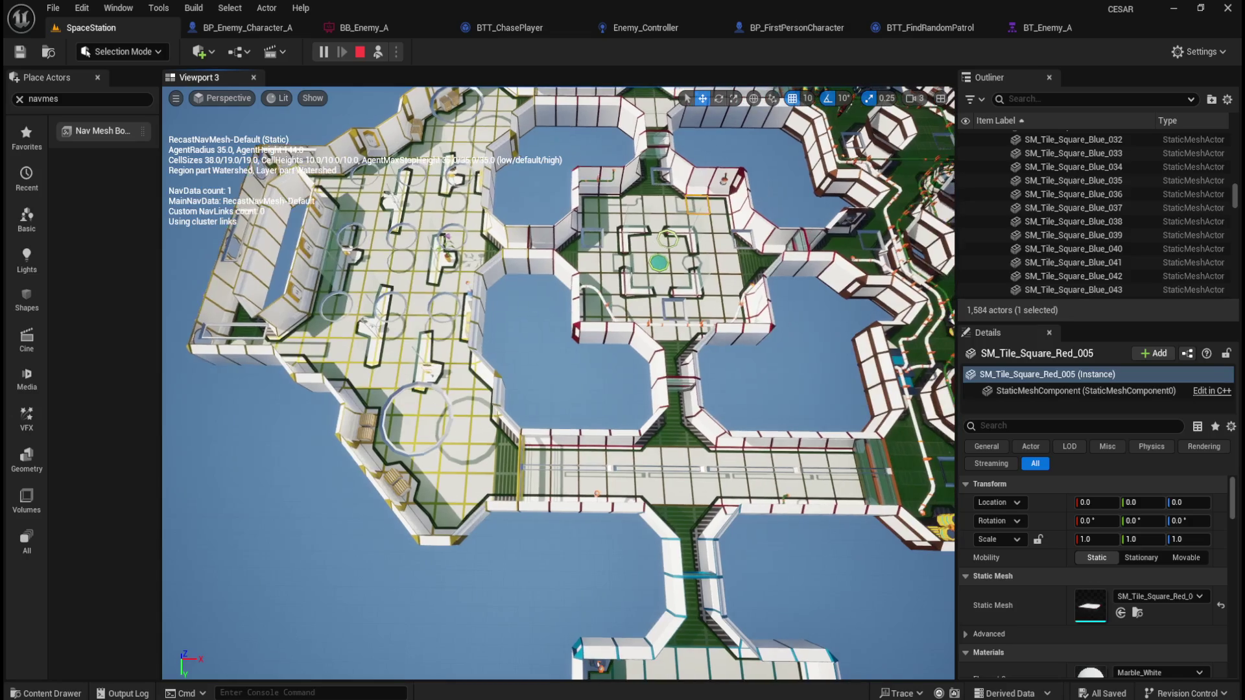
pyautogui.press('w')
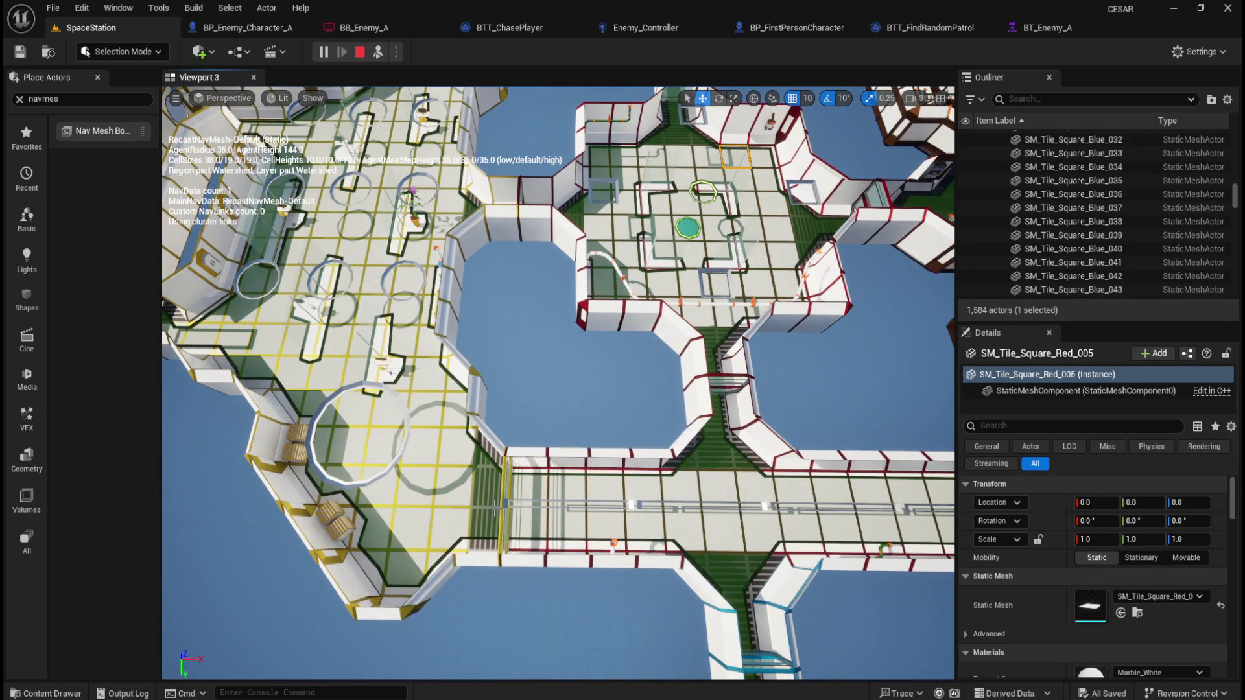
pyautogui.press('w')
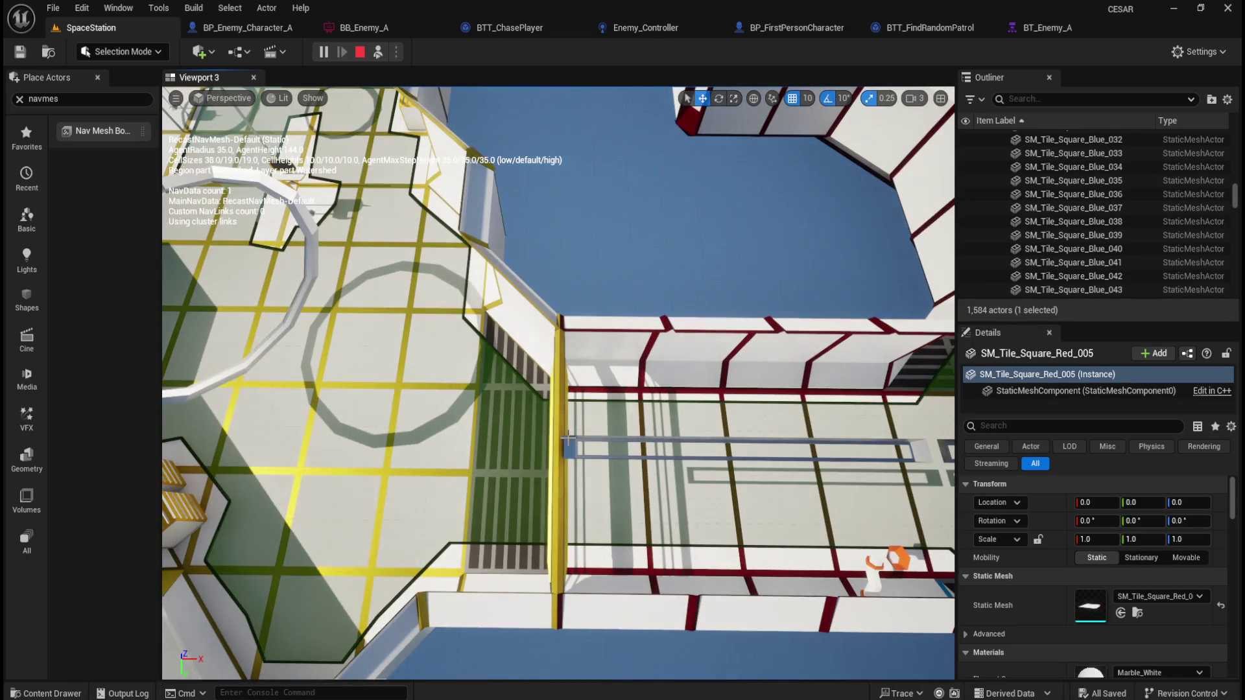
pyautogui.press('p')
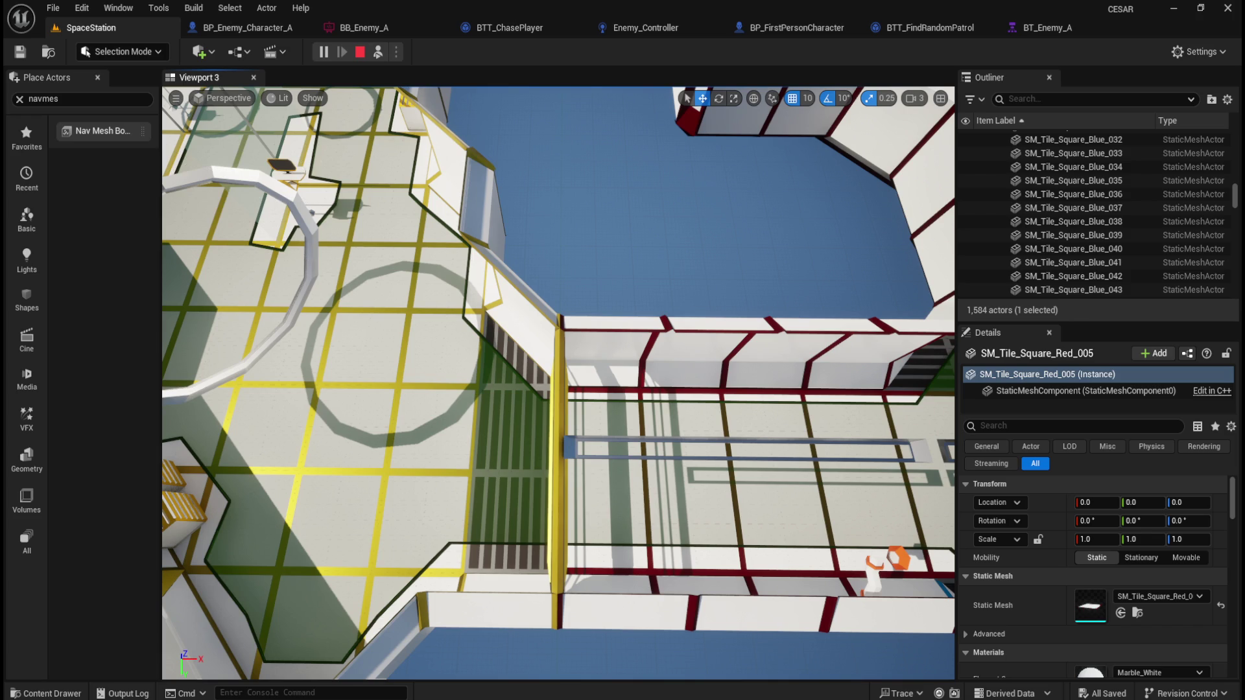
pyautogui.hotkey('alt', 'Tab')
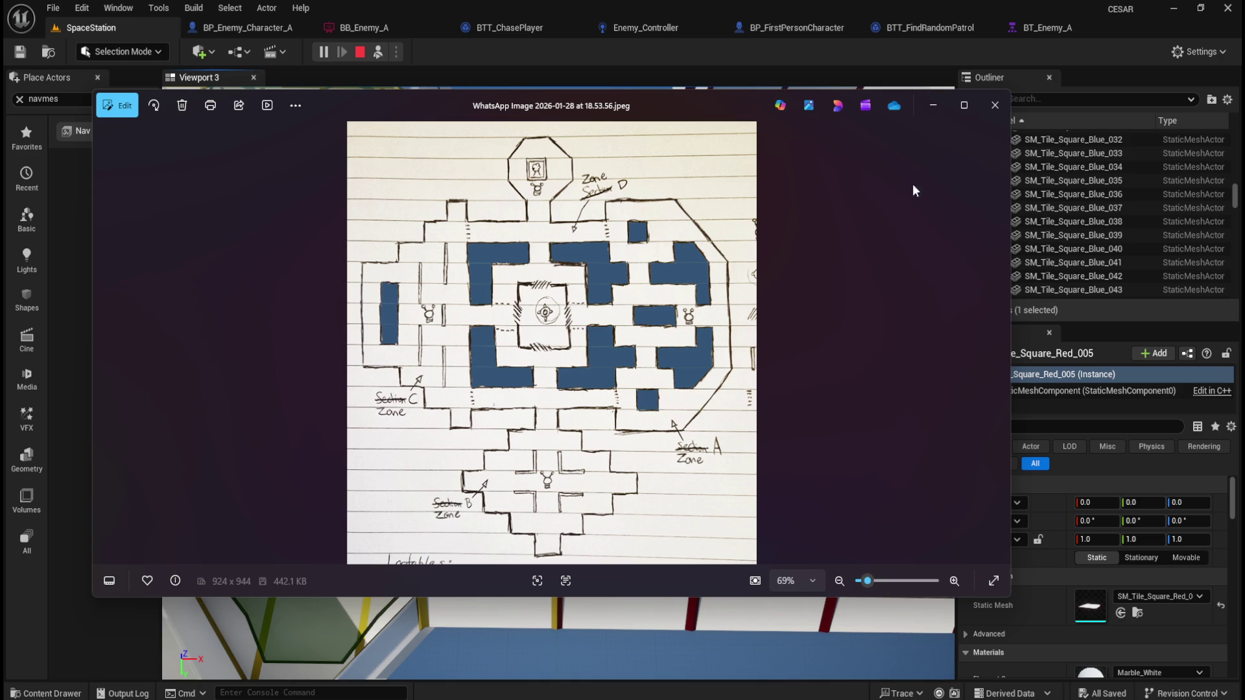
# - Close the Zones A–D sketch in Photos to return to the SpaceStation level
pyautogui.click(995, 105)
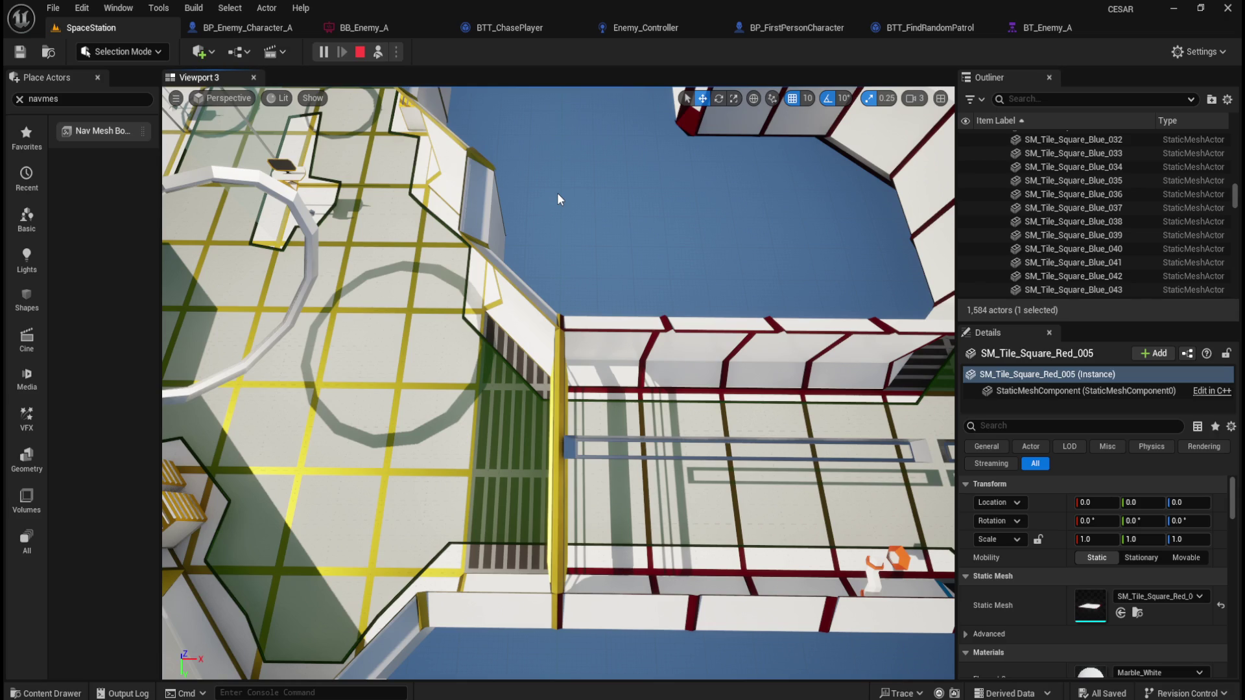
pyautogui.scroll(-10, 558, 193)
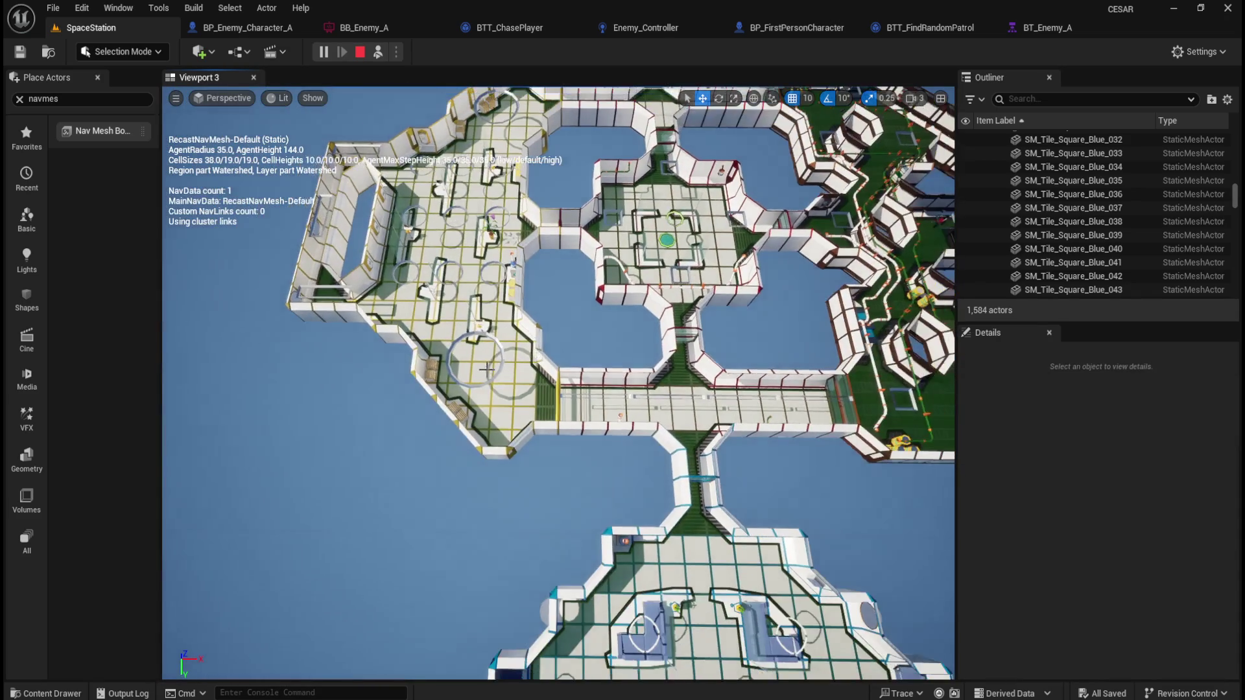
pyautogui.scroll(-3, 486, 369)
pyautogui.scroll(6, 496, 367)
pyautogui.moveTo(492, 383)
pyautogui.mouseDown()
pyautogui.moveTo(574, 420)
pyautogui.moveTo(528, 448)
pyautogui.mouseUp()
pyautogui.click(609, 389)
pyautogui.press('f')
pyautogui.moveTo(807, 217); pyautogui.dragTo(807, 218)
pyautogui.click(807, 217)
pyautogui.moveTo(519, 406); pyautogui.dragTo(519, 407)
pyautogui.scroll(2, 508, 509)
pyautogui.moveTo(507, 508); pyautogui.dragTo(563, 481)
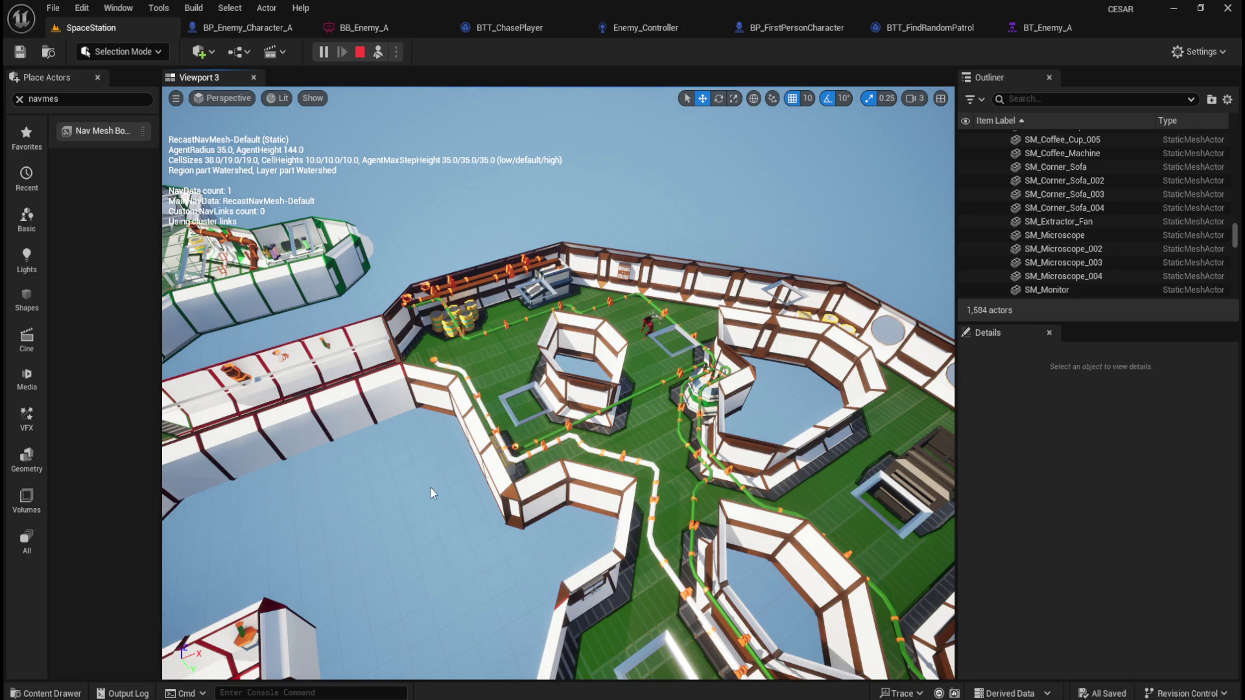
pyautogui.moveTo(410, 452); pyautogui.dragTo(488, 542)
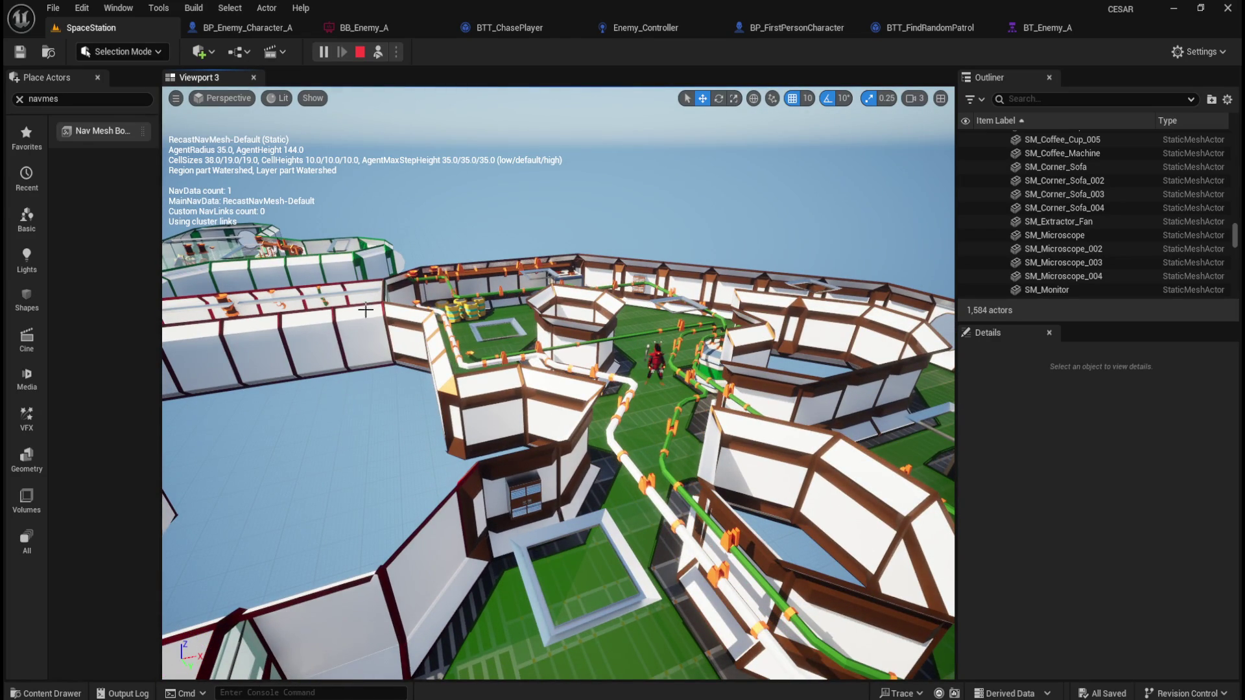
pyautogui.click(360, 53)
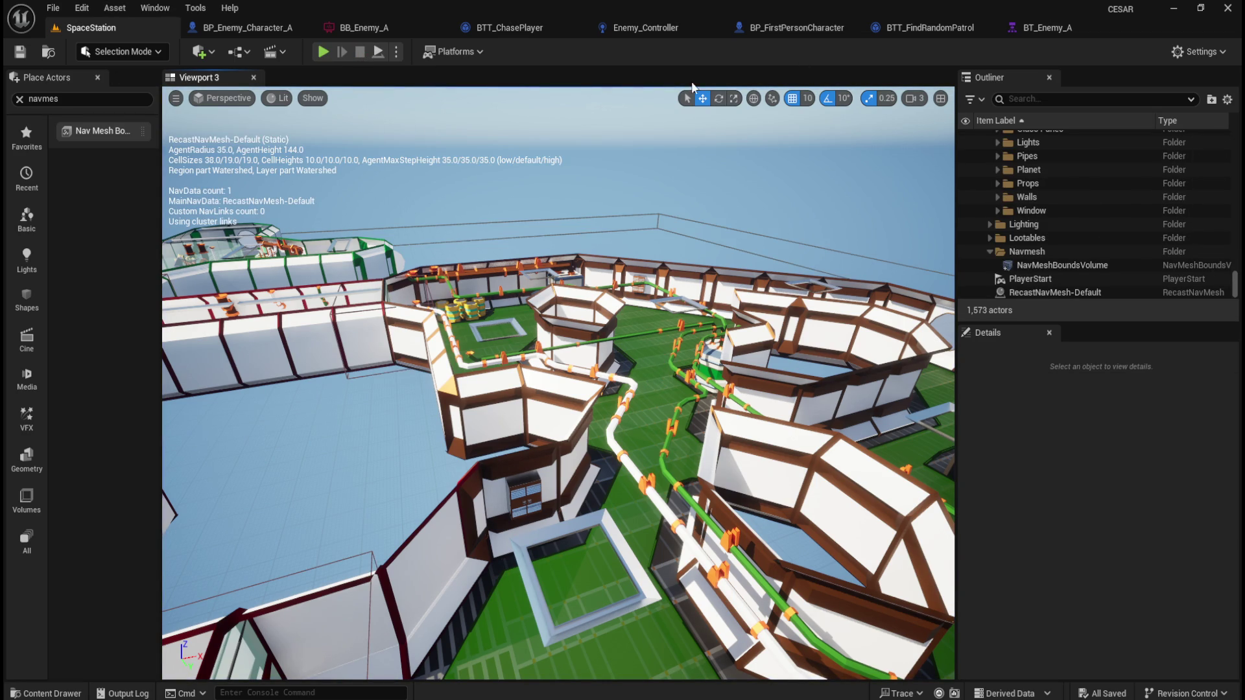
# - Save the level's modified packages and launch a Play-in-Editor session
pyautogui.hotkey('ctrl', 's')
pyautogui.click(322, 52)
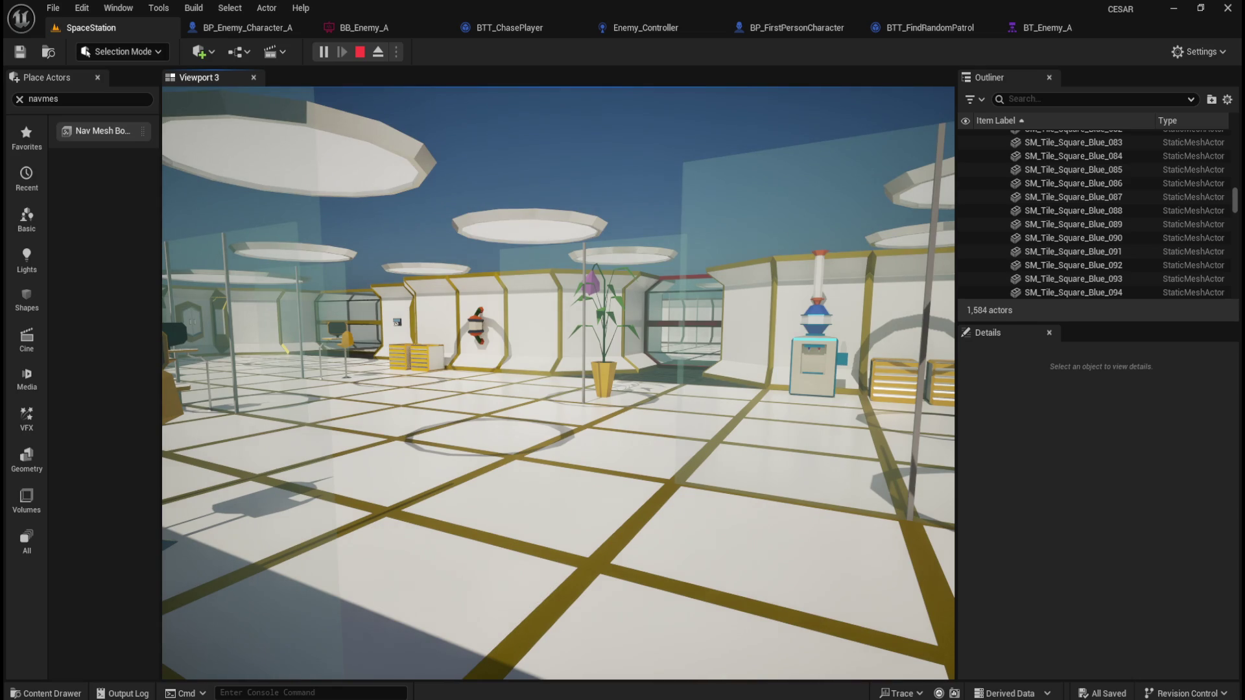
# - Walk through the rooms toward the doorway and around the yellow plant pot
pyautogui.press('w')
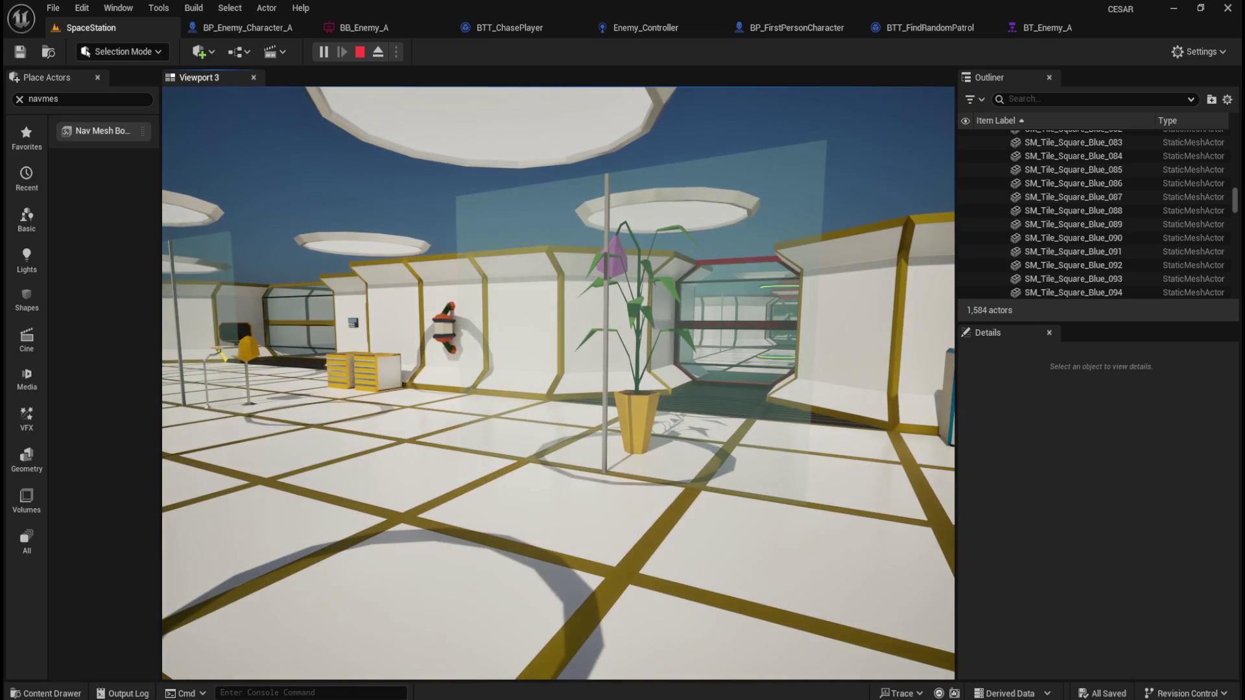
pyautogui.press('w')
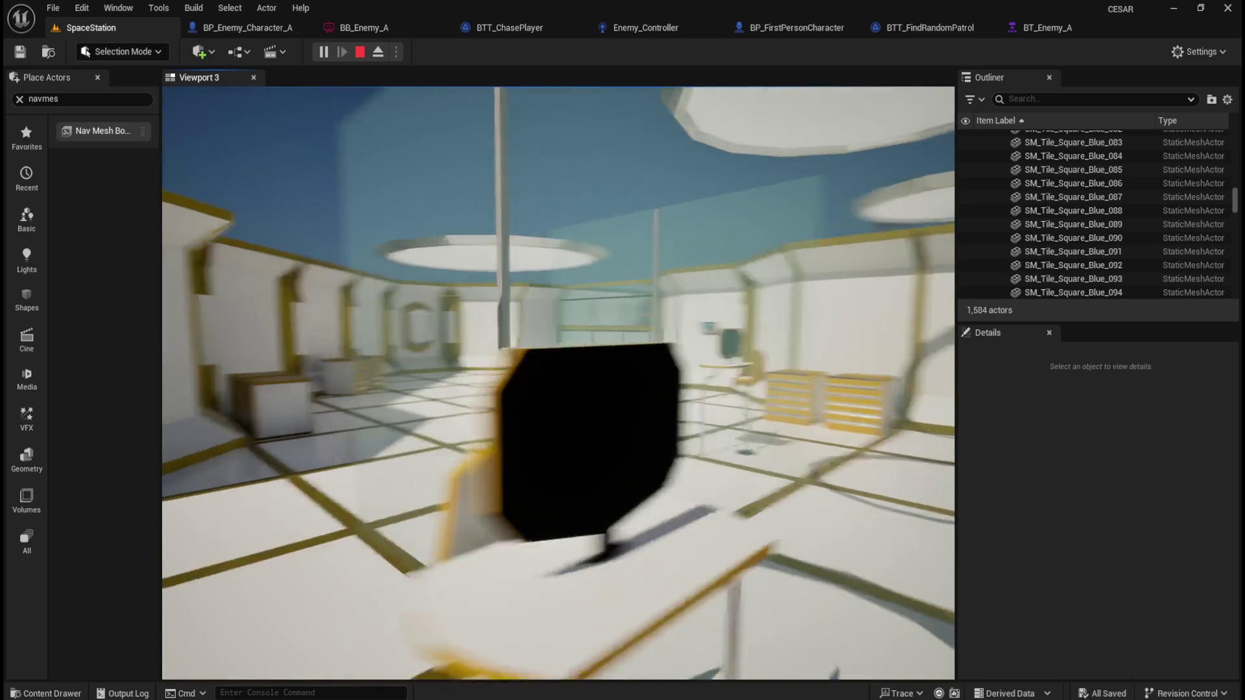
pyautogui.press('w')
pyautogui.press('w')
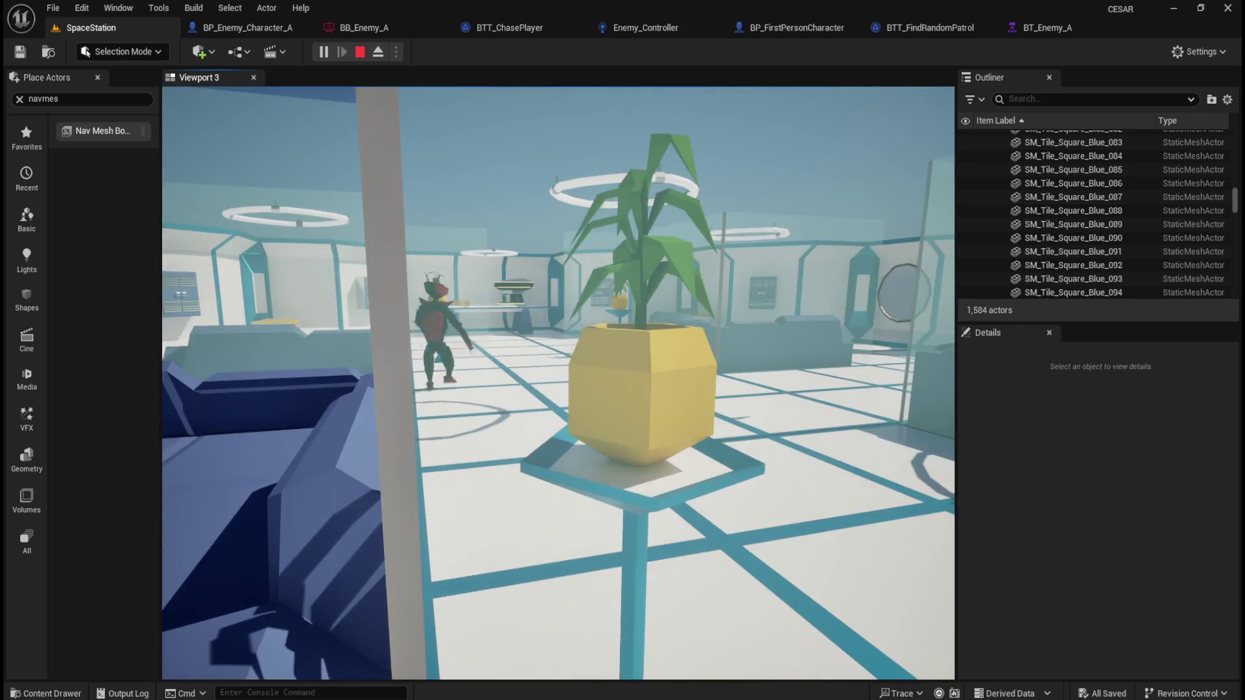
pyautogui.press('w')
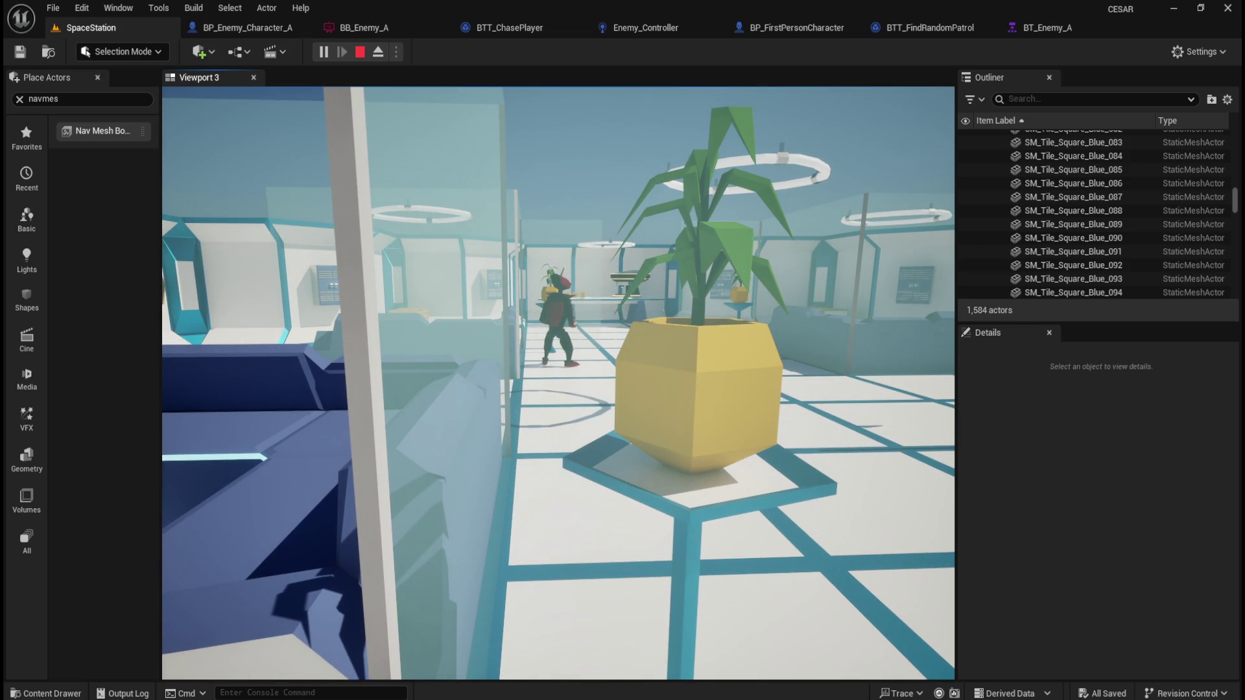
pyautogui.press('w')
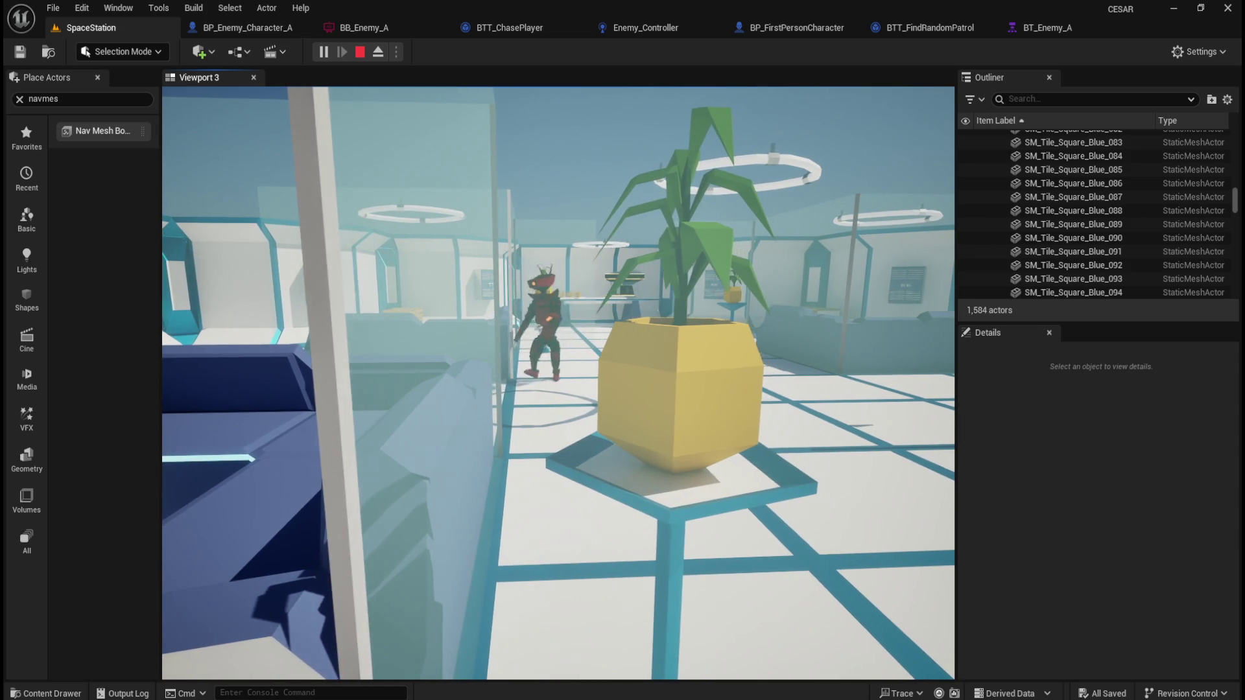
pyautogui.press('s')
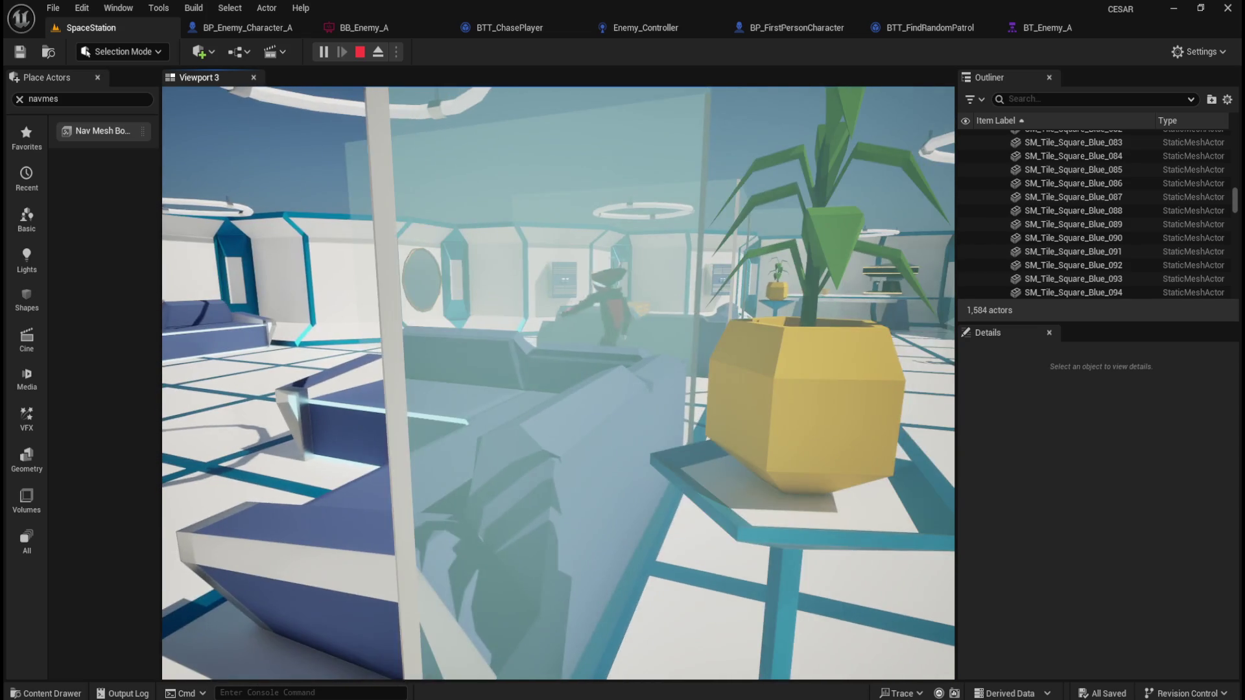
pyautogui.press('s')
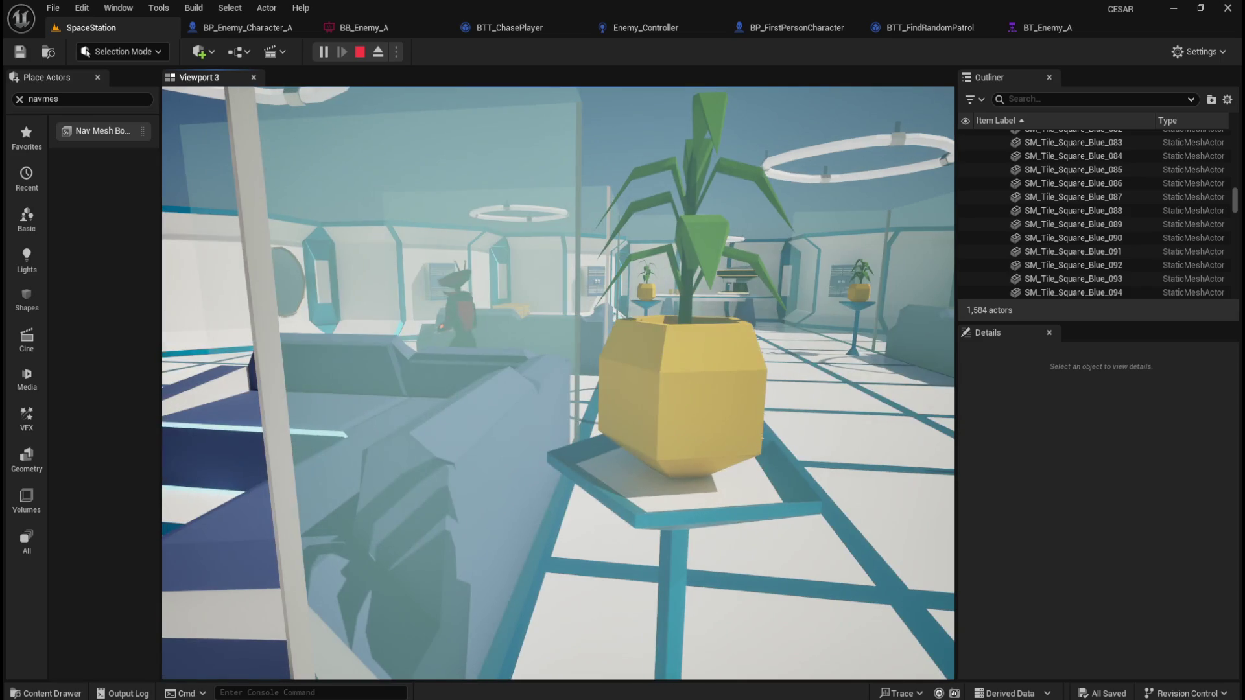
pyautogui.press('a')
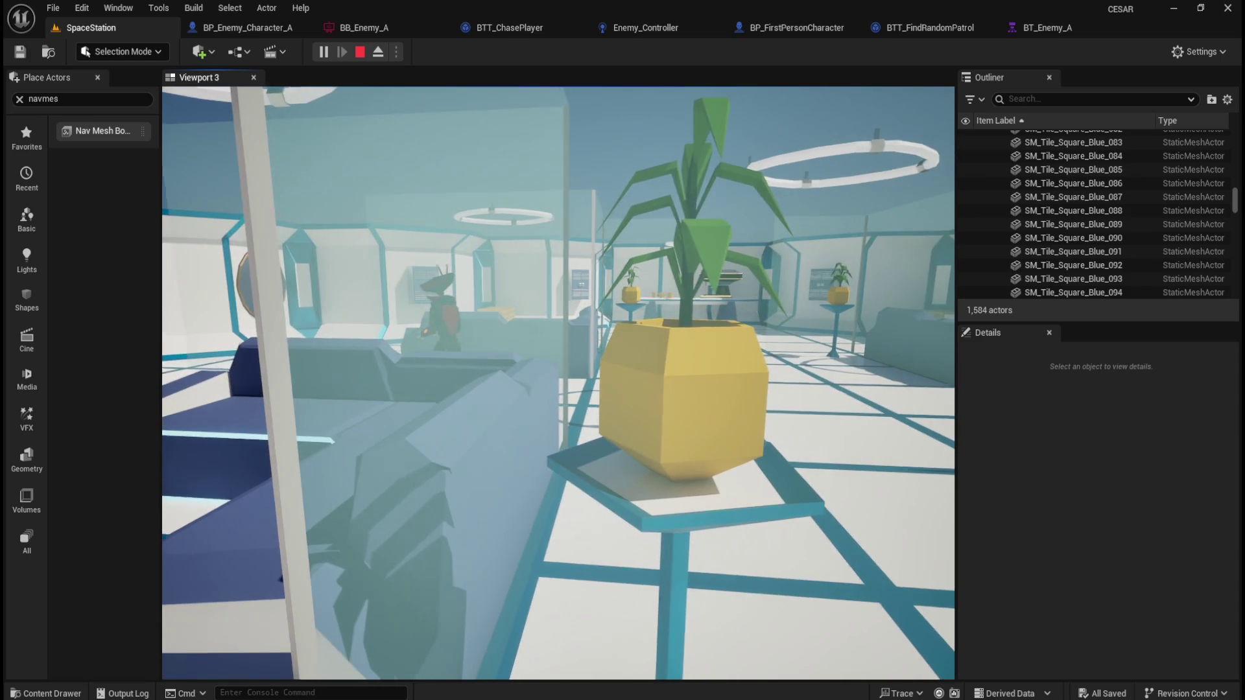
pyautogui.press('d')
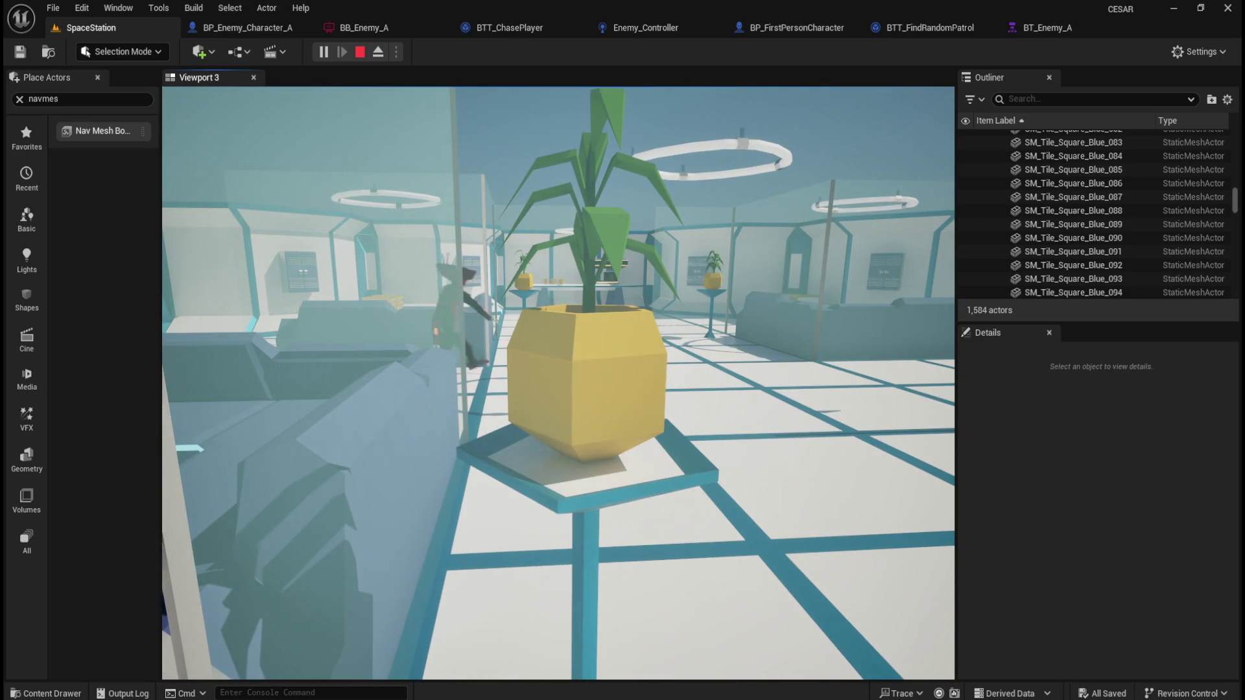
# - Strafe to follow the patrolling red enemy, approach it by the couch, then end the session
pyautogui.press('d')
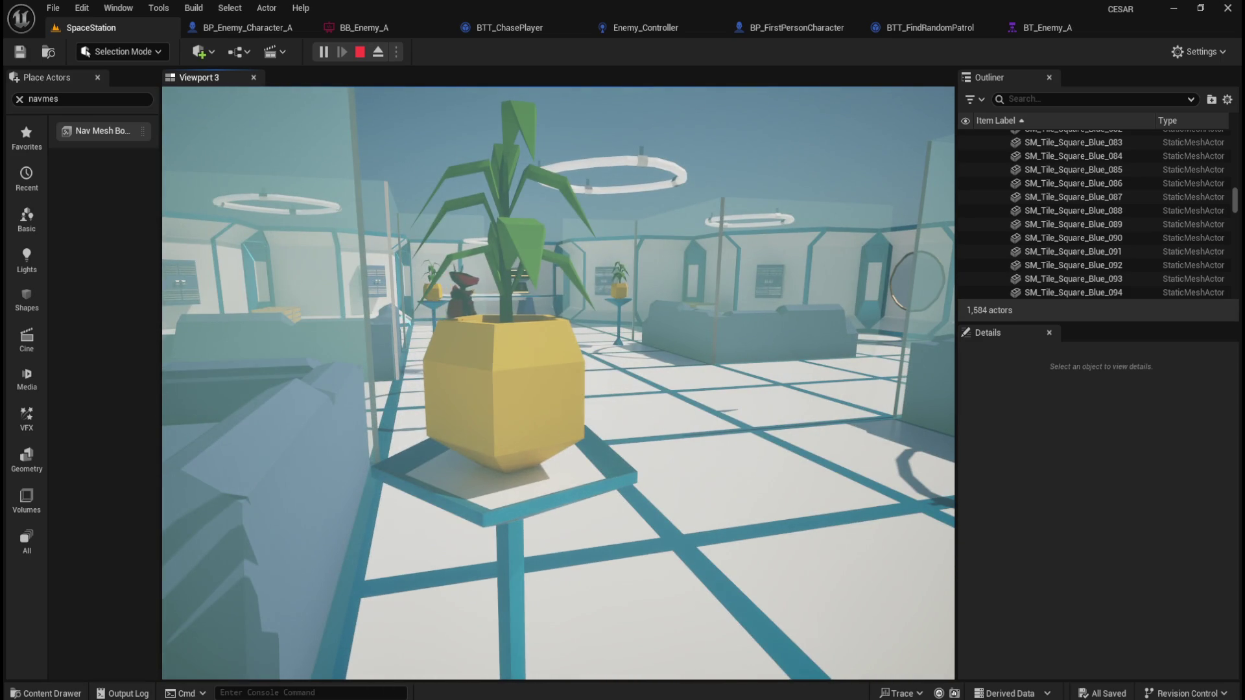
pyautogui.press('a')
pyautogui.press('a')
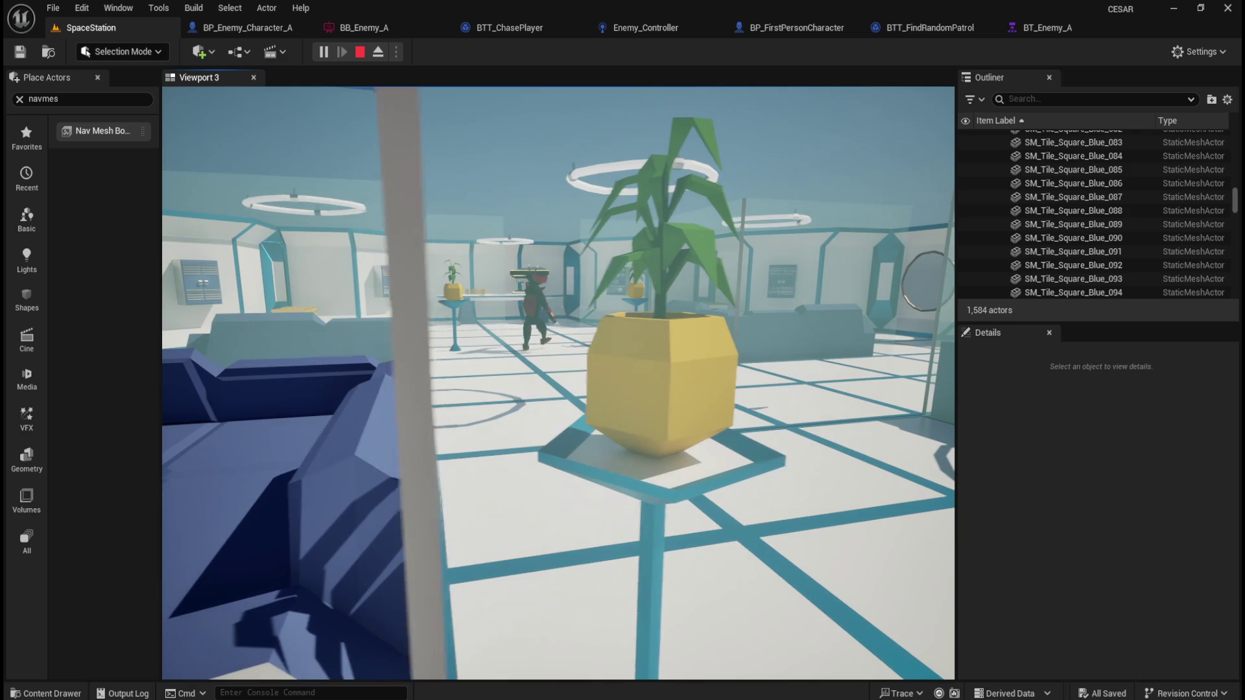
pyautogui.press('d')
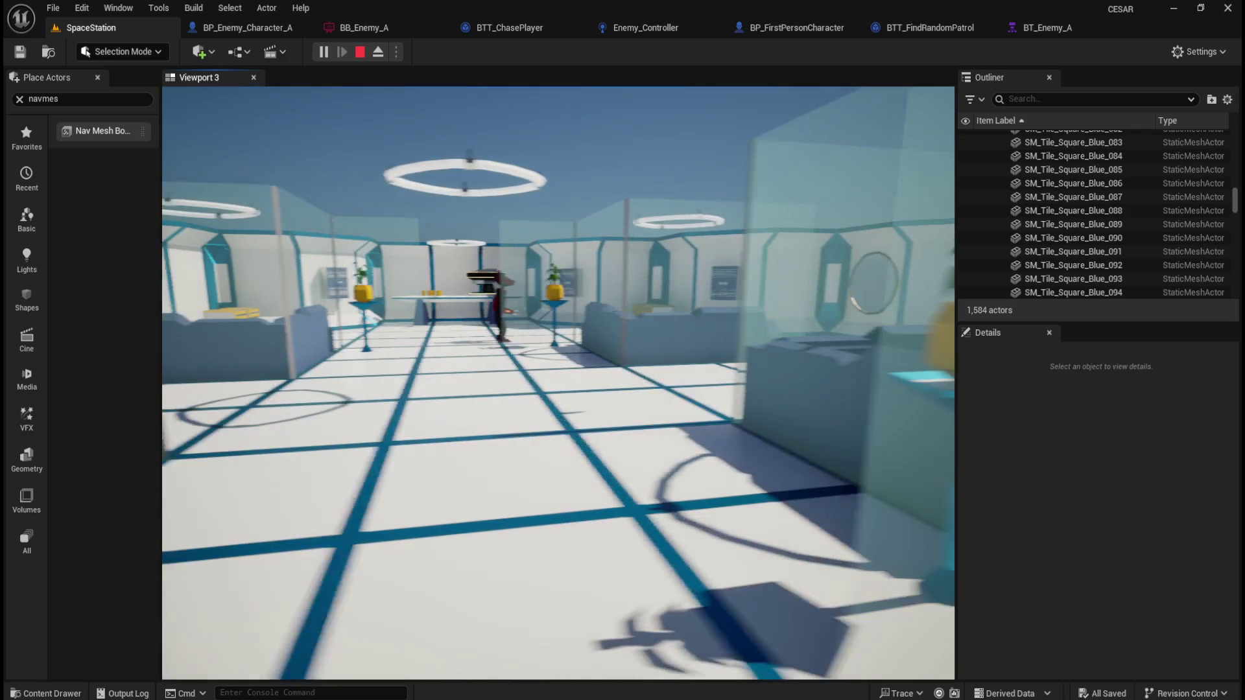
pyautogui.press('a')
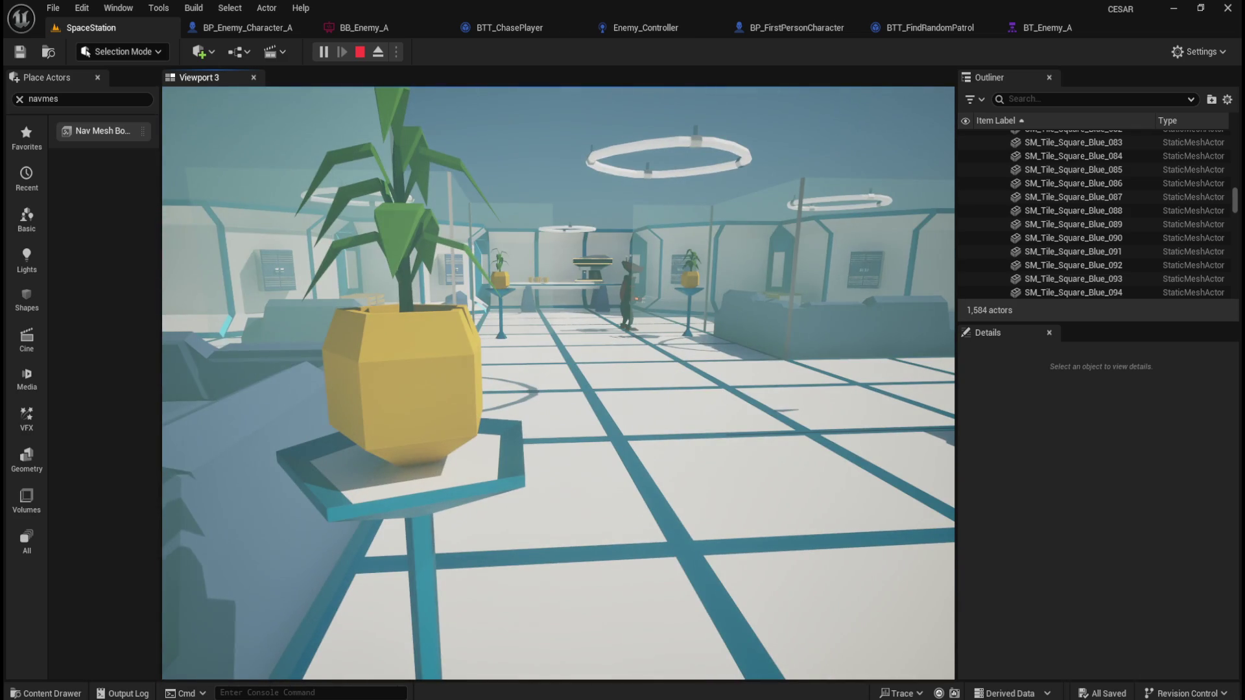
pyautogui.press('a')
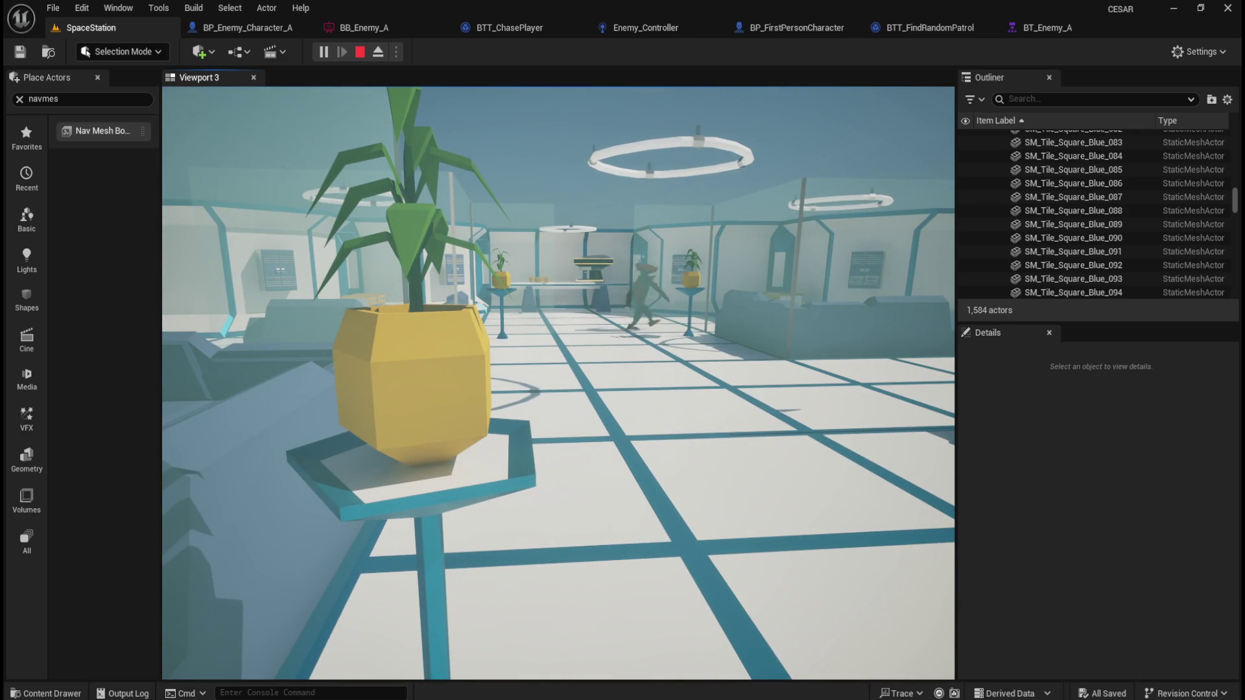
pyautogui.press('d')
pyautogui.press('w')
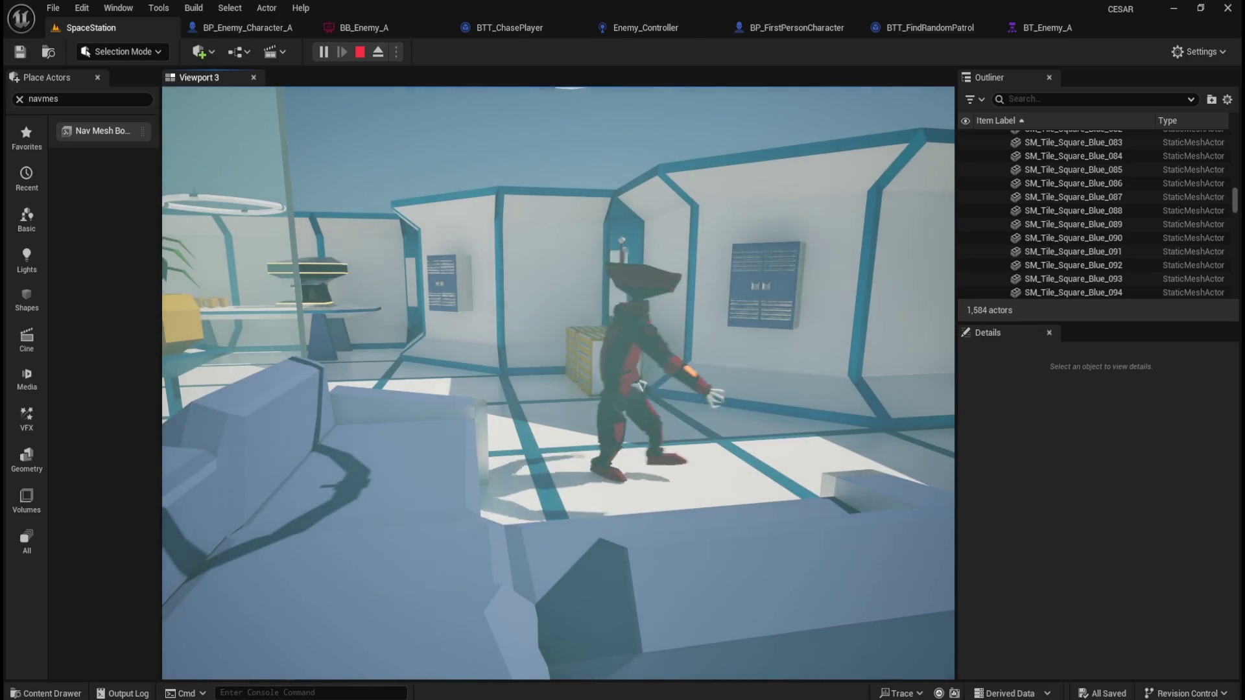
pyautogui.press('d')
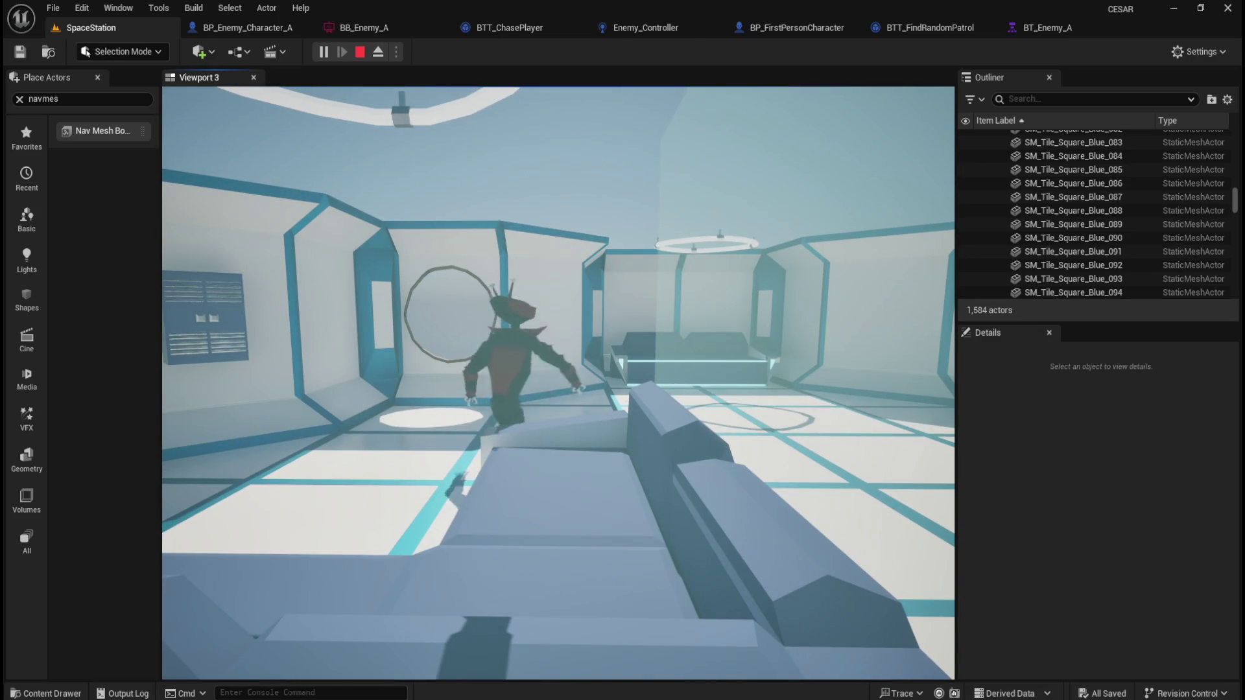
pyautogui.press('a')
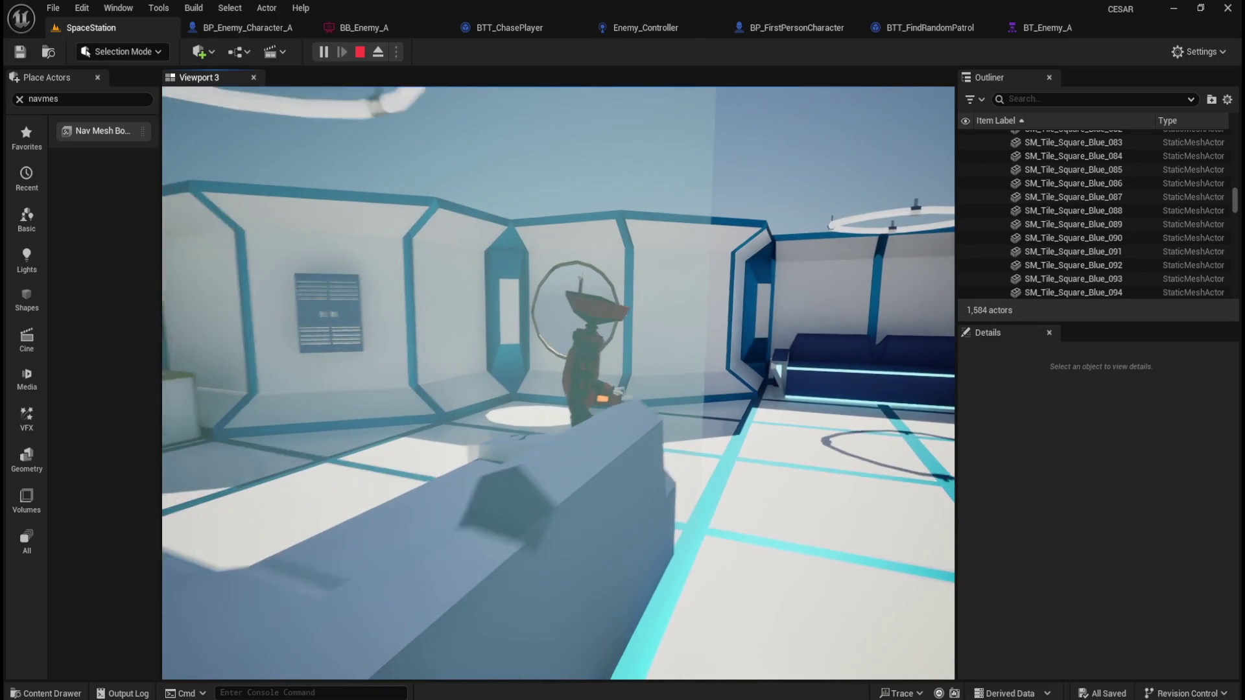
pyautogui.press('w')
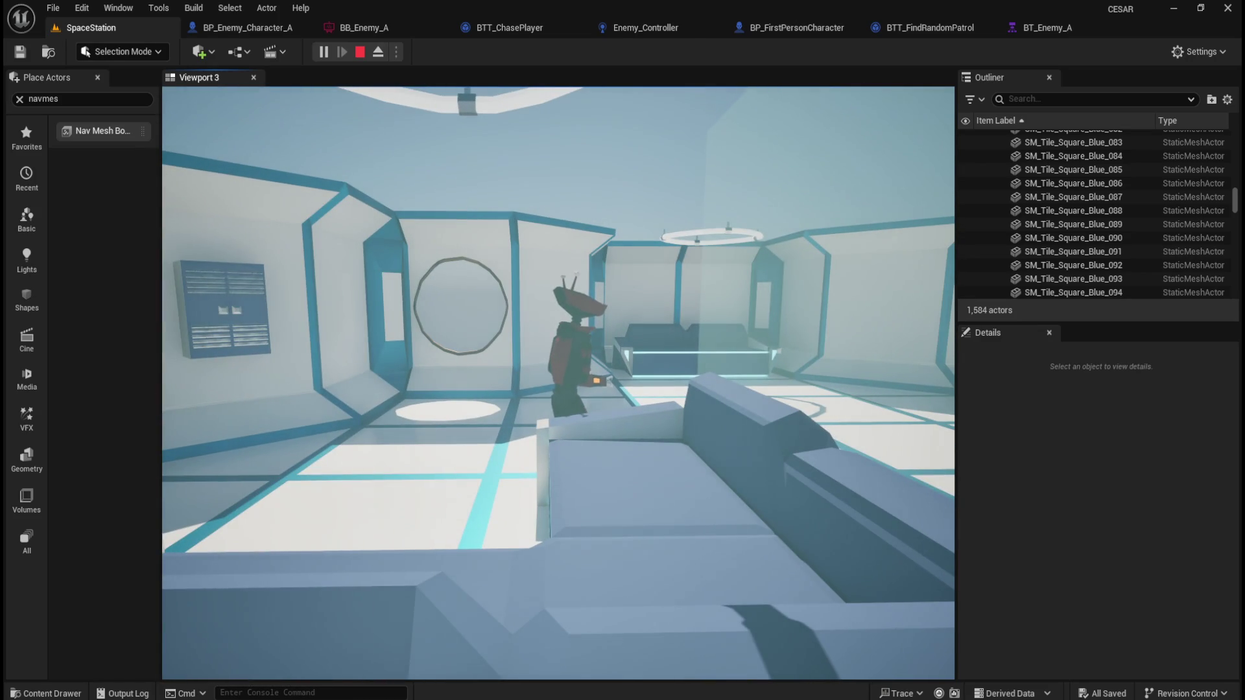
pyautogui.moveTo(558, 383)
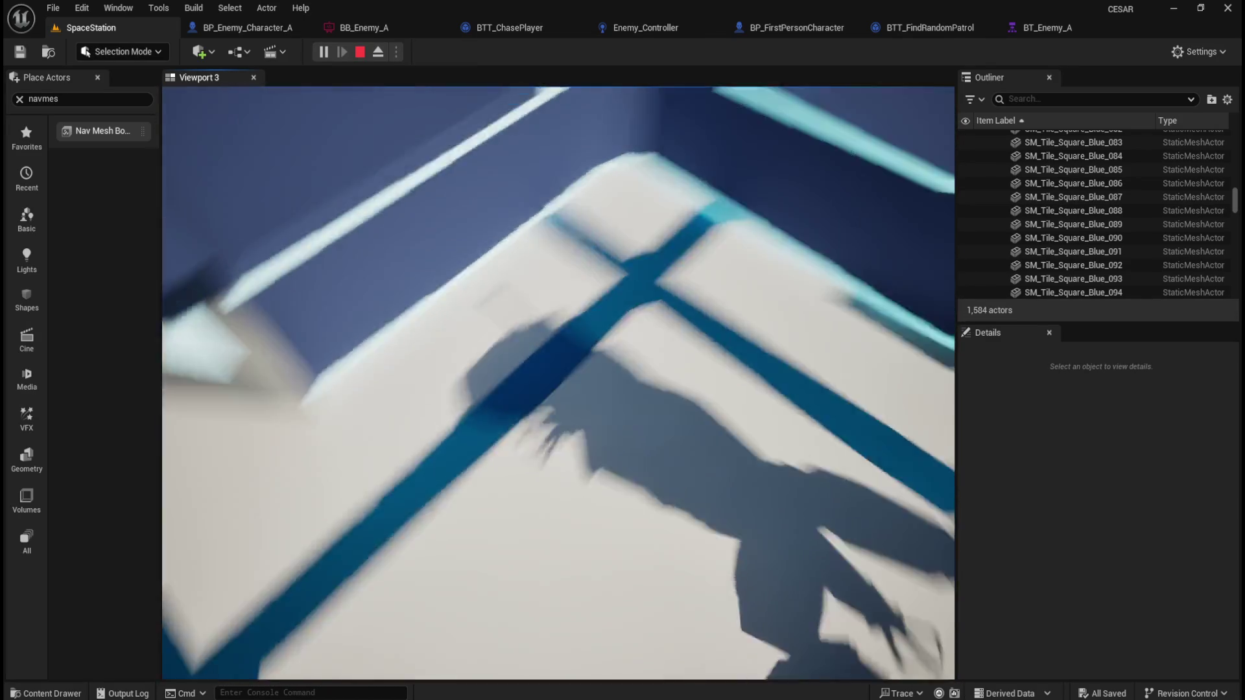
pyautogui.press('Escape')
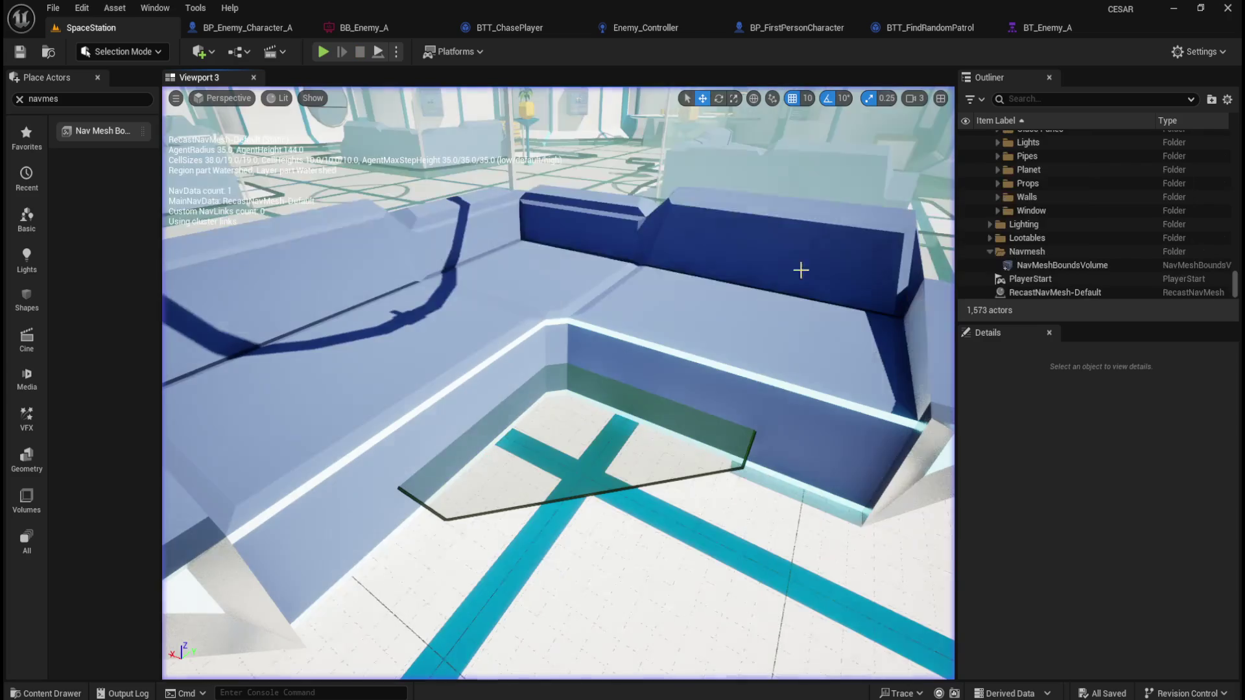
# - Close the Enemy_Controller blueprint and BTT_ChasePlayer task tabs
pyautogui.click(659, 28)
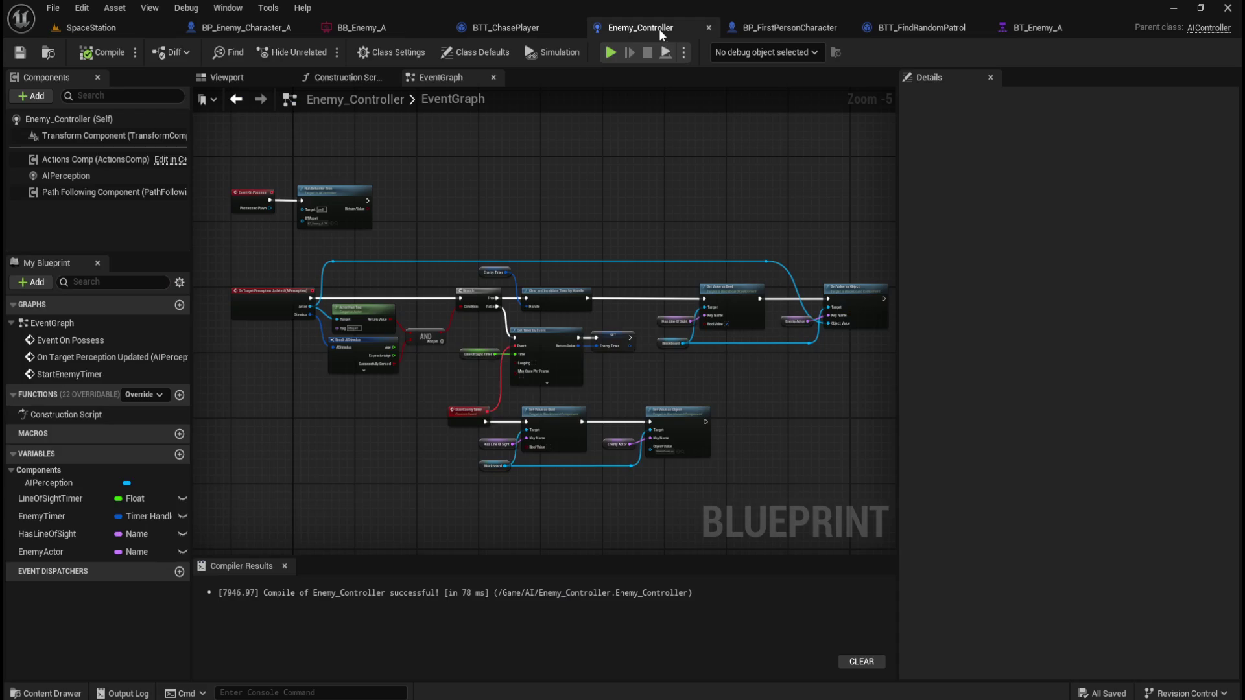
pyautogui.click(710, 28)
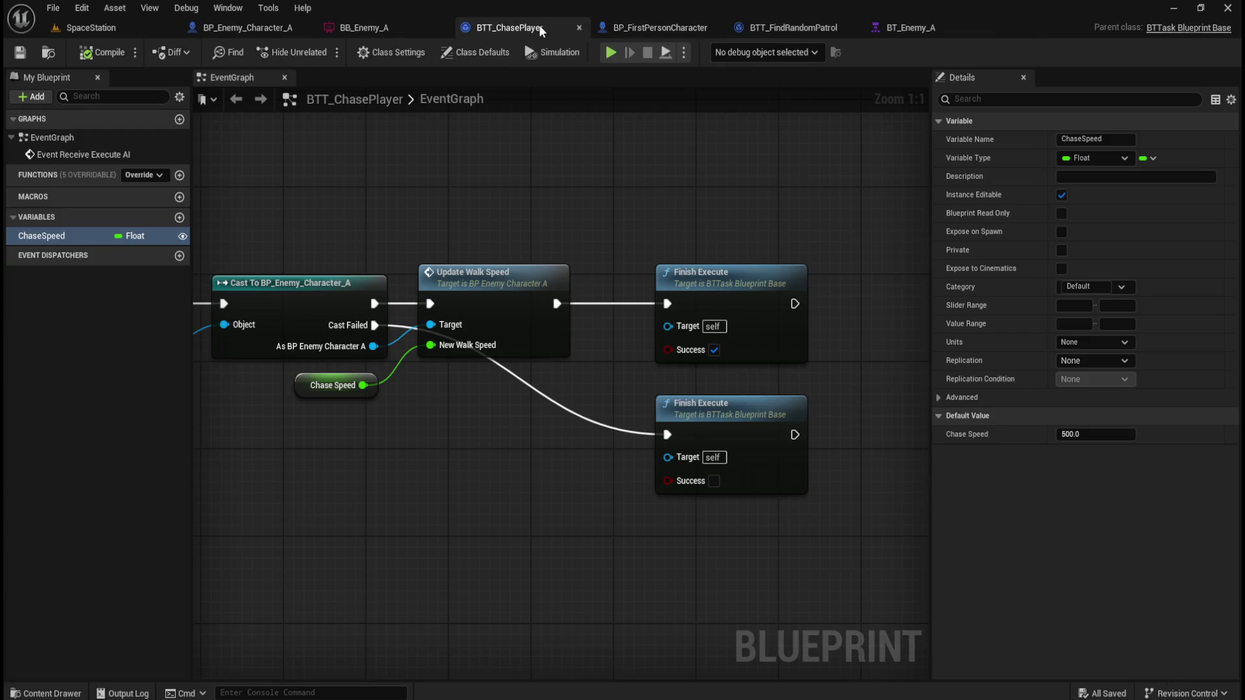
pyautogui.click(579, 26)
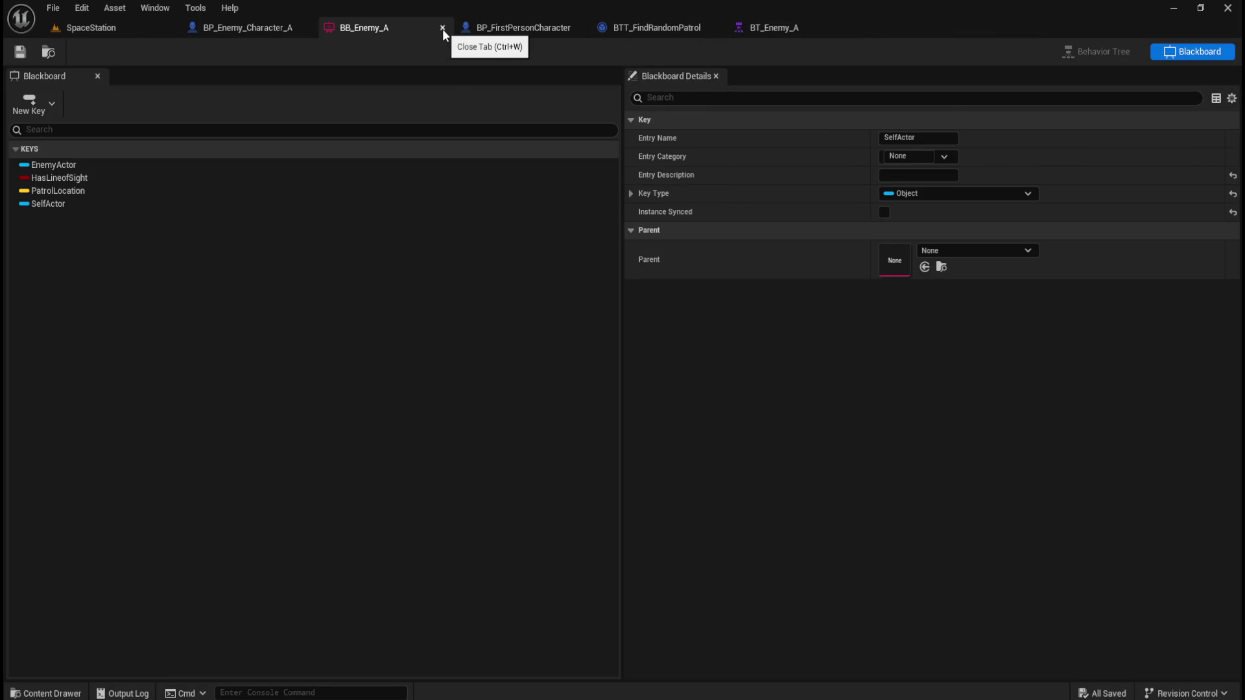
# - Delete the SelfActor key from BB_Enemy_A and save the blackboard
pyautogui.click(71, 205)
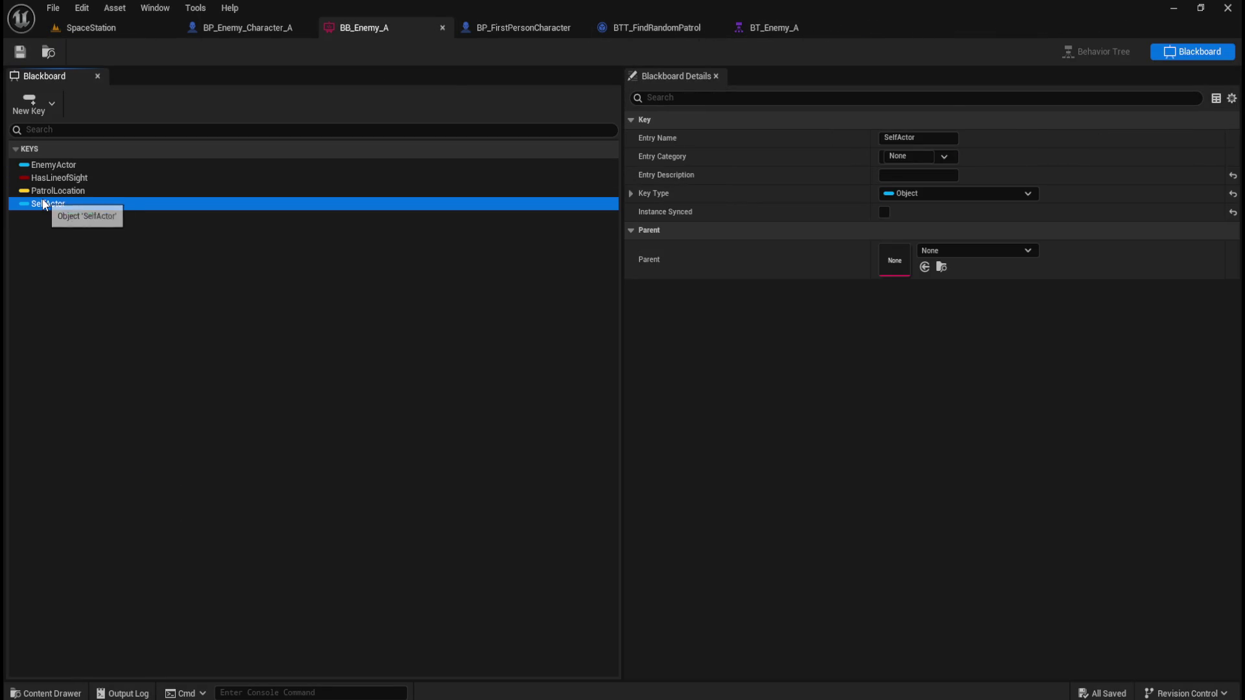
pyautogui.press('Delete')
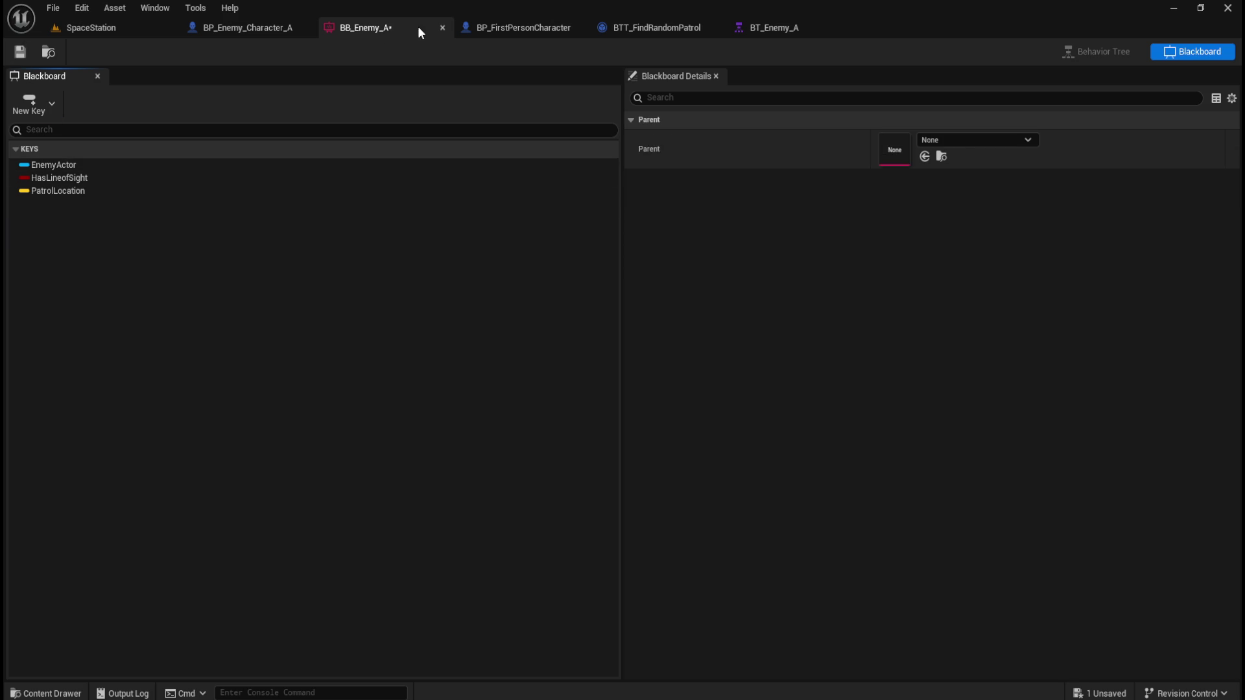
pyautogui.hotkey('ctrl', 's')
# - Close BB_Enemy_A, BP_FirstPersonCharacter, BTT_FindRandomPatrol and BT_Enemy_A, returning to the SpaceStation overview
pyautogui.click(443, 27)
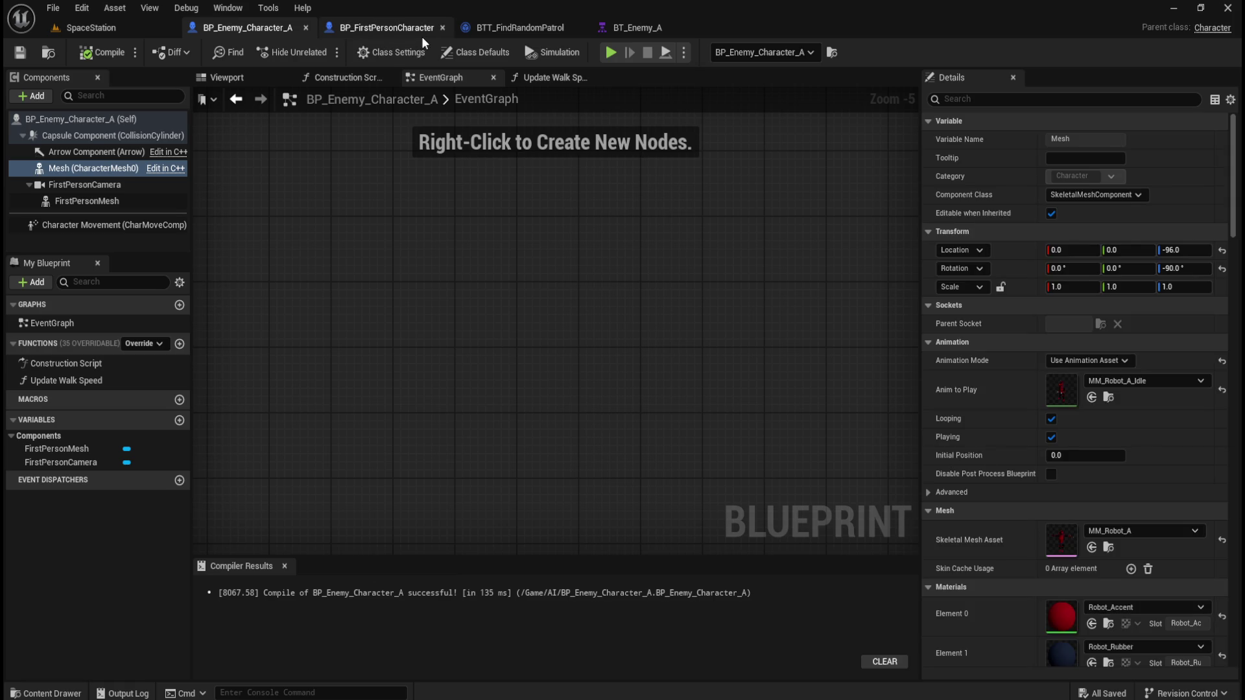
pyautogui.click(428, 28)
pyautogui.click(441, 28)
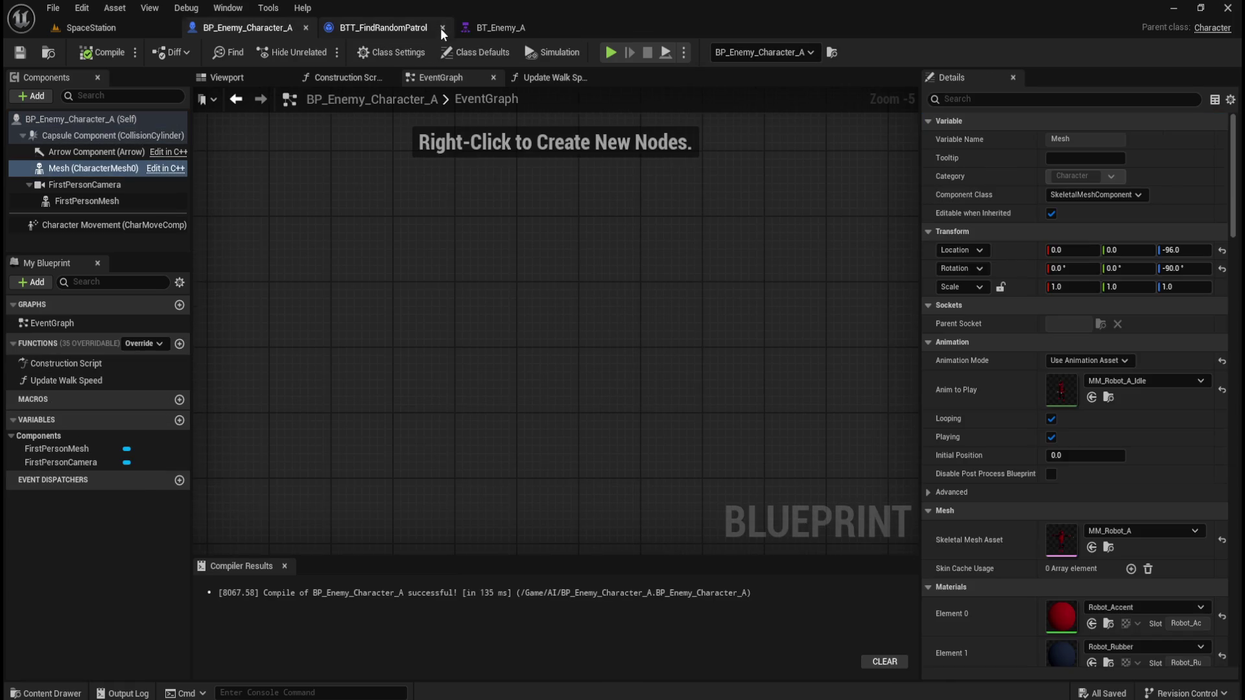
pyautogui.click(445, 27)
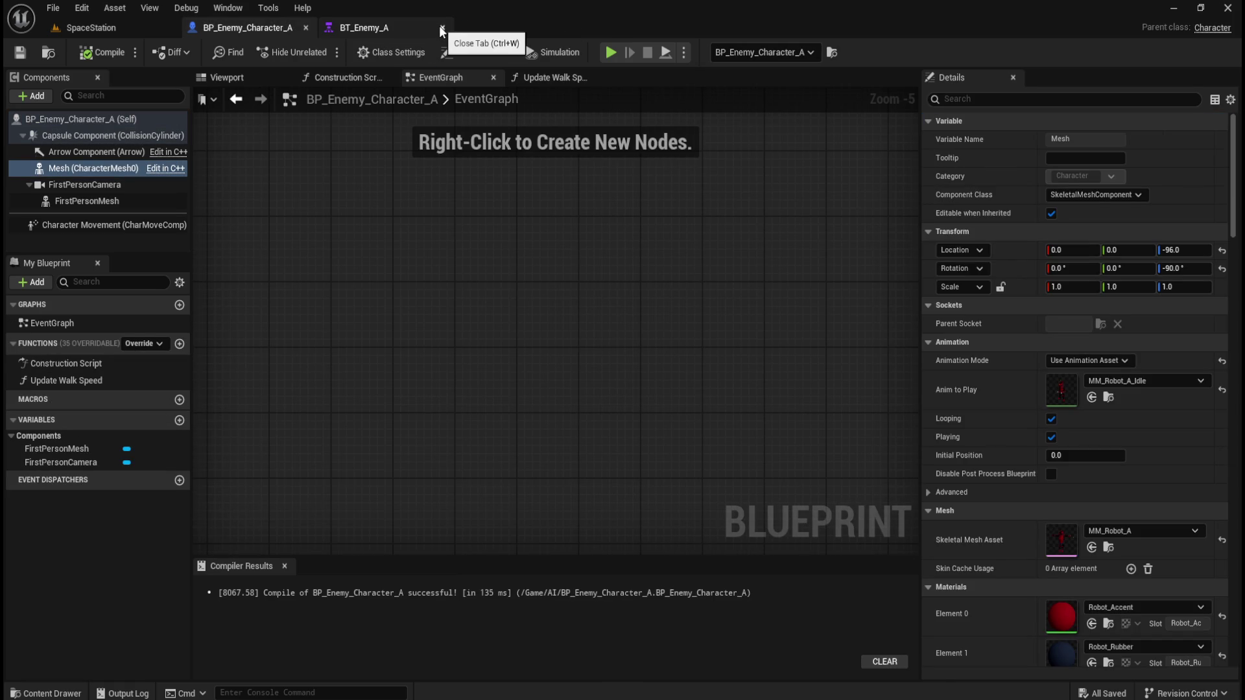
pyautogui.click(441, 28)
pyautogui.click(110, 28)
pyautogui.moveTo(411, 103)
pyautogui.mouseDown()
pyautogui.moveTo(411, 279)
pyautogui.moveTo(389, 376)
pyautogui.mouseUp()
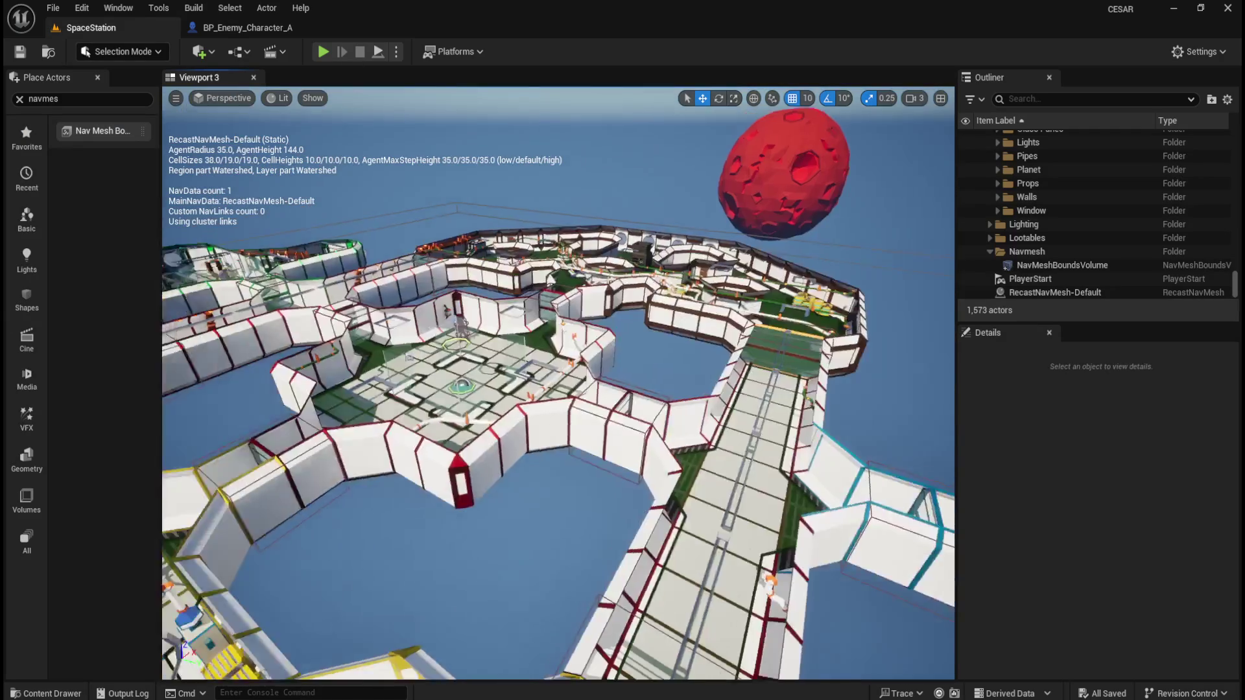
# - Start Simulate mode and turn the view to follow the patrolling red enemy
pyautogui.click(396, 51)
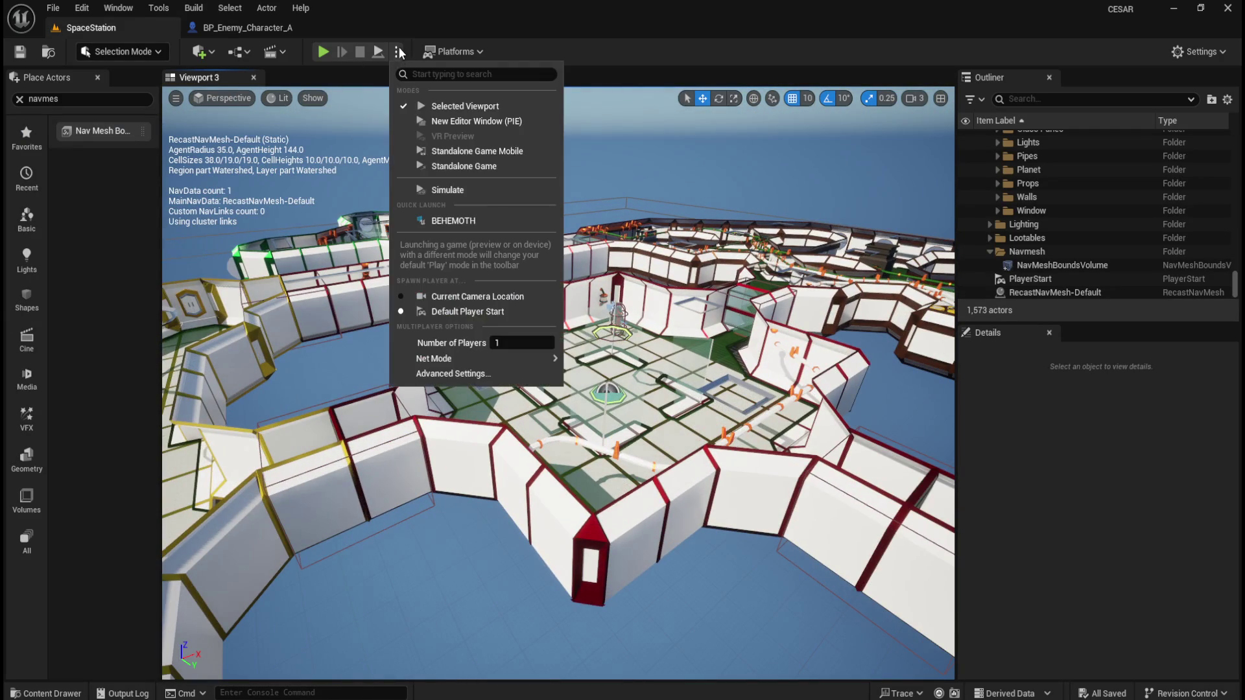
pyautogui.click(447, 190)
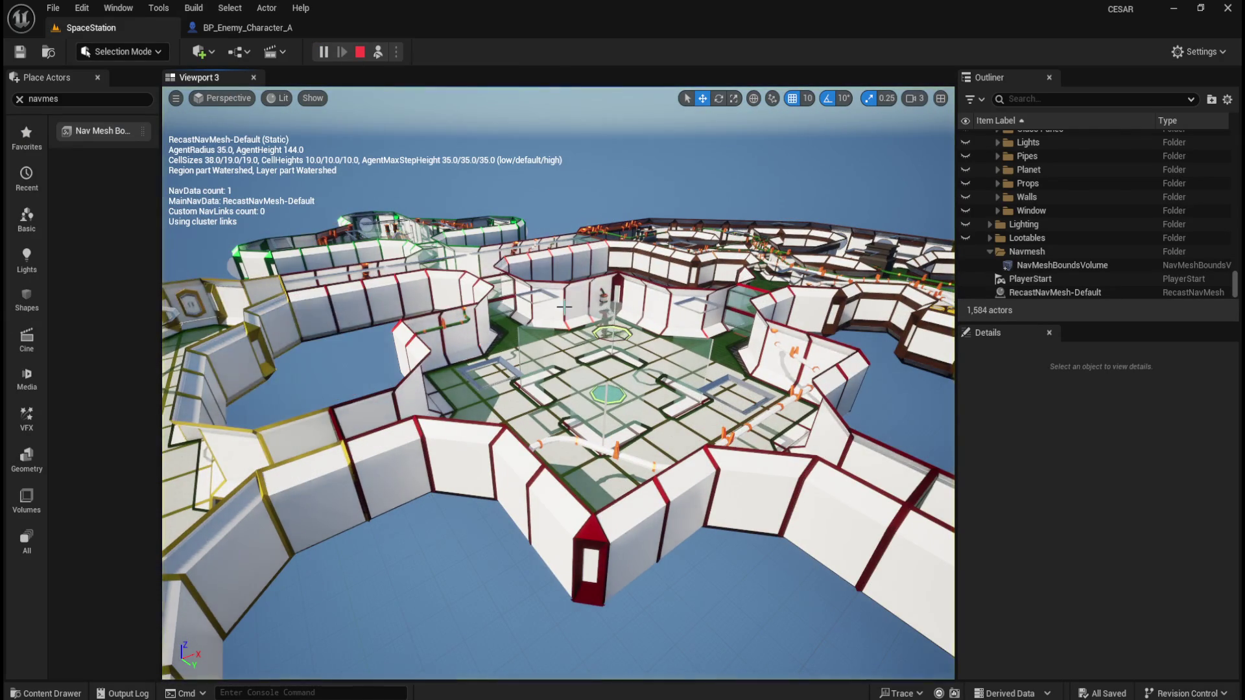
pyautogui.scroll(10, 564, 302)
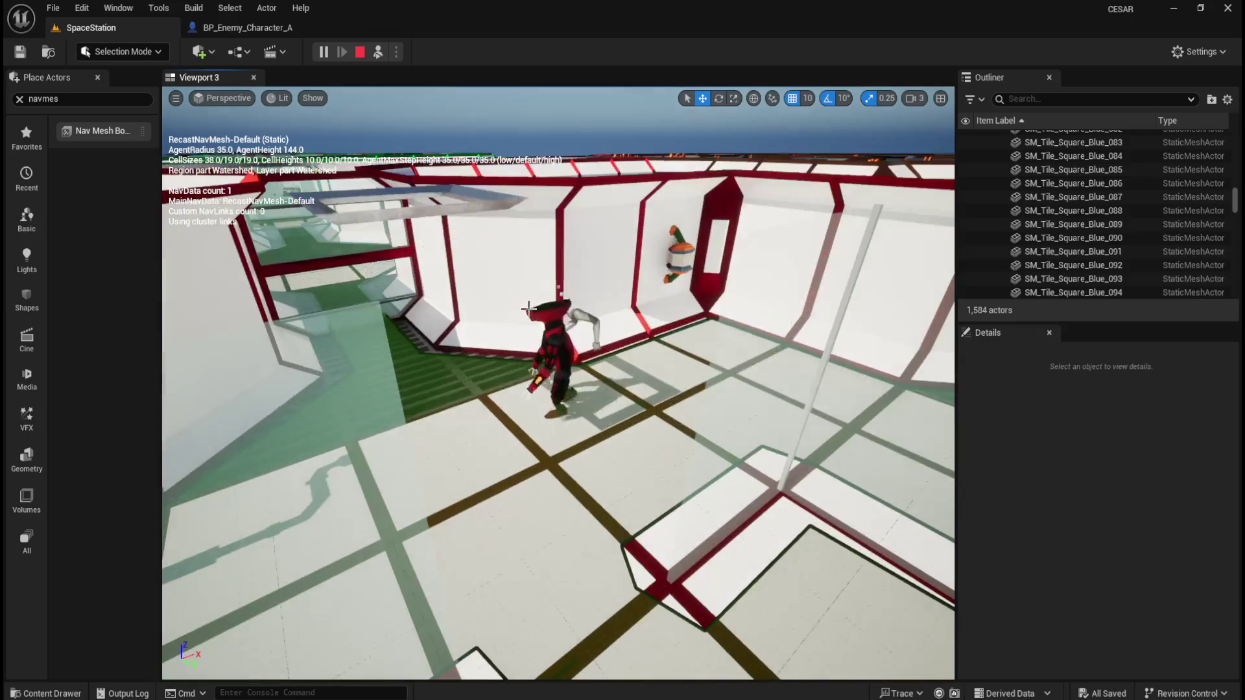
pyautogui.scroll(-8, 528, 309)
pyautogui.scroll(6, 528, 308)
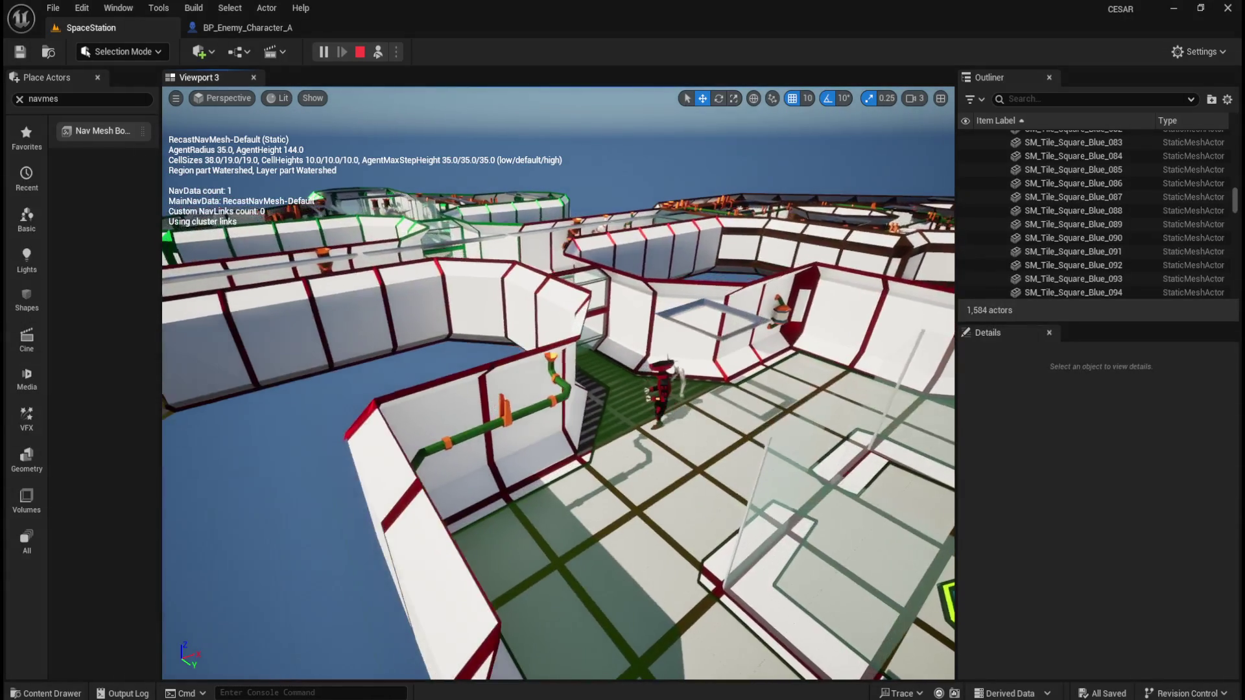
pyautogui.moveTo(558, 382); pyautogui.dragTo(623, 382)
pyautogui.scroll(8, 606, 456)
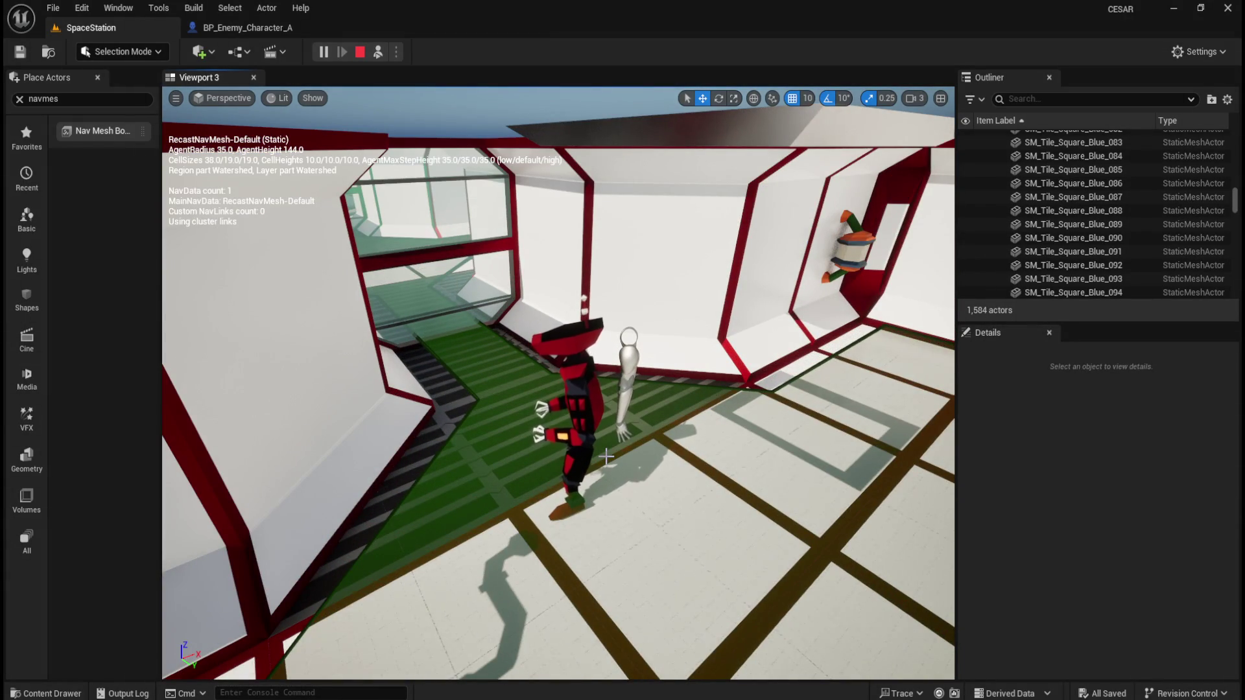
pyautogui.scroll(-5, 606, 457)
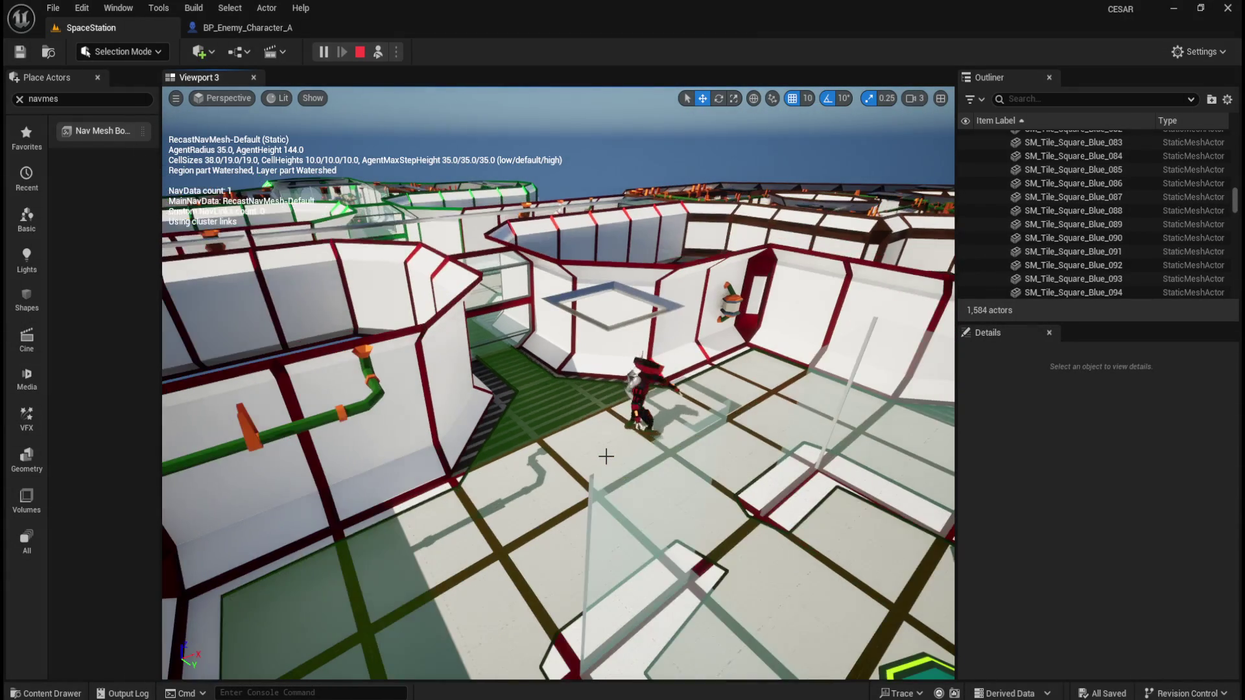
# - Stop the simulation and orbit the camera over the station toward the red planet
pyautogui.click(360, 52)
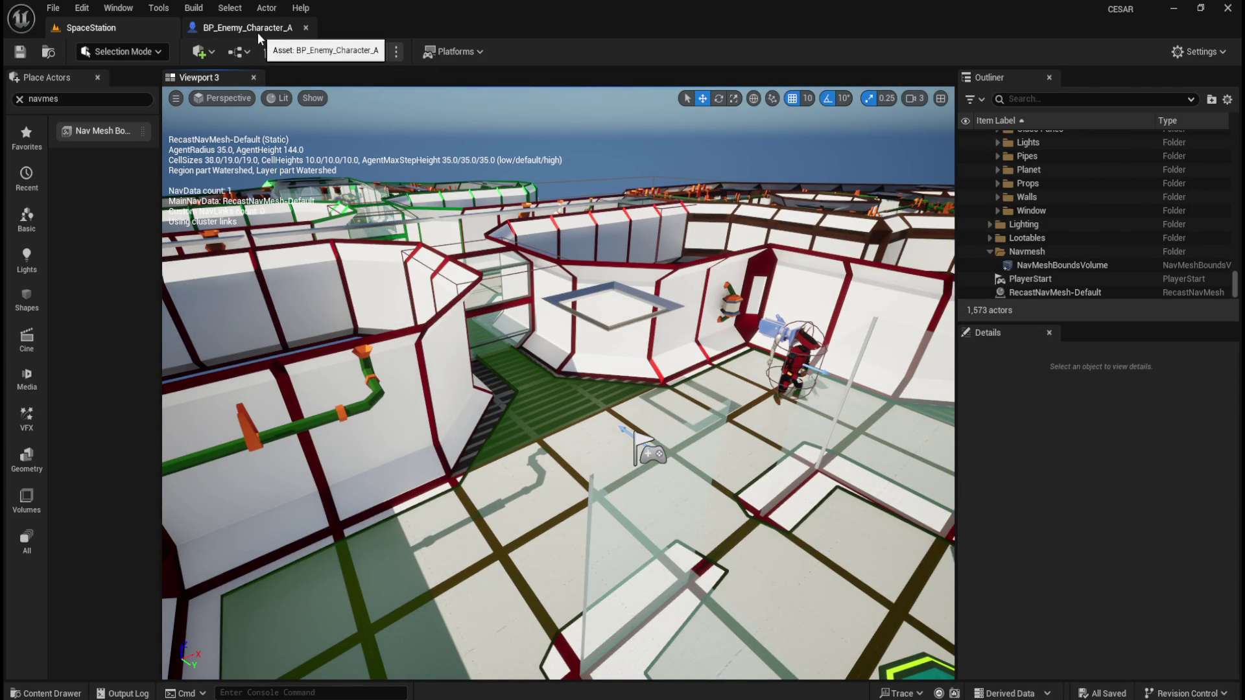
pyautogui.moveTo(369, 277); pyautogui.dragTo(402, 279)
pyautogui.moveTo(566, 142)
pyautogui.mouseDown()
pyautogui.moveTo(551, 169)
pyautogui.moveTo(566, 143)
pyautogui.mouseUp()
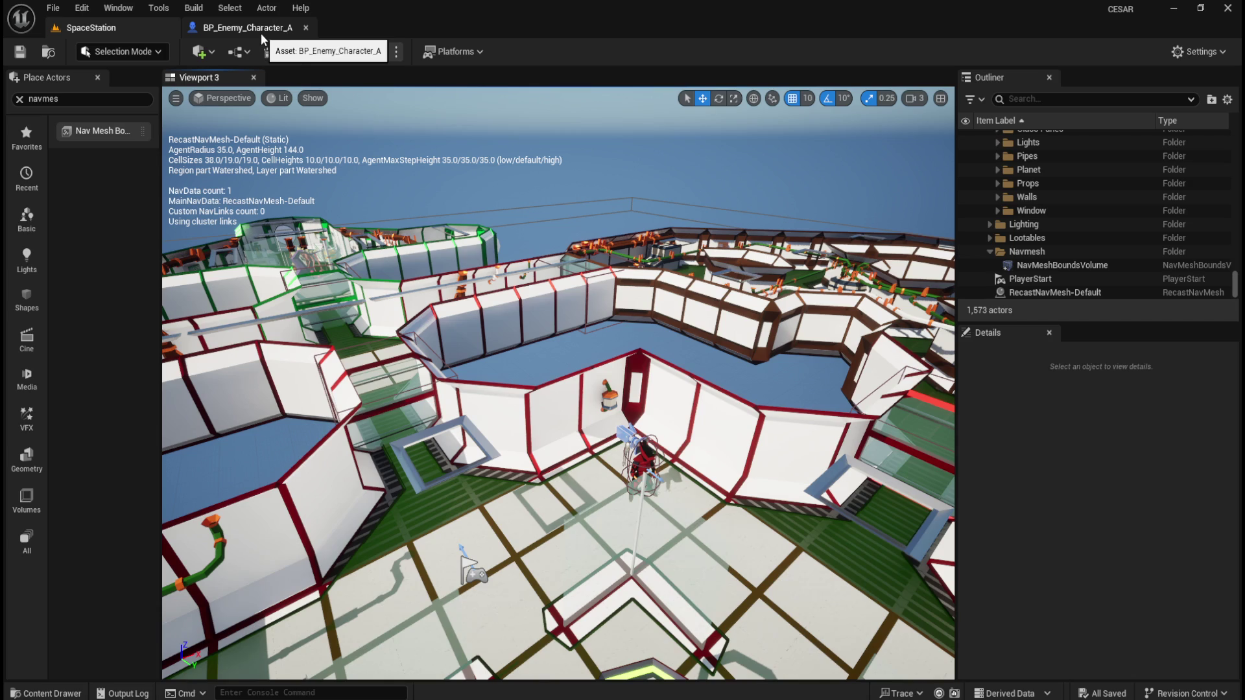
pyautogui.moveTo(594, 336); pyautogui.dragTo(713, 317)
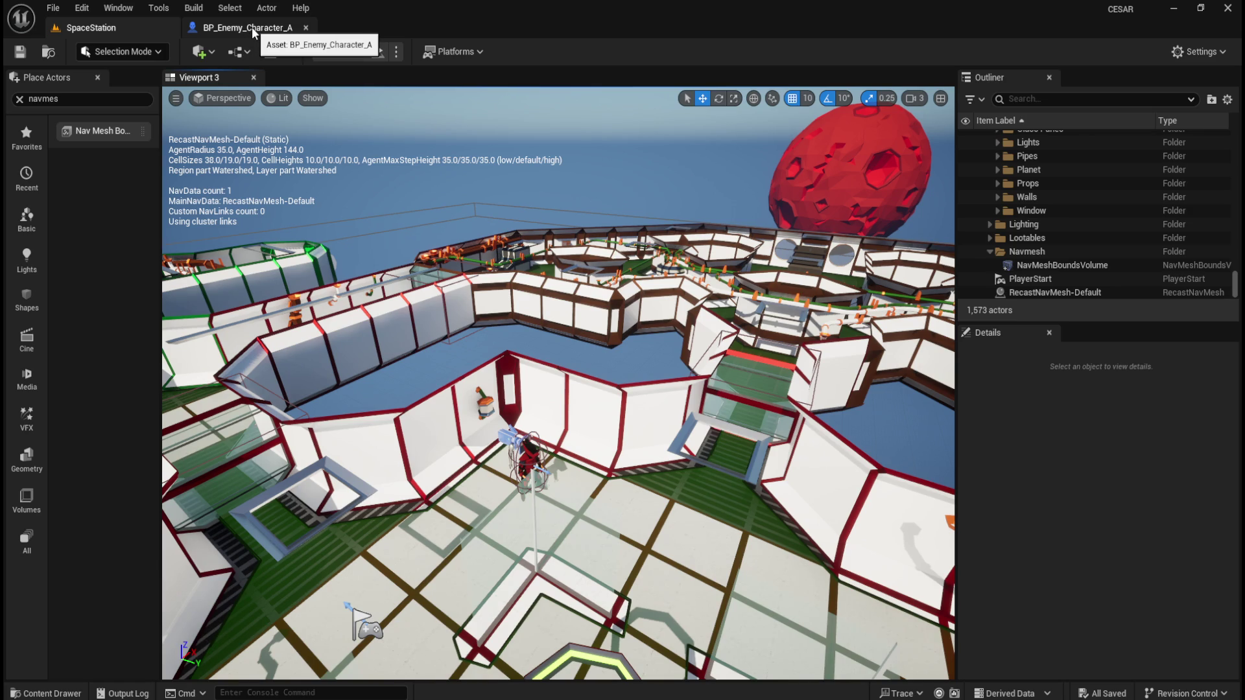
# - Inspect BP_Enemy_Character_A's Character Movement and Update Walk Speed function, then close the blueprint
pyautogui.click(252, 26)
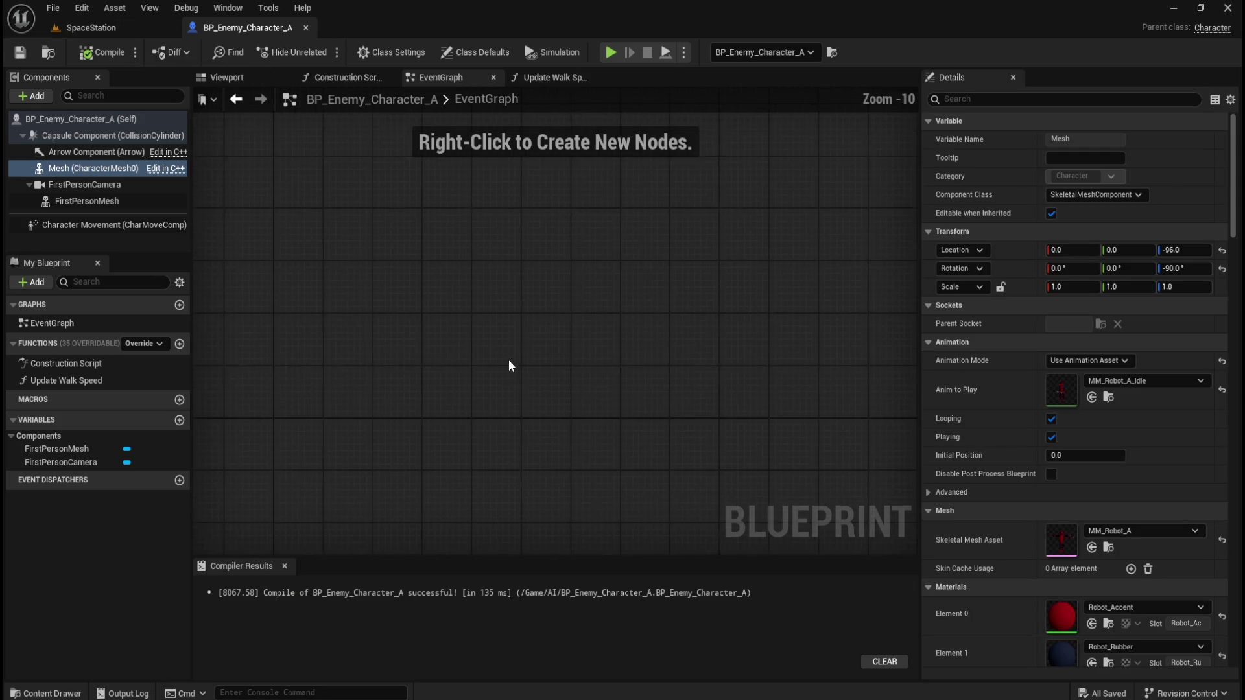
pyautogui.scroll(-1, 508, 375)
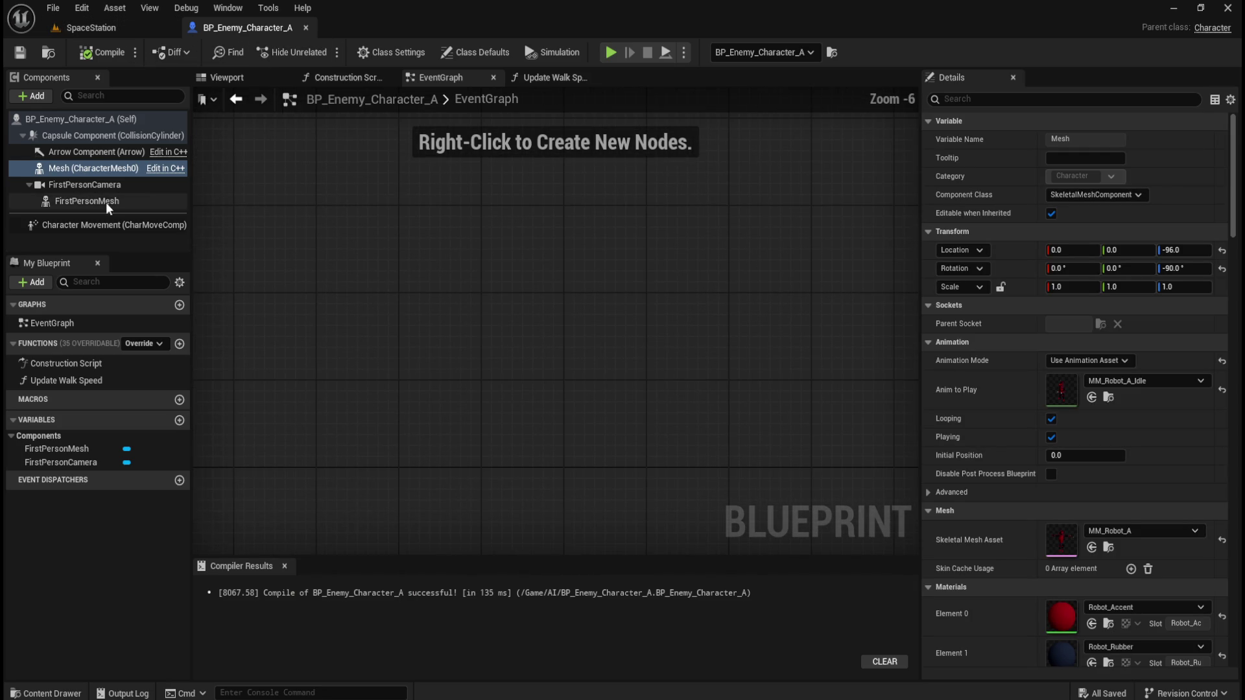
pyautogui.click(81, 225)
pyautogui.click(534, 77)
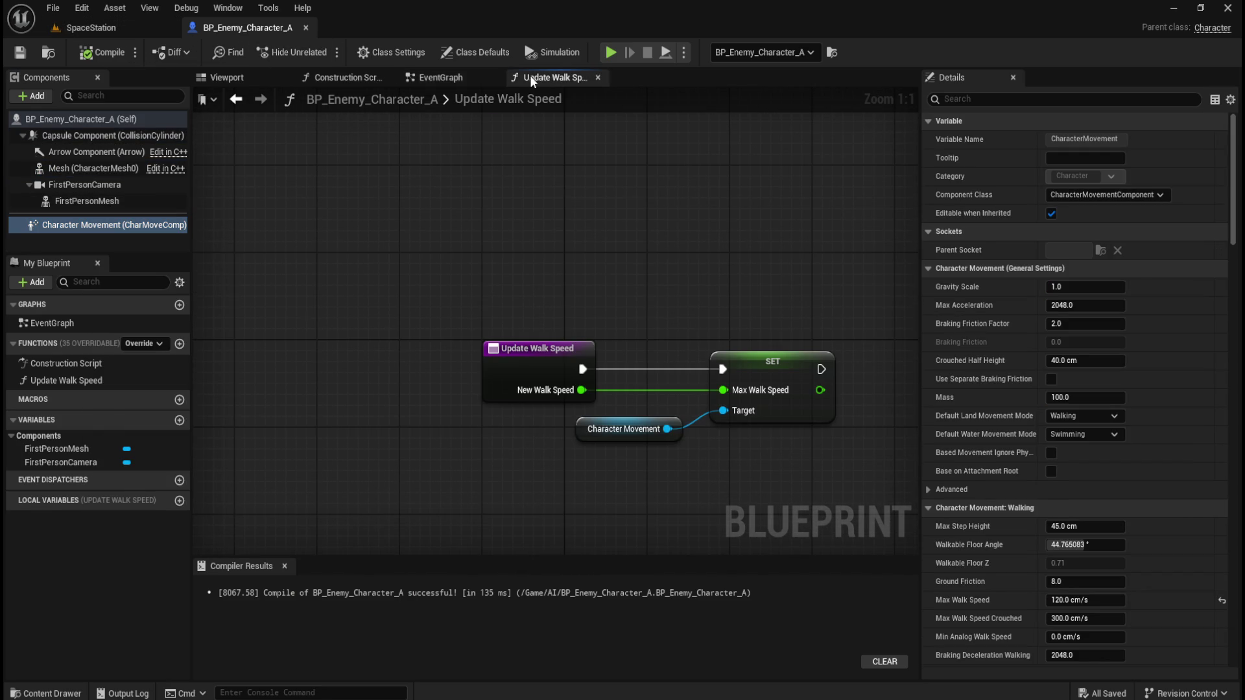
pyautogui.click(305, 27)
pyautogui.moveTo(651, 373); pyautogui.dragTo(650, 373)
pyautogui.moveTo(733, 322); pyautogui.dragTo(733, 321)
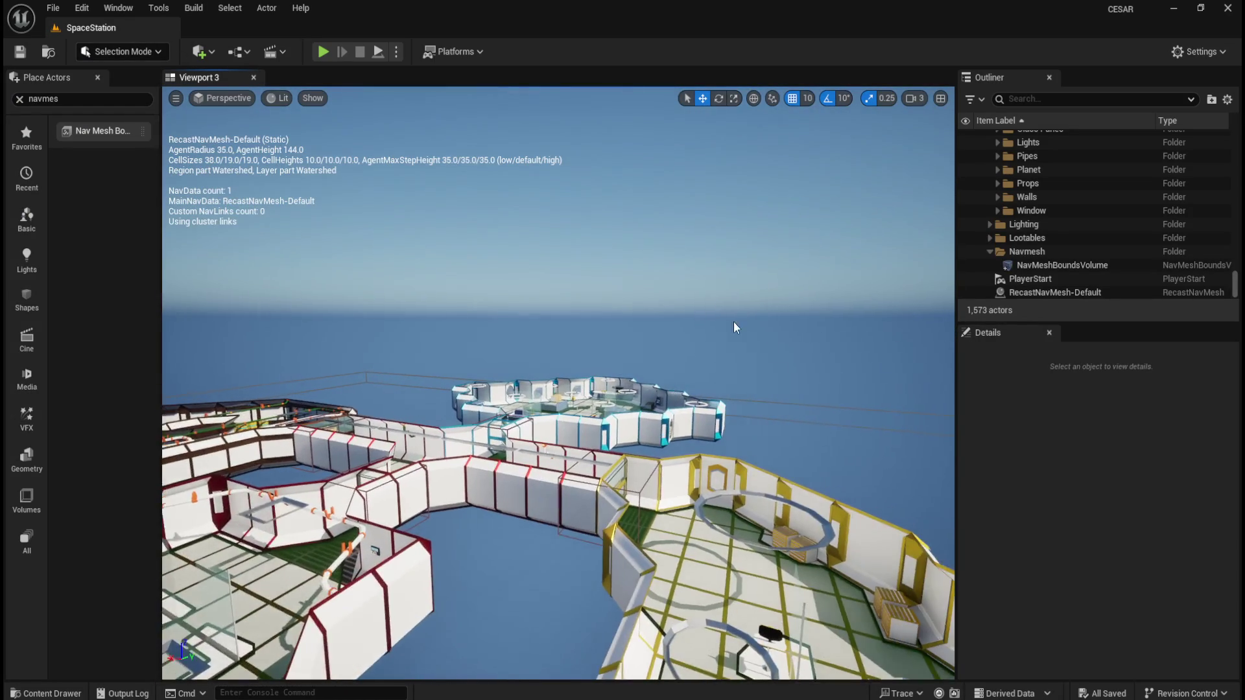
# - Fly the camera down to the blue lounge sofas and drag the splitter to enlarge the Outliner
pyautogui.scroll(15, 728, 347)
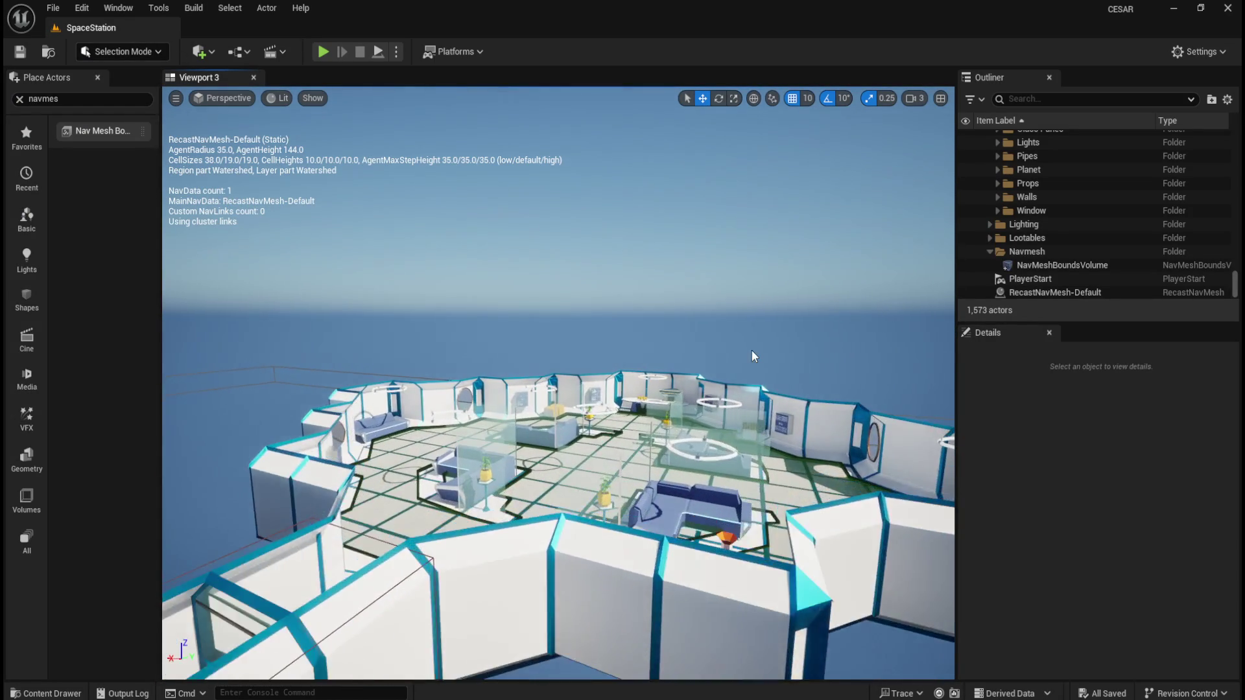
pyautogui.moveTo(687, 367)
pyautogui.mouseDown()
pyautogui.moveTo(558, 457)
pyautogui.moveTo(531, 437)
pyautogui.moveTo(547, 447)
pyautogui.moveTo(542, 436)
pyautogui.mouseUp()
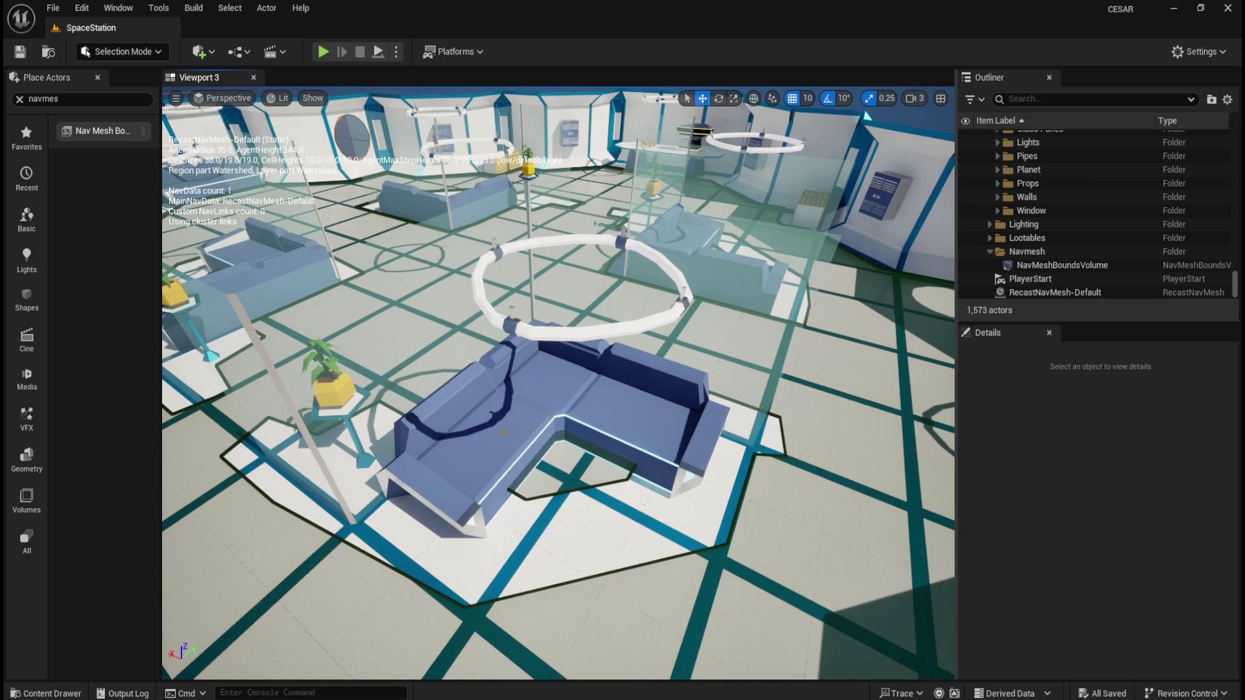
pyautogui.moveTo(1051, 323); pyautogui.dragTo(1051, 519)
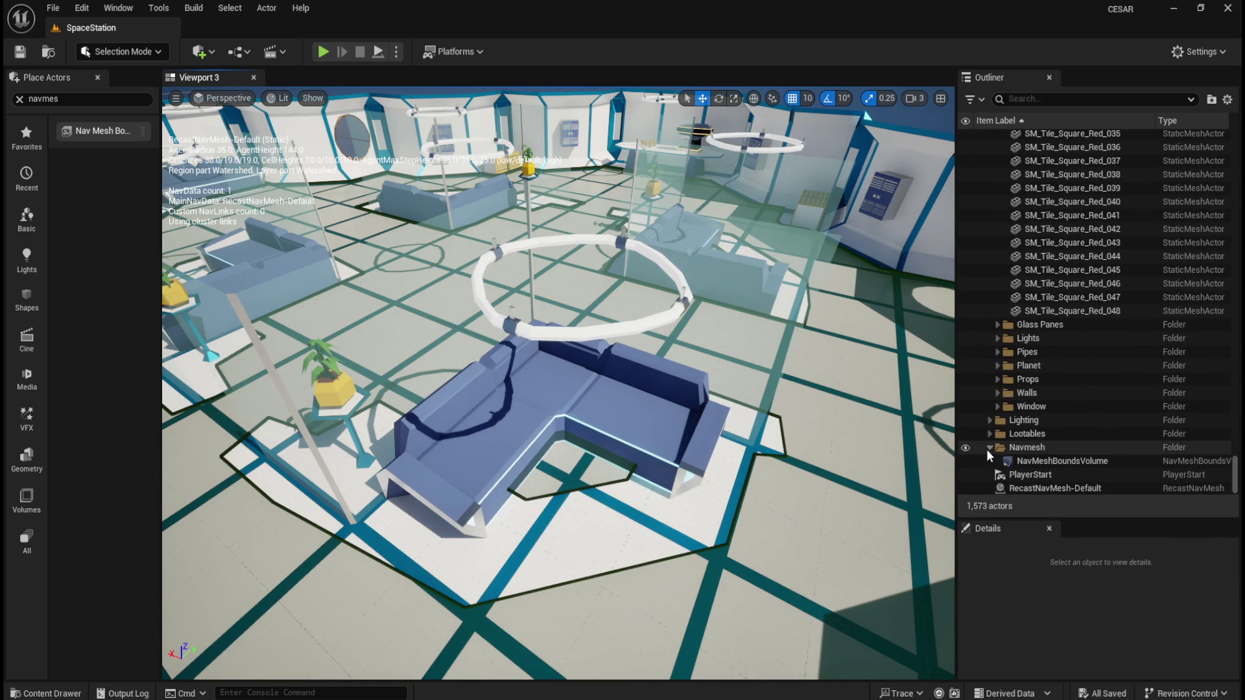
pyautogui.scroll(3, 1051, 431)
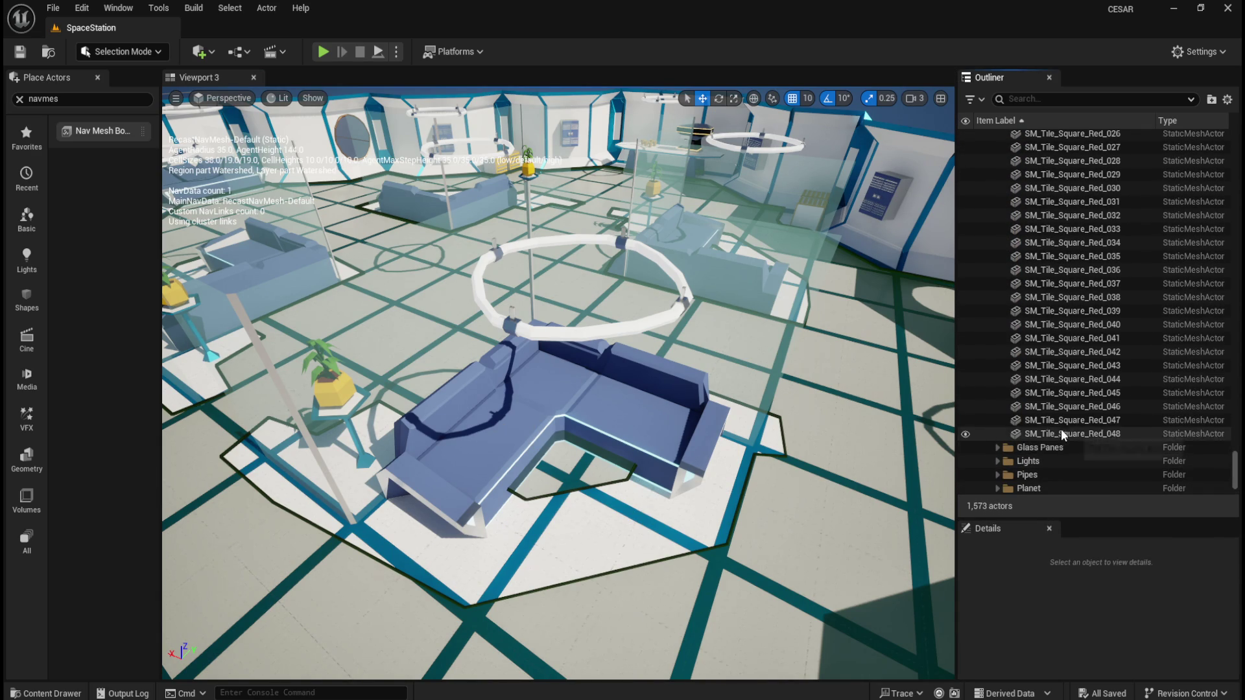